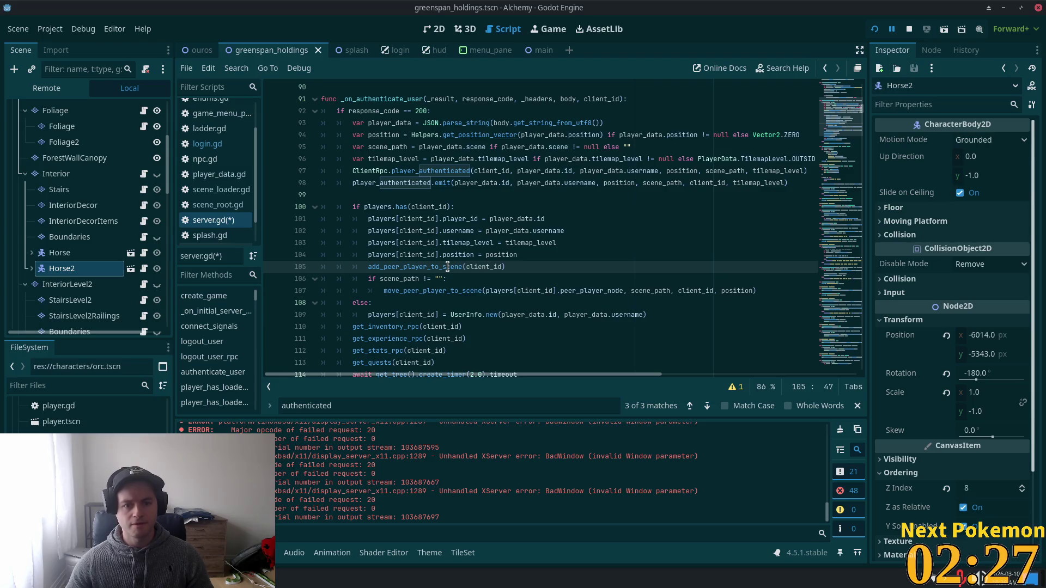
# Take the add_peer_player_to_scene(client_id) call off line 105 of server.gd
pyautogui.moveTo(506, 267); pyautogui.dragTo(368, 268)
pyautogui.scroll(-2, 384, 281)
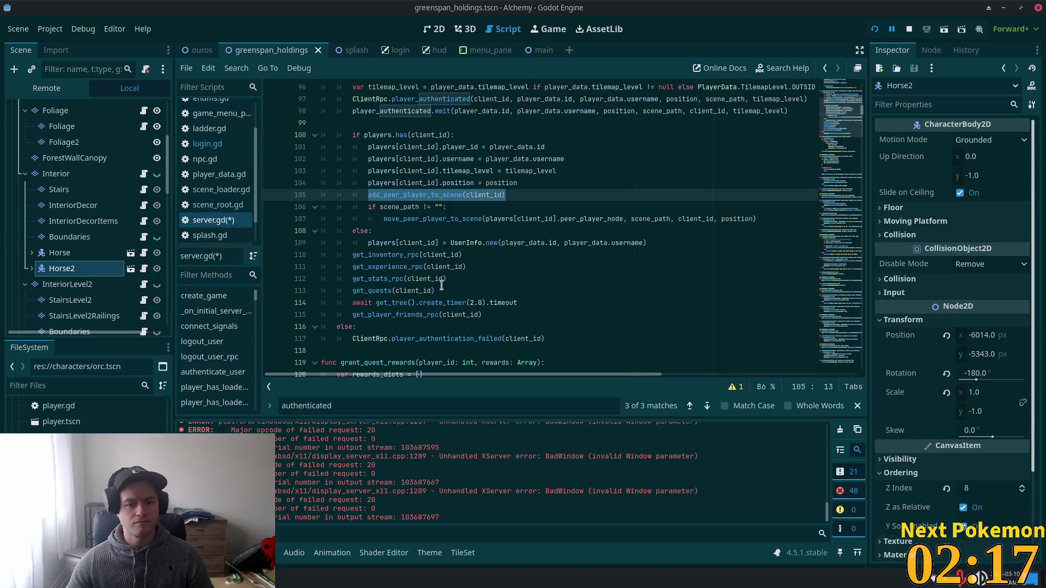
pyautogui.click(417, 304)
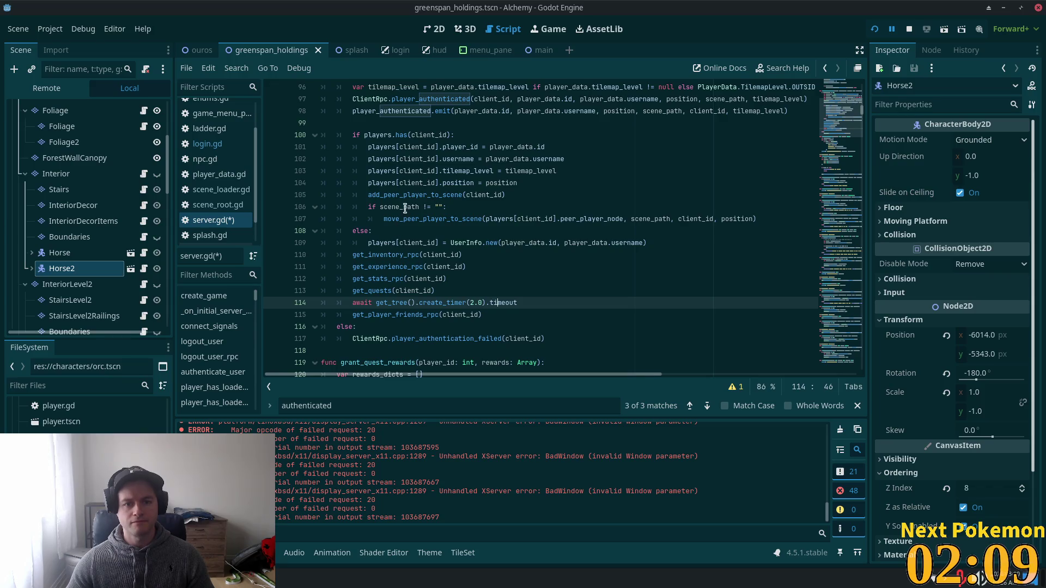
pyautogui.click(515, 197)
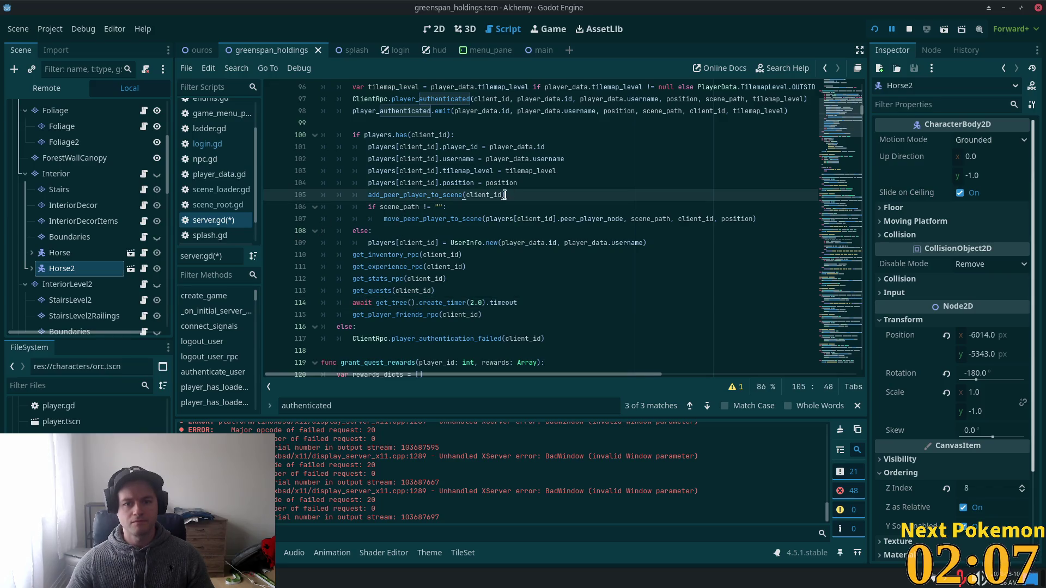
pyautogui.hotkey('shift', 'Home')
pyautogui.press('BackSpace')
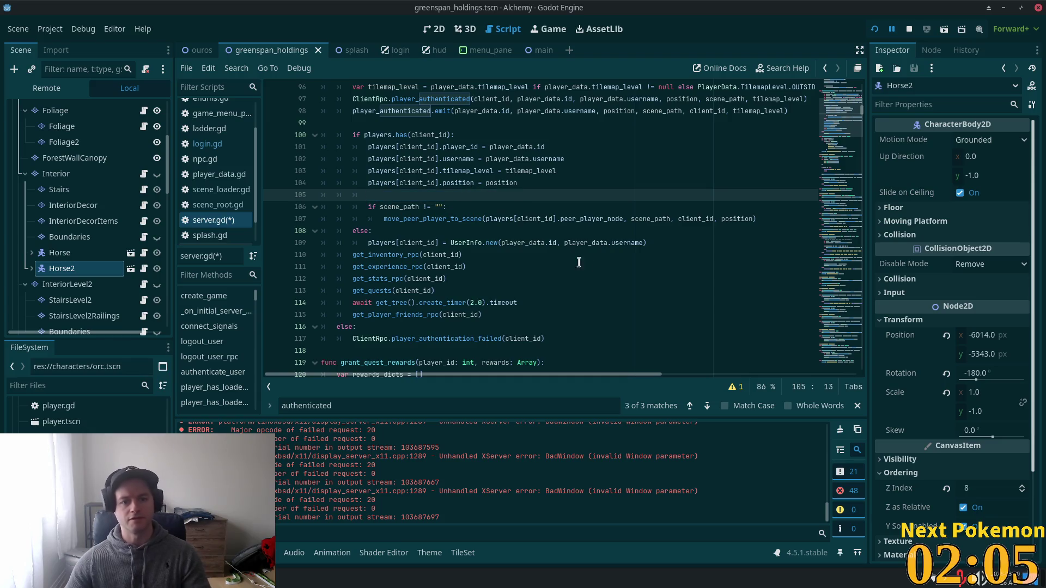
pyautogui.press('BackSpace')
pyautogui.press('BackSpace')
pyautogui.press('BackSpace')
# Put the call above the players.has(client_id) check, save server.gd, and run the project
pyautogui.scroll(2, 397, 188)
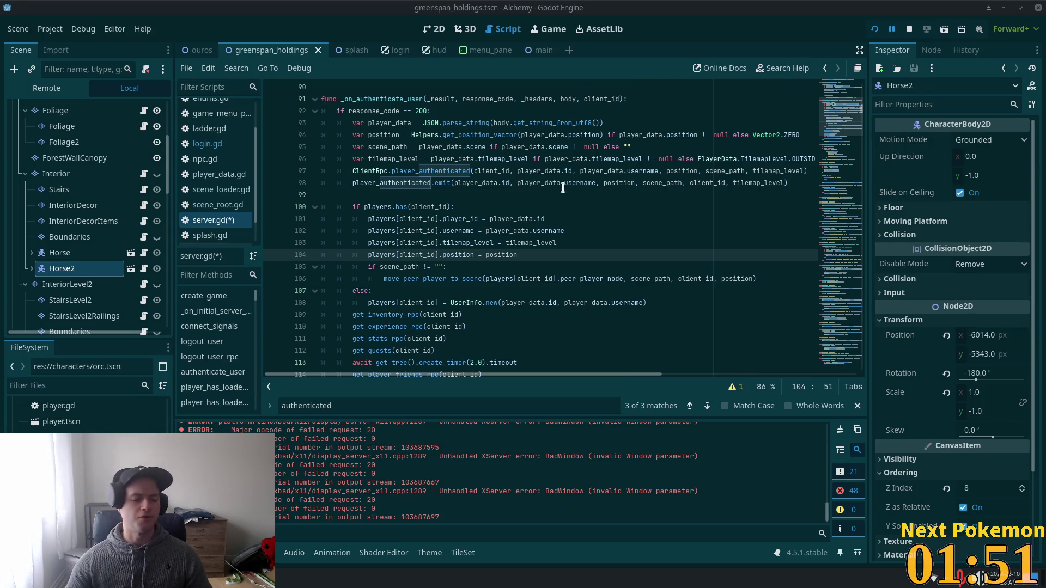
pyautogui.click(378, 194)
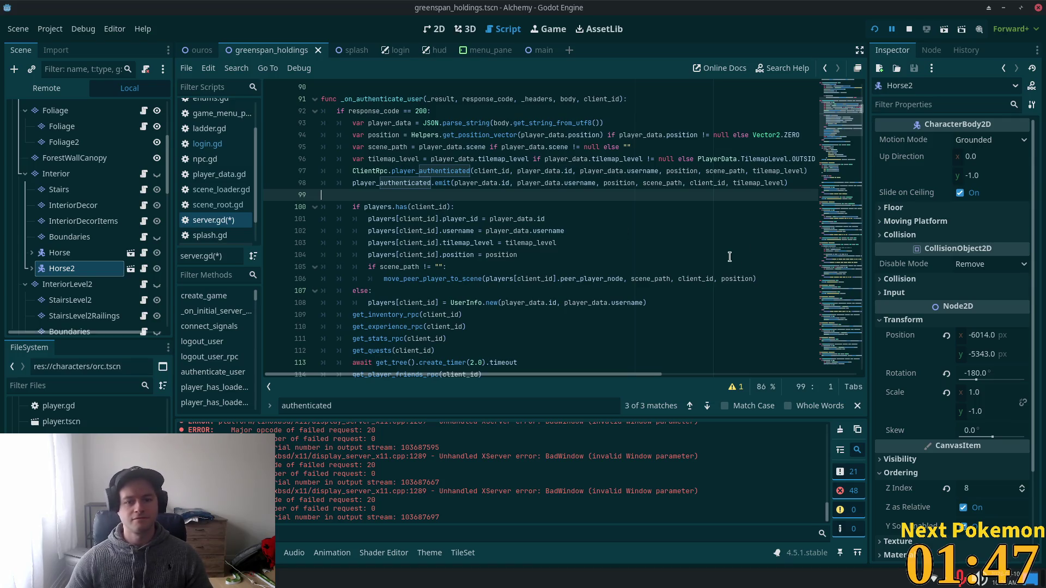
pyautogui.press('Return')
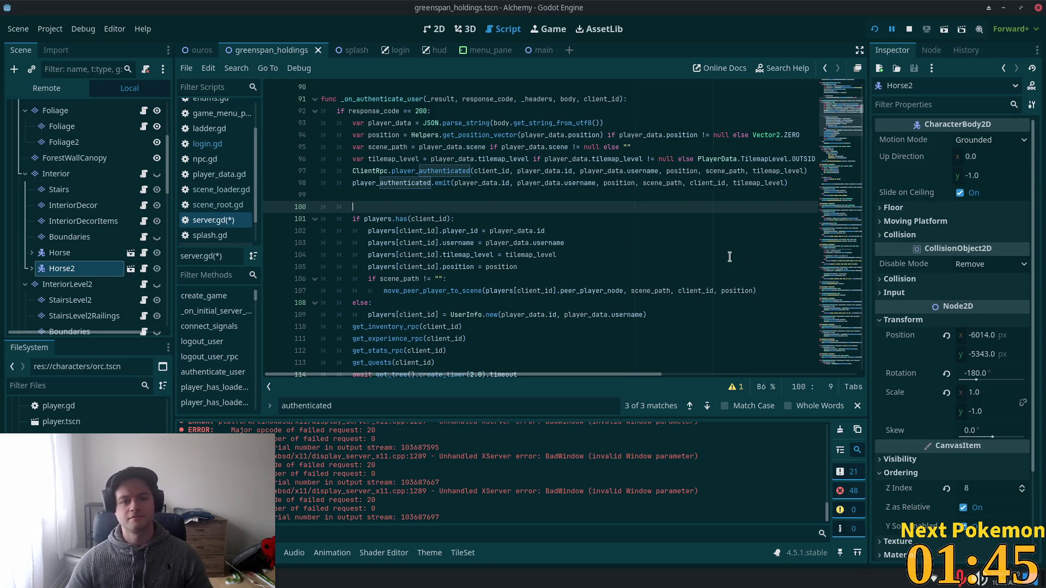
pyautogui.write('add_peer_player_to_scene(client_id)')
pyautogui.hotkey('ctrl', 's')
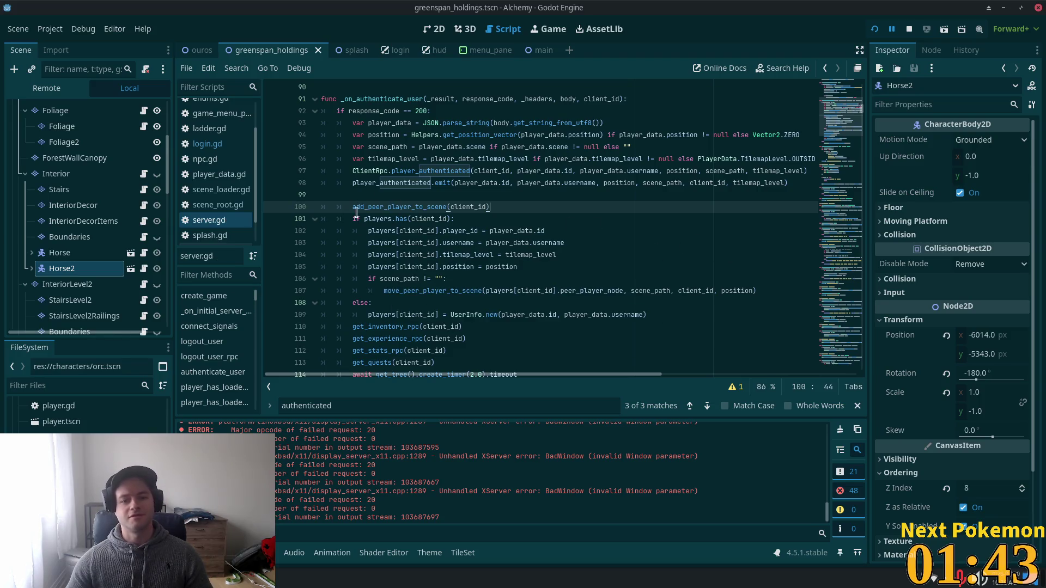
pyautogui.click(499, 255)
pyautogui.click(507, 208)
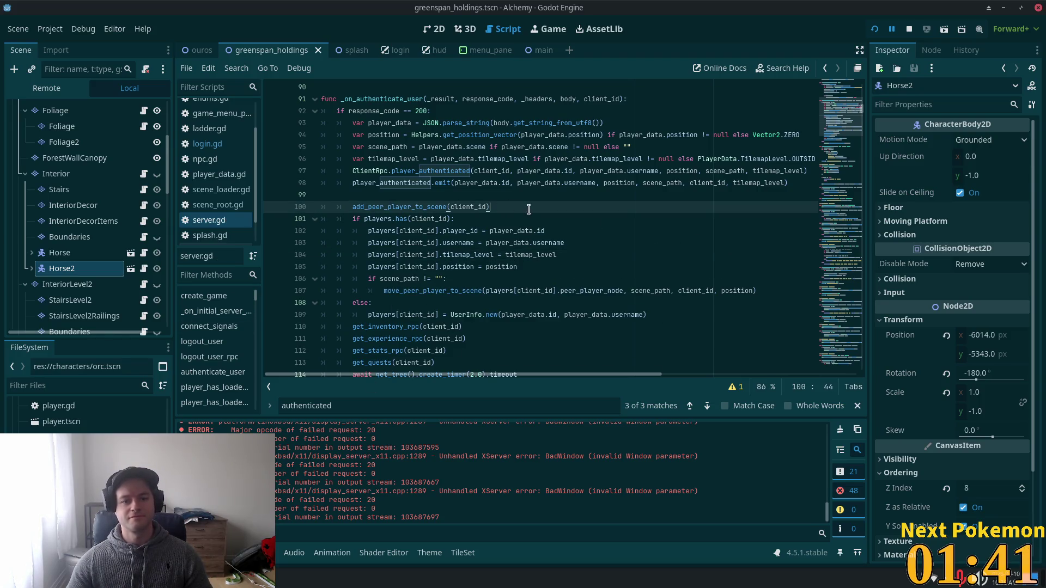
pyautogui.press('Return')
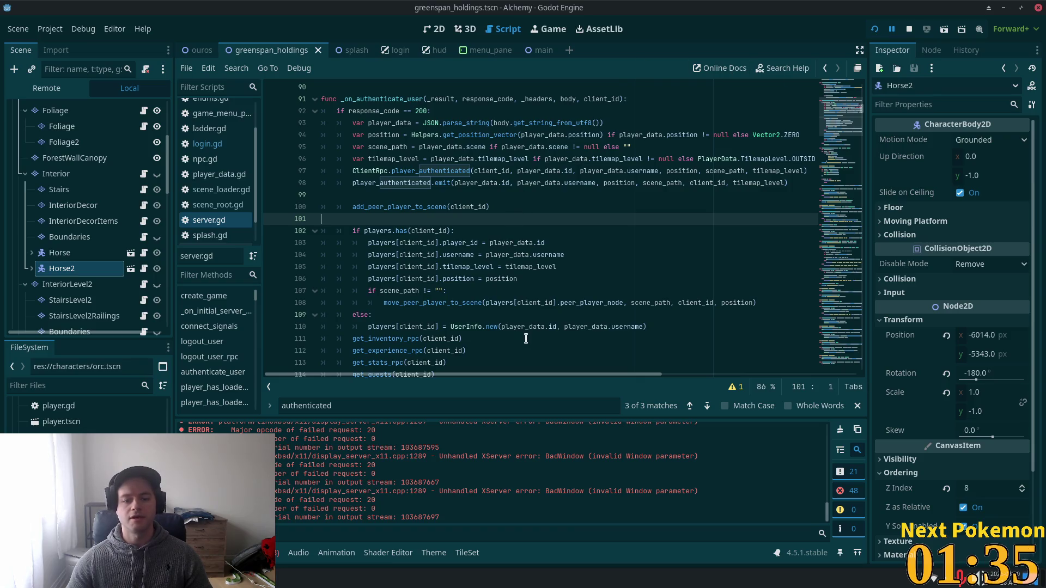
pyautogui.click(875, 31)
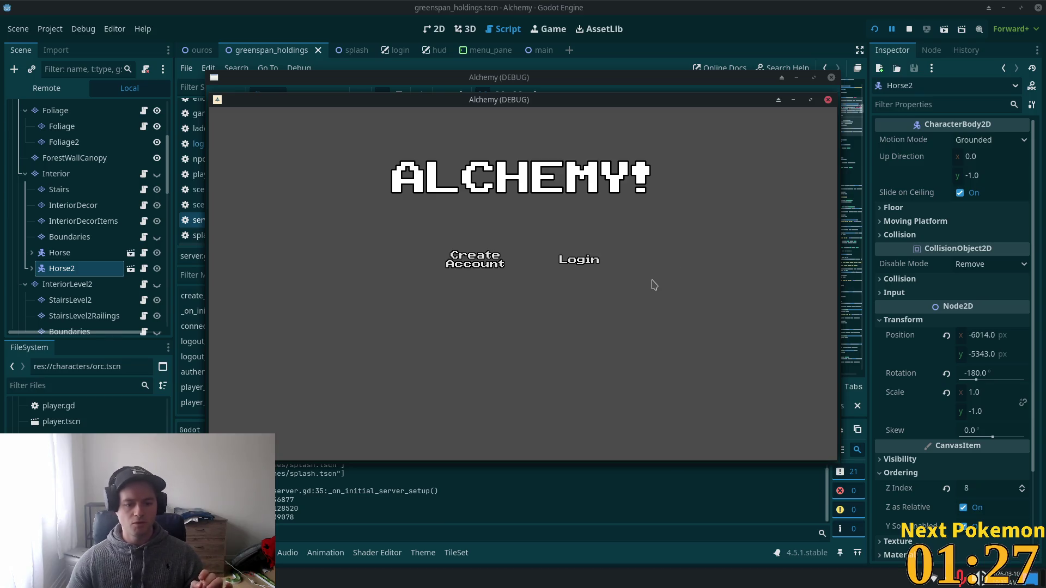
# Log into the Alchemy debug window with the first test account's username and password
pyautogui.click(577, 263)
pyautogui.write('elric')
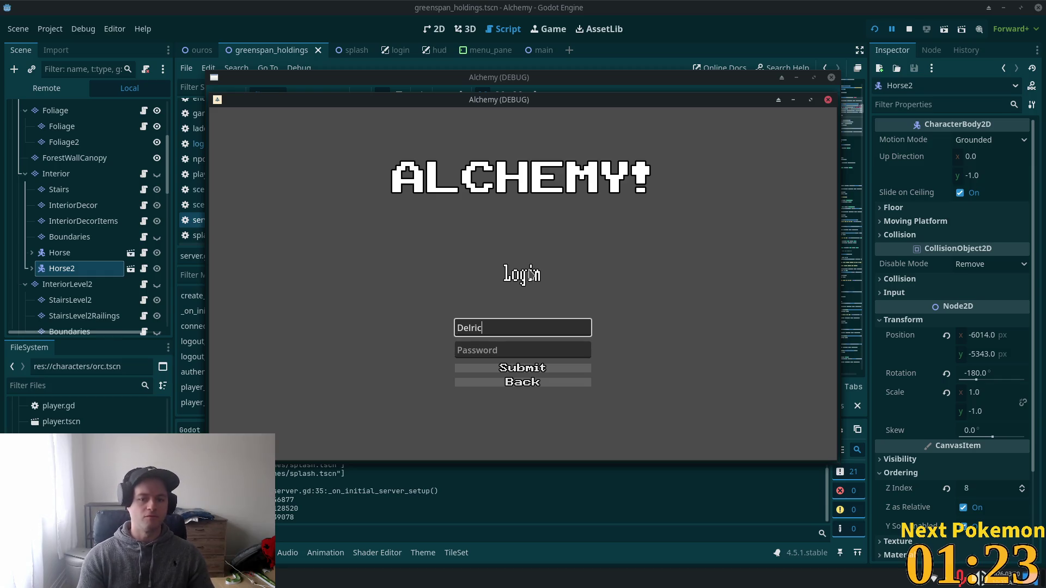
pyautogui.press('Tab')
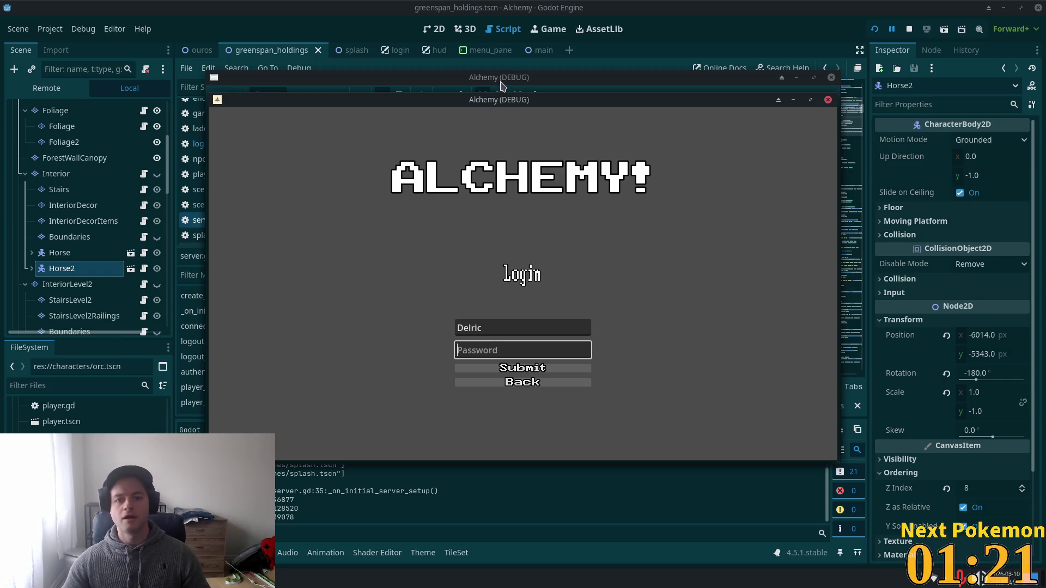
pyautogui.click(501, 82)
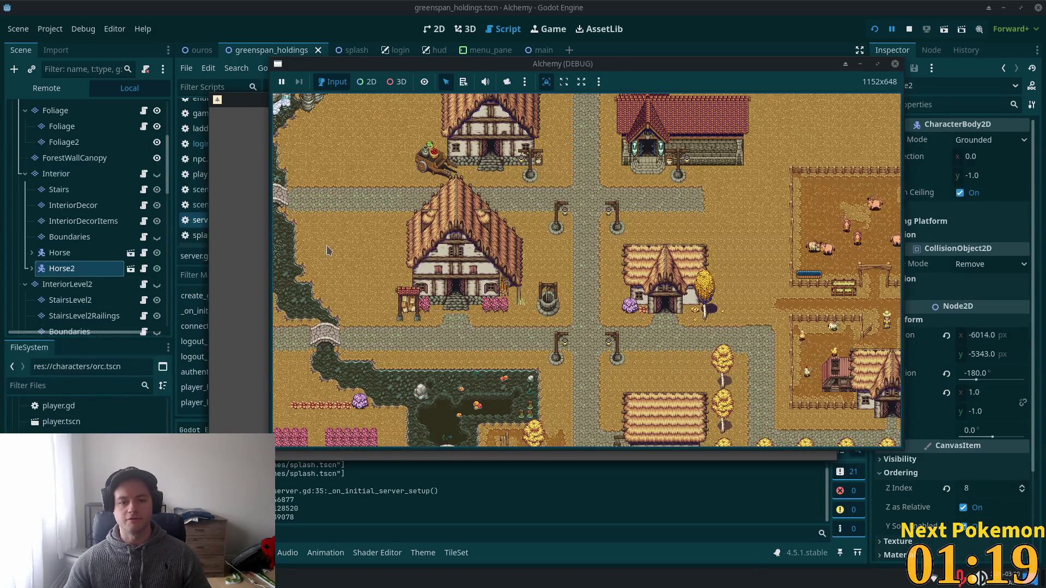
pyautogui.click(256, 272)
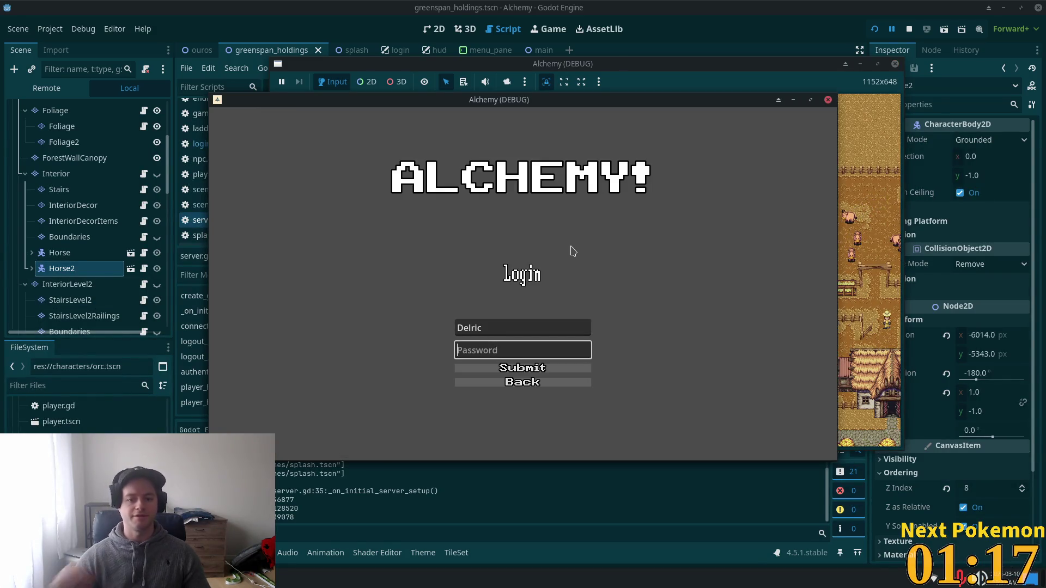
pyautogui.write('pas')
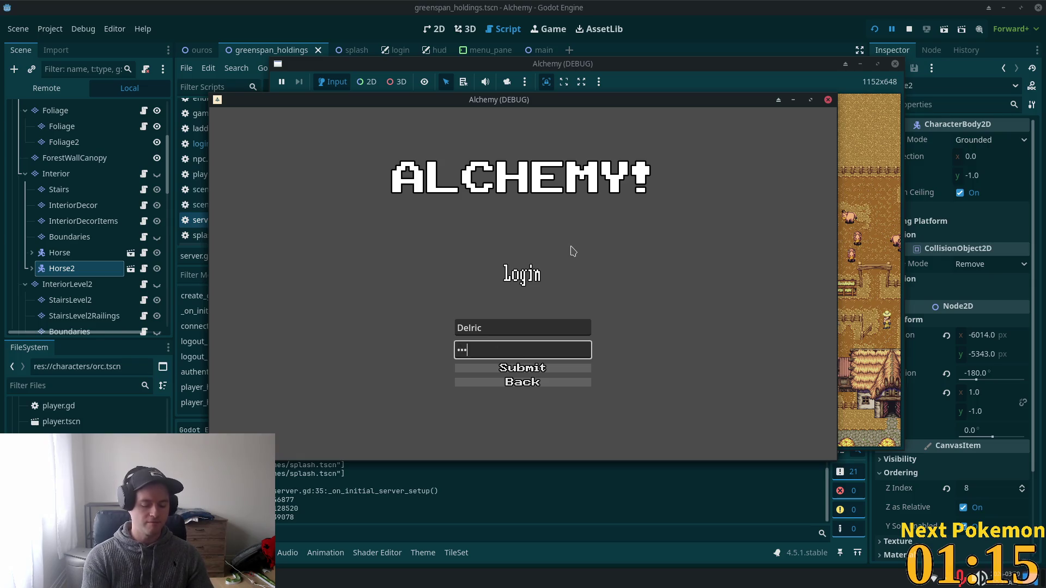
pyautogui.write('d')
pyautogui.press('Return')
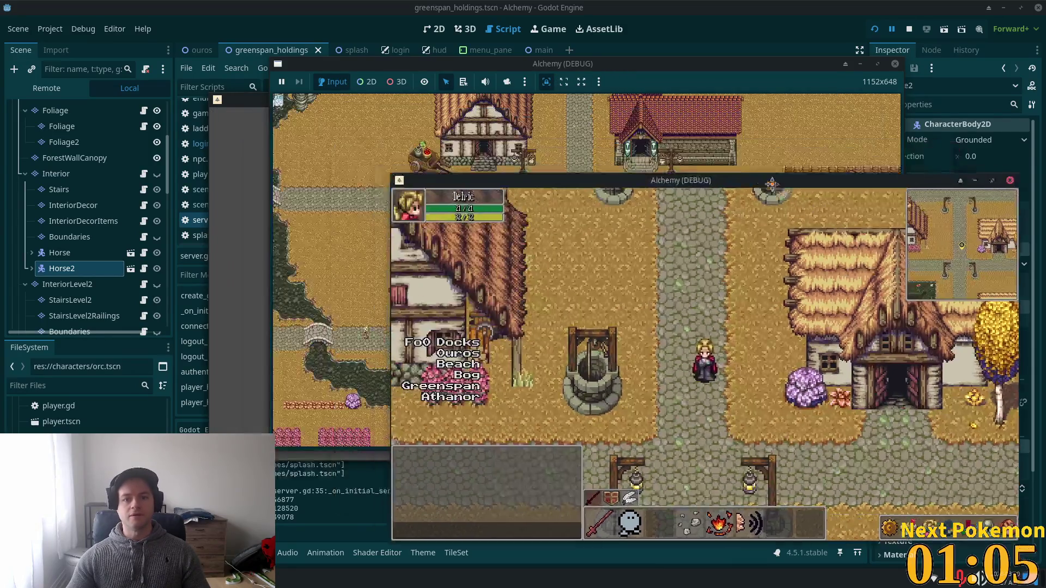
# Move the second game window top-left and log in with the second account's credentials
pyautogui.moveTo(218, 90); pyautogui.dragTo(47, 24)
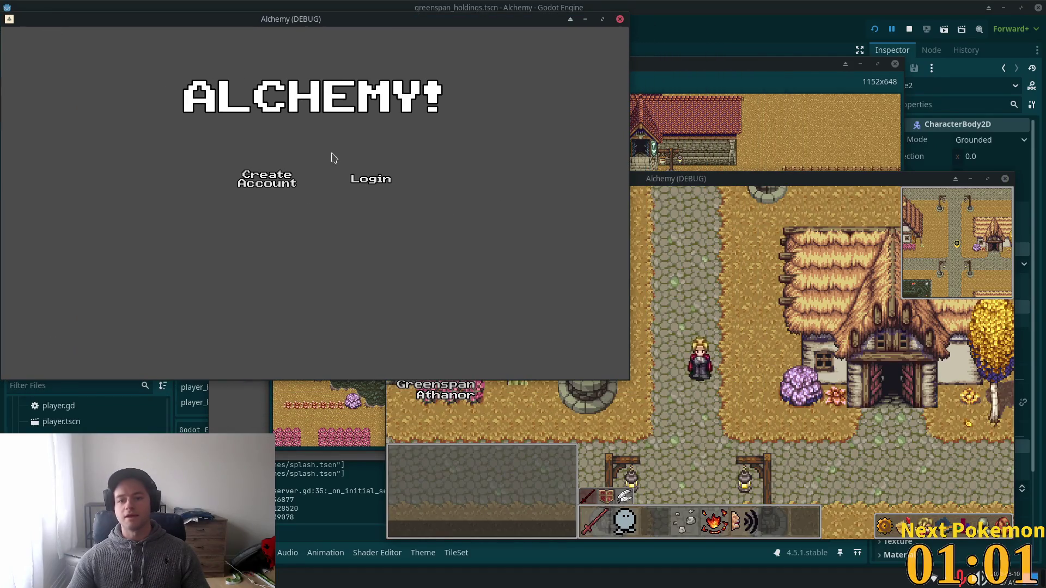
pyautogui.click(360, 182)
pyautogui.click(289, 248)
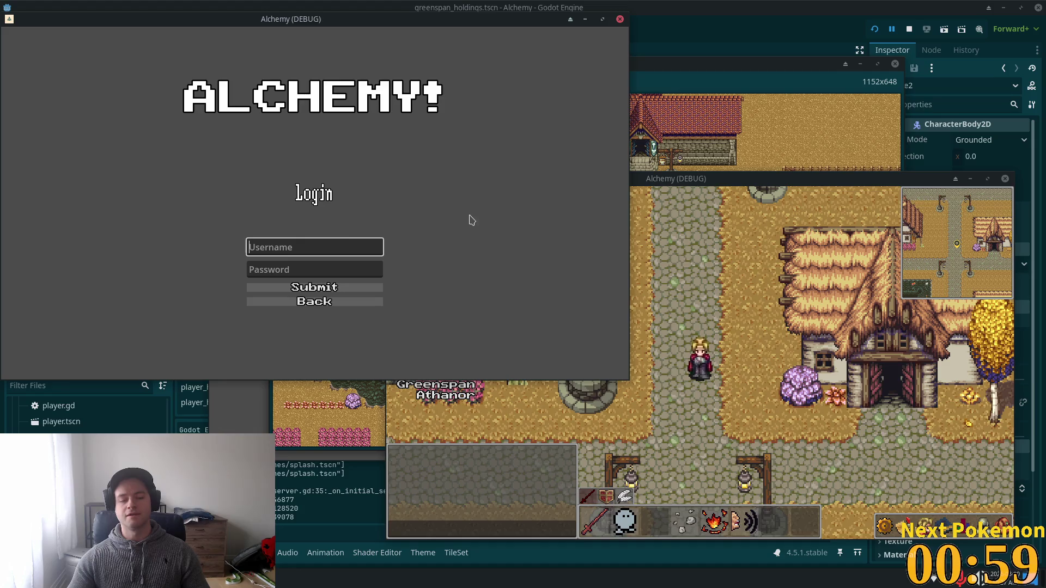
pyautogui.press('Tab')
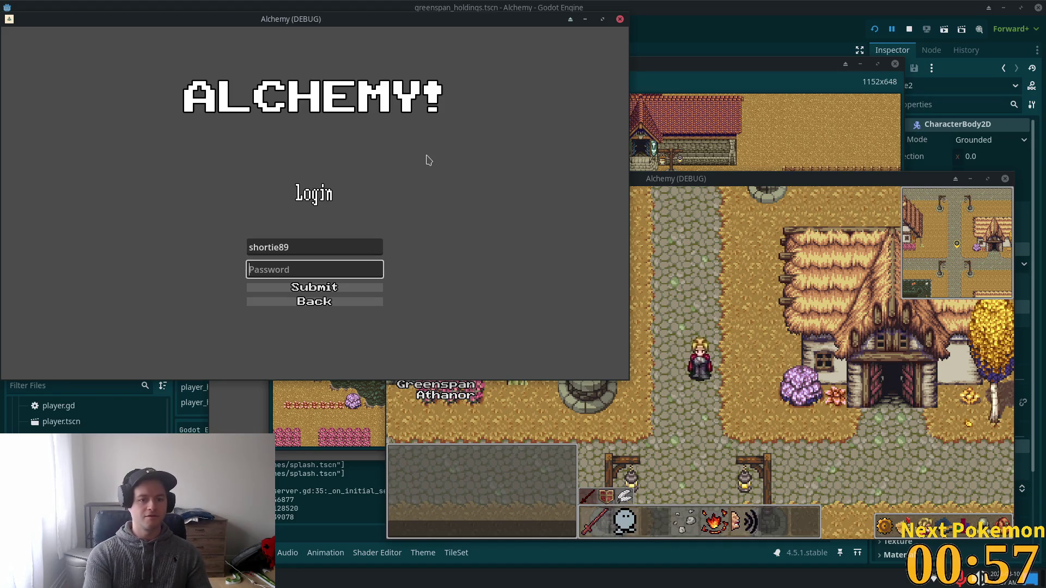
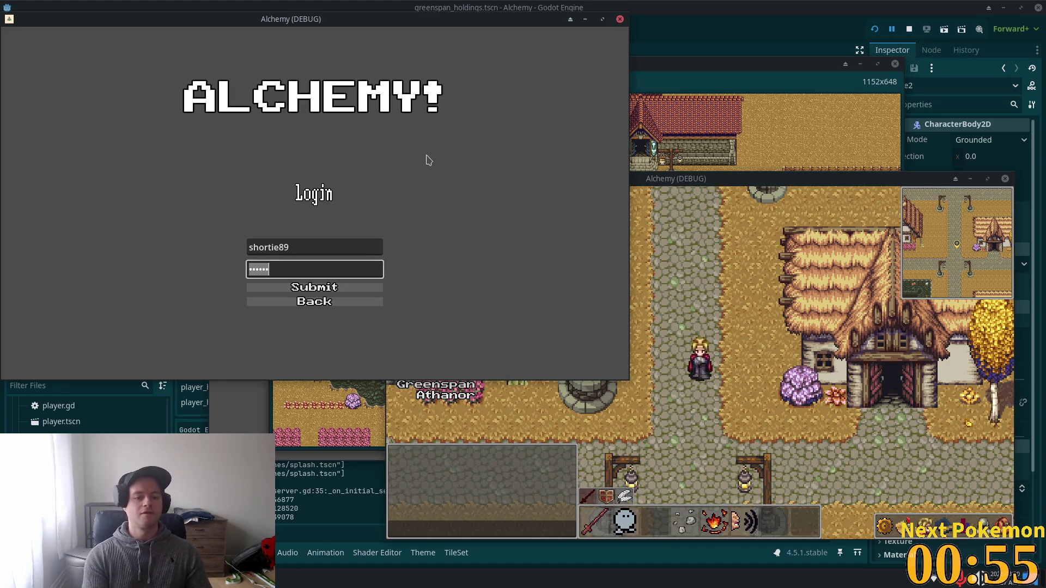
pyautogui.press('Return')
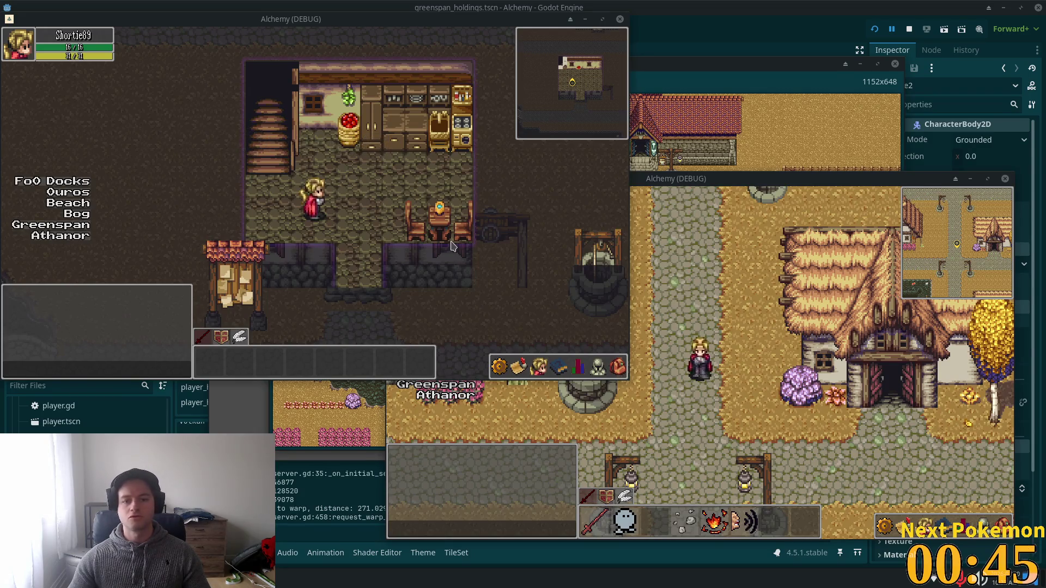
# Walk the character out of the house to circle the other player, then log out
pyautogui.press('Down')
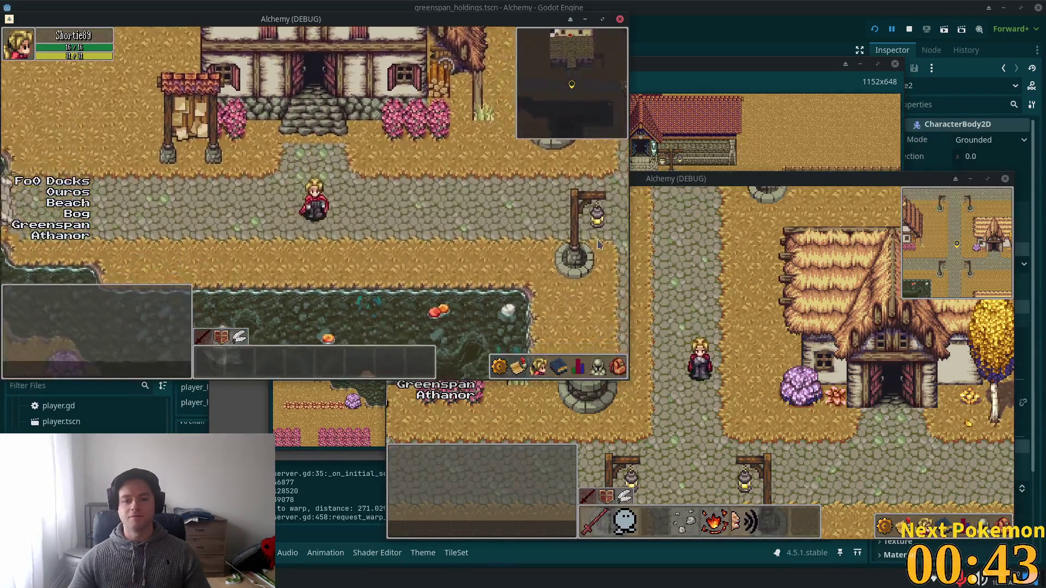
pyautogui.press('Right')
pyautogui.press('Up')
pyautogui.press('Up')
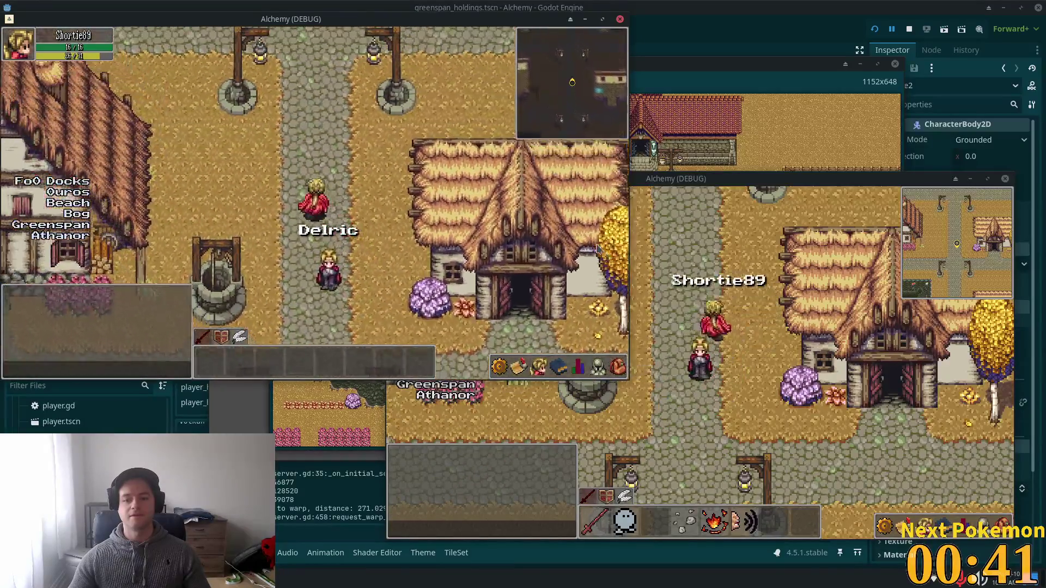
pyautogui.press('Left')
pyautogui.press('Right')
pyautogui.press('Up')
pyautogui.press('Left')
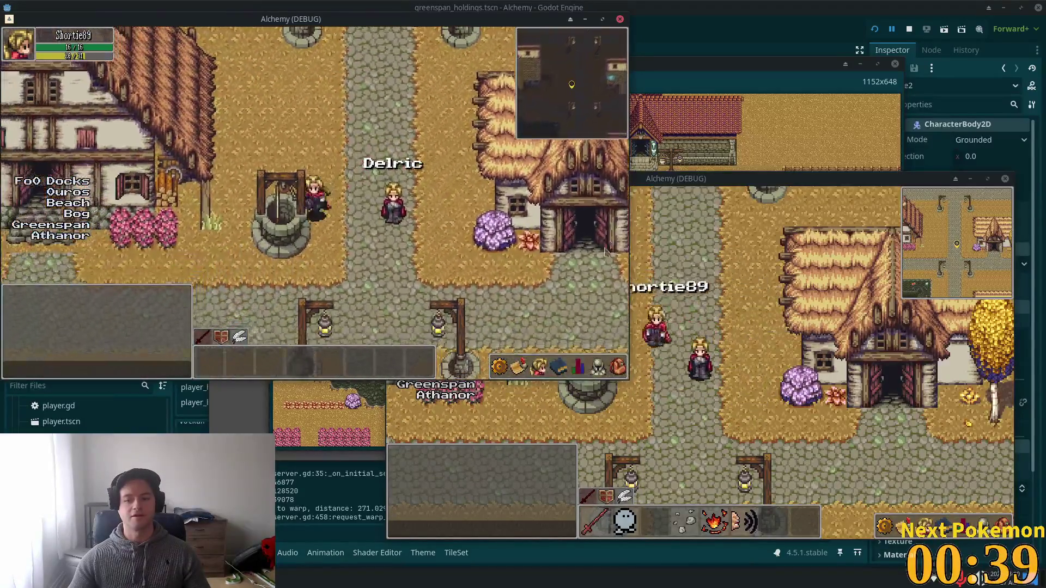
pyautogui.press('Up')
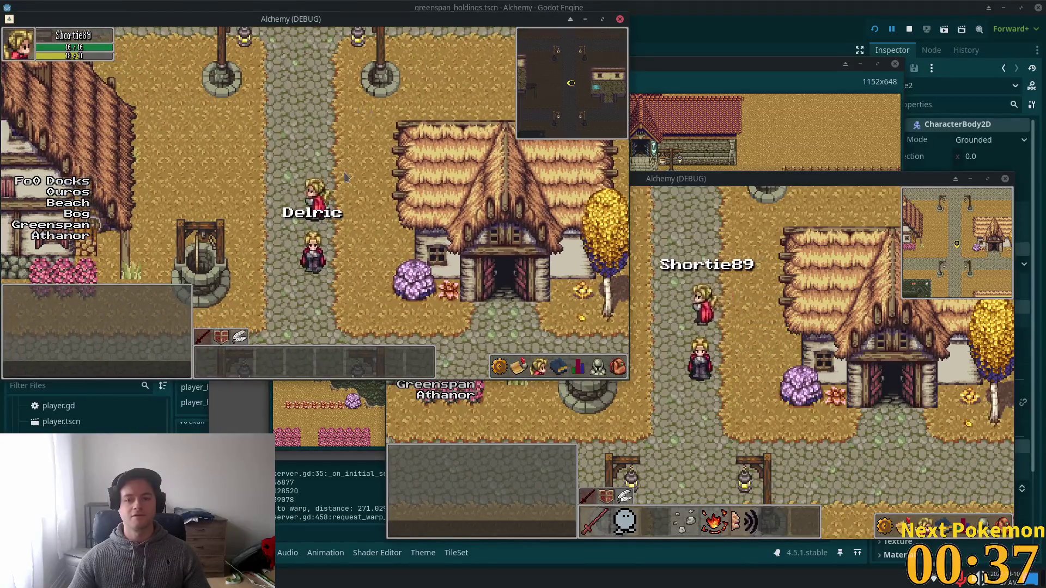
pyautogui.press('Escape')
pyautogui.click(528, 260)
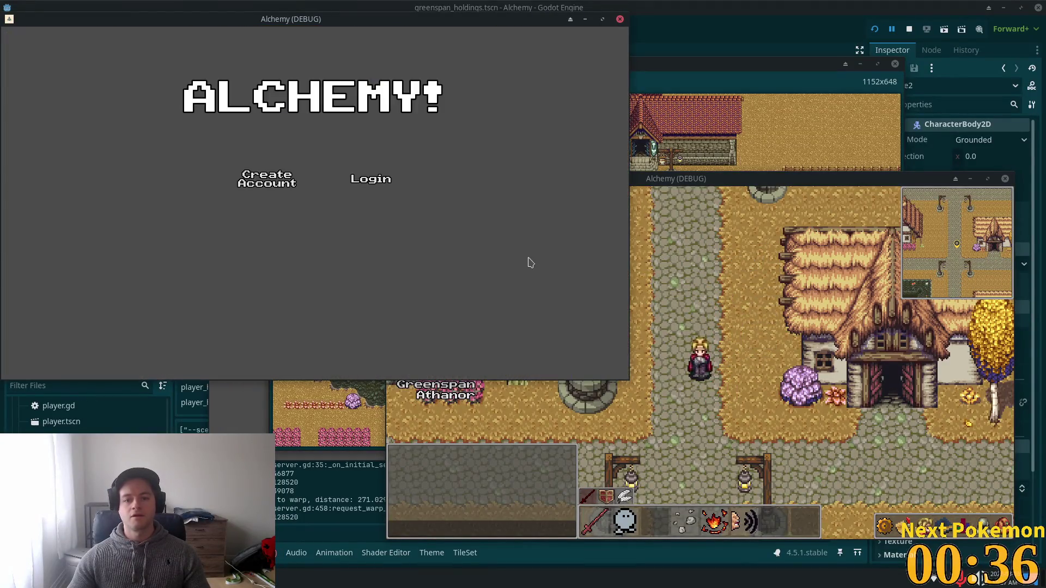
# Log the title-screen client back in with another account's username and password
pyautogui.click(356, 183)
pyautogui.write('hortie89')
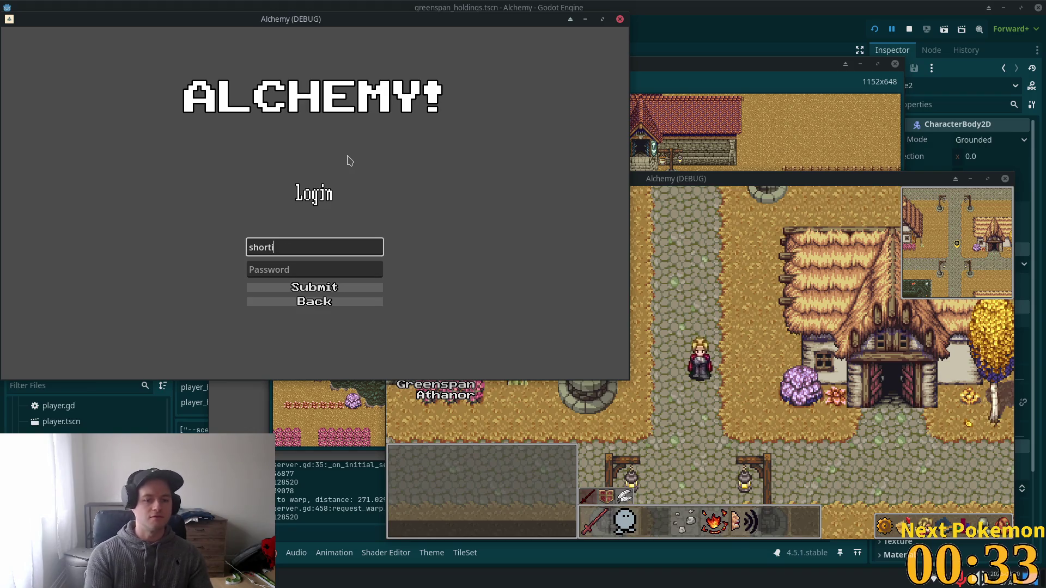
pyautogui.press('Tab')
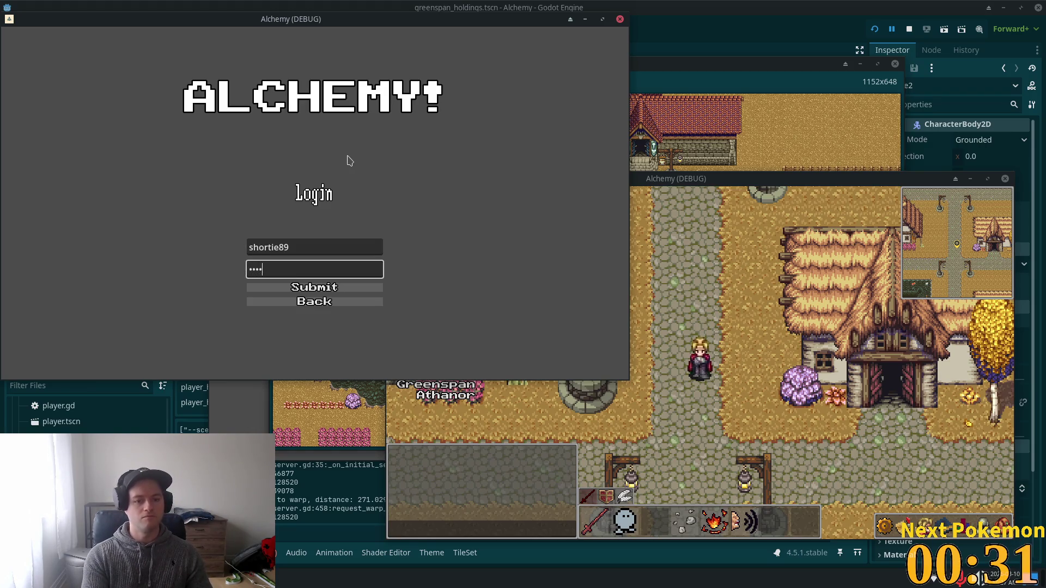
pyautogui.write('word')
pyautogui.press('Return')
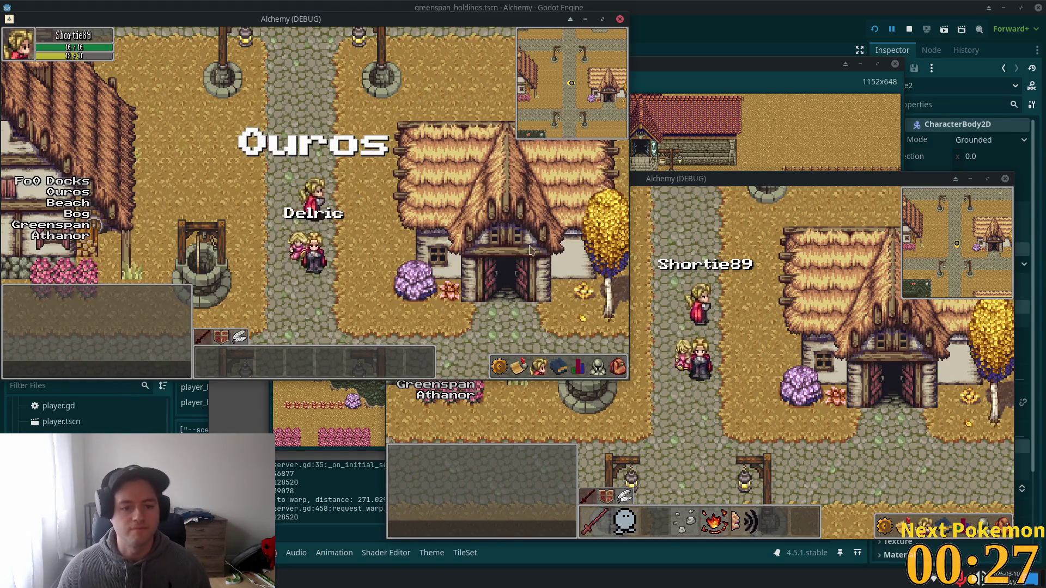
# In the other game window, walk the character down the path and into the house
pyautogui.click(704, 364)
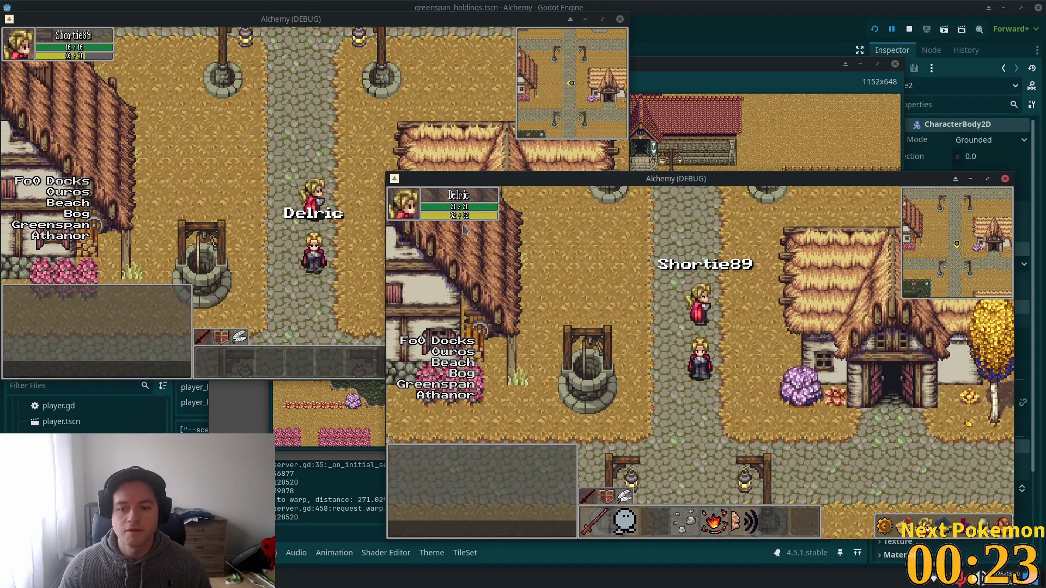
pyautogui.press('Down')
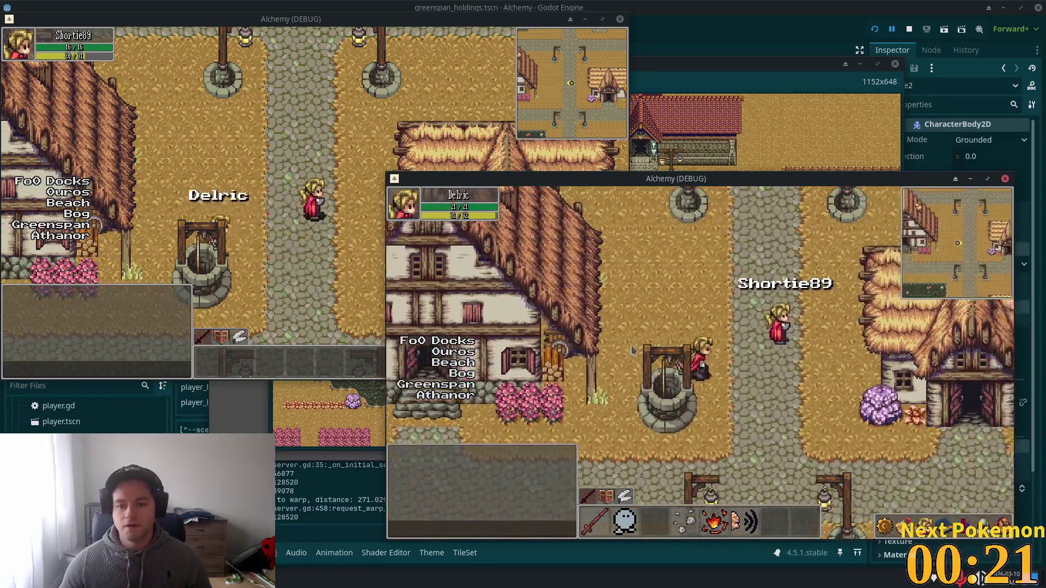
pyautogui.press('Left')
pyautogui.press('Up')
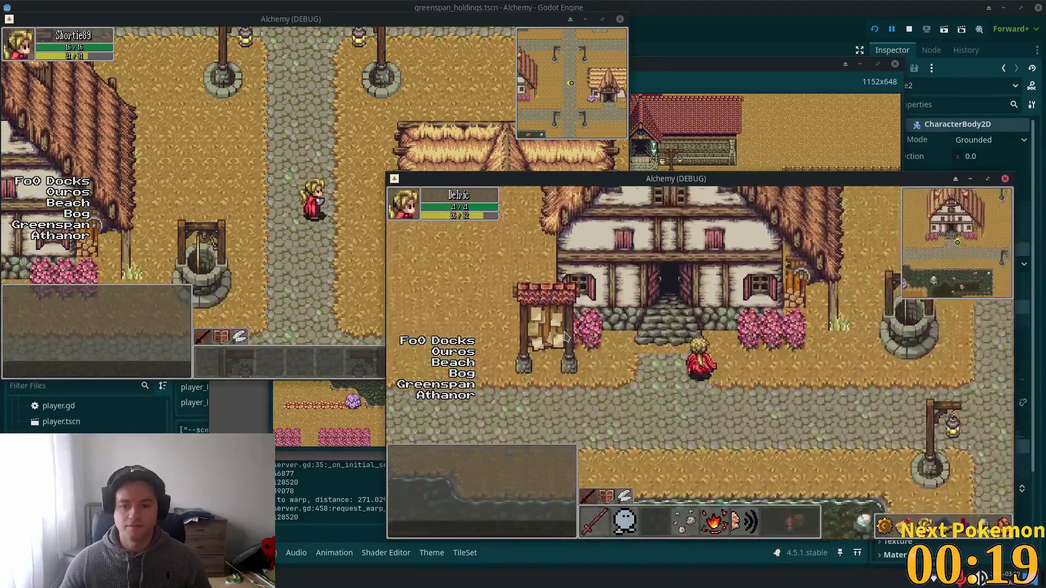
pyautogui.press('Down')
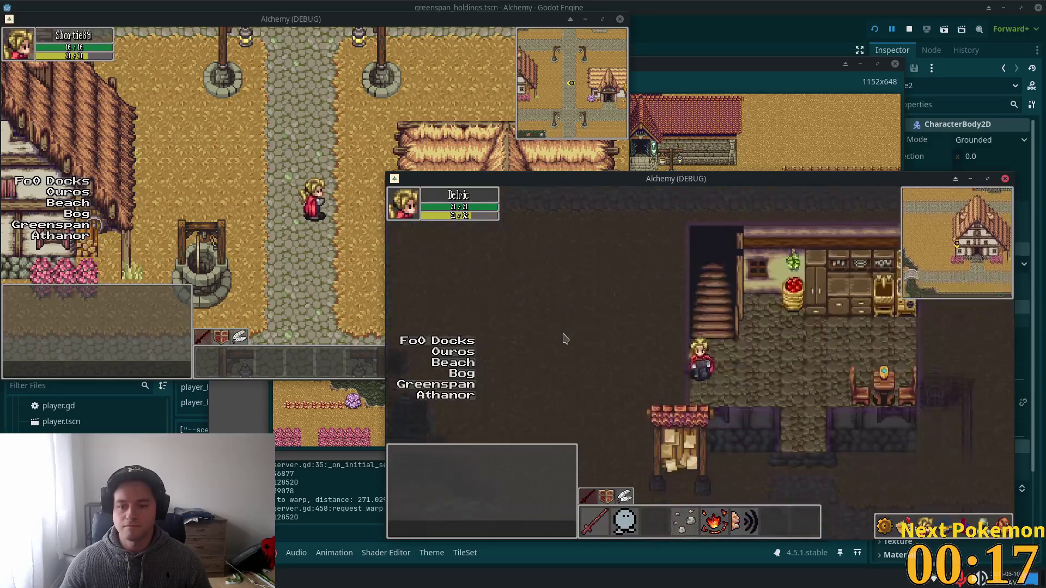
pyautogui.press('Up')
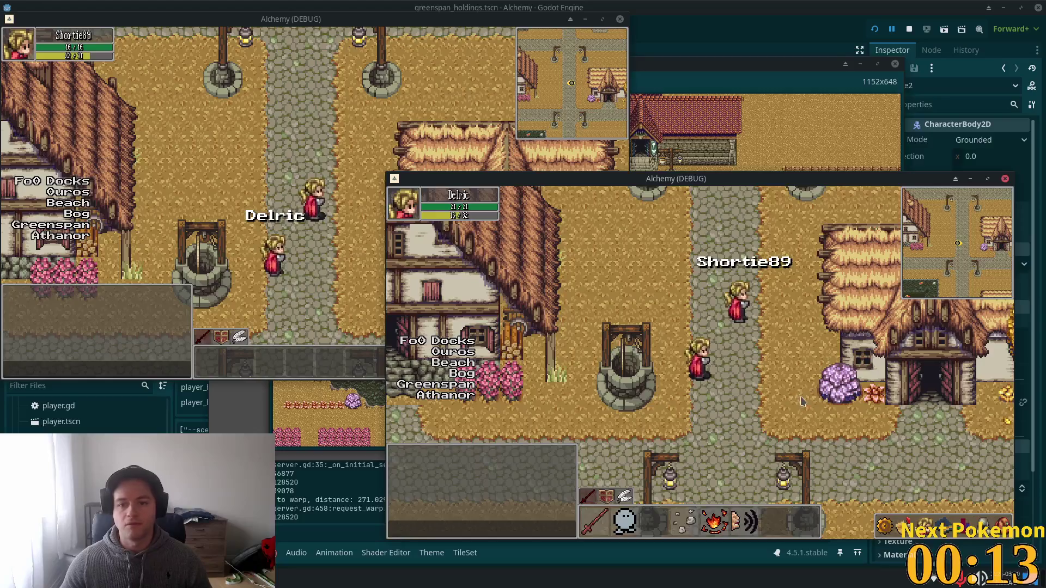
pyautogui.press('Up')
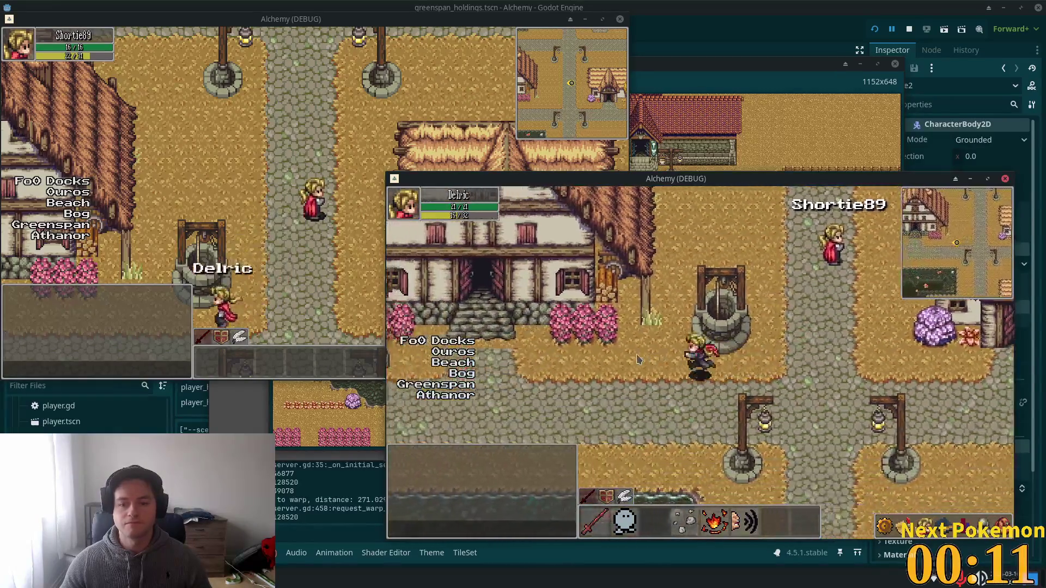
pyautogui.press('Up')
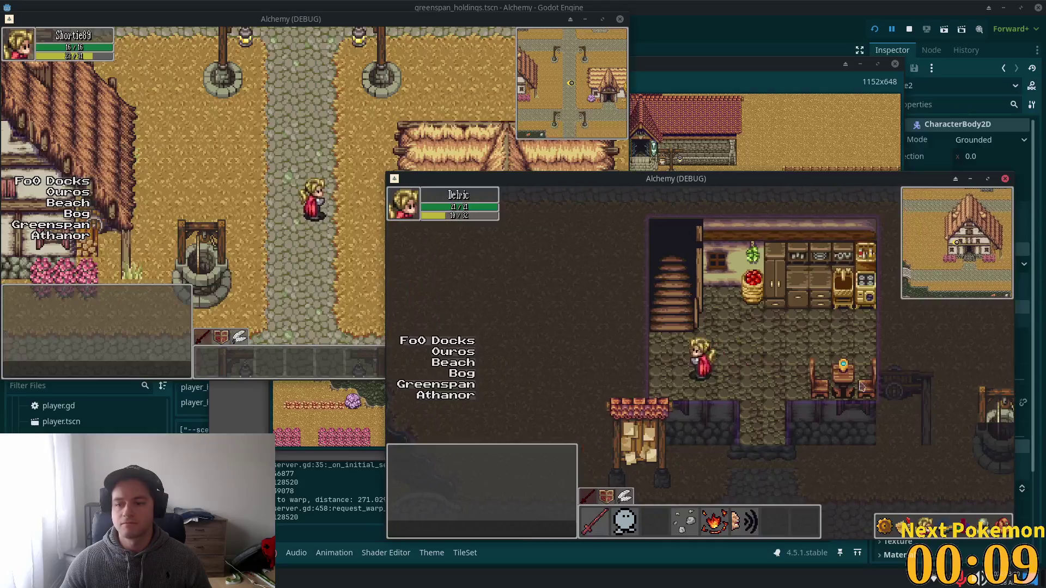
# Walk the second character into the house and upstairs, then bring up the Pokémon community game
pyautogui.click(430, 105)
pyautogui.press('Down')
pyautogui.press('Left')
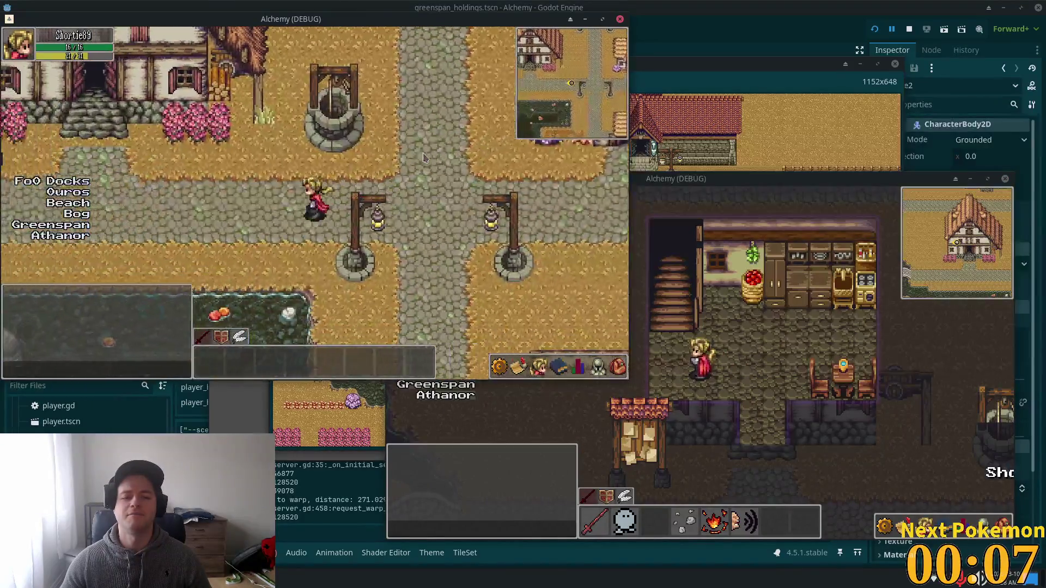
pyautogui.press('Left')
pyautogui.press('Up')
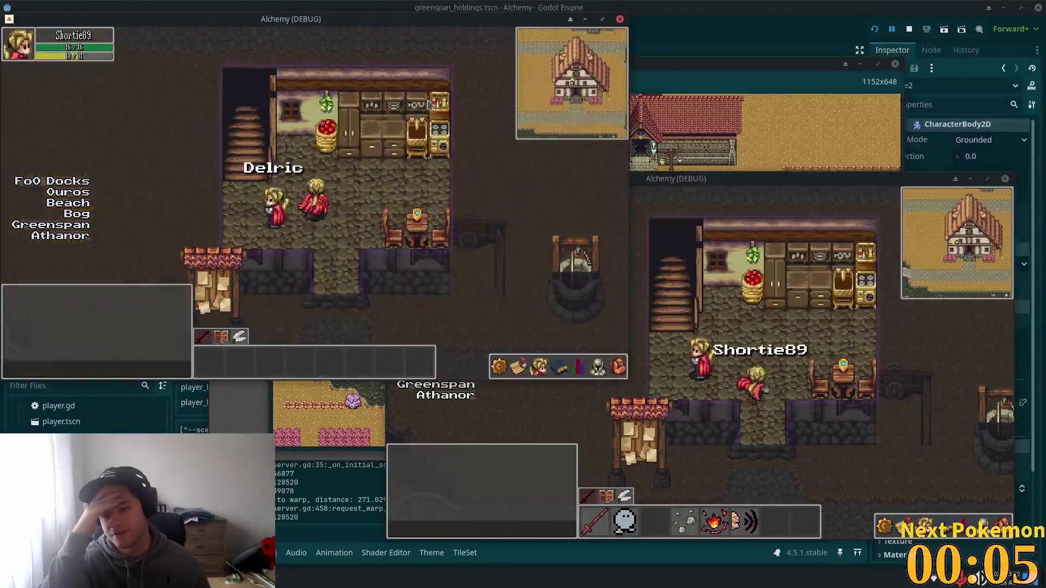
pyautogui.press('Left')
pyautogui.press('Up')
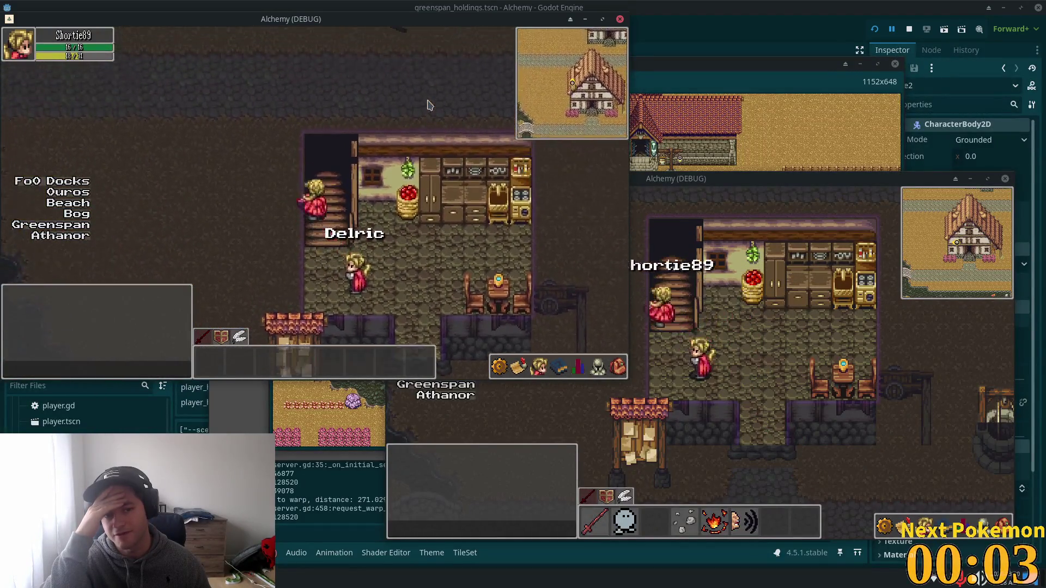
pyautogui.press('Right')
pyautogui.press('Down')
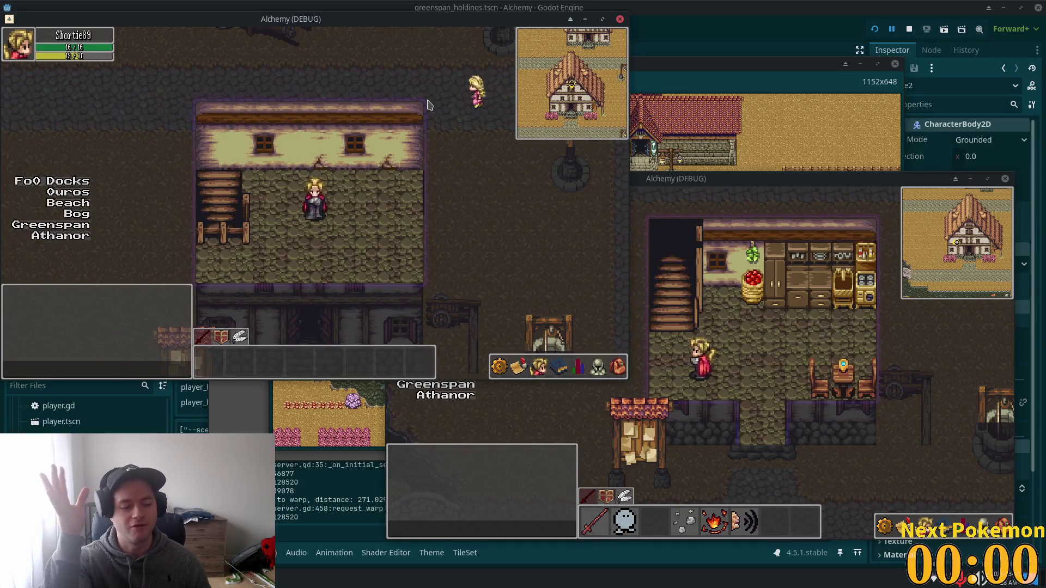
pyautogui.press('Left')
pyautogui.press('Up')
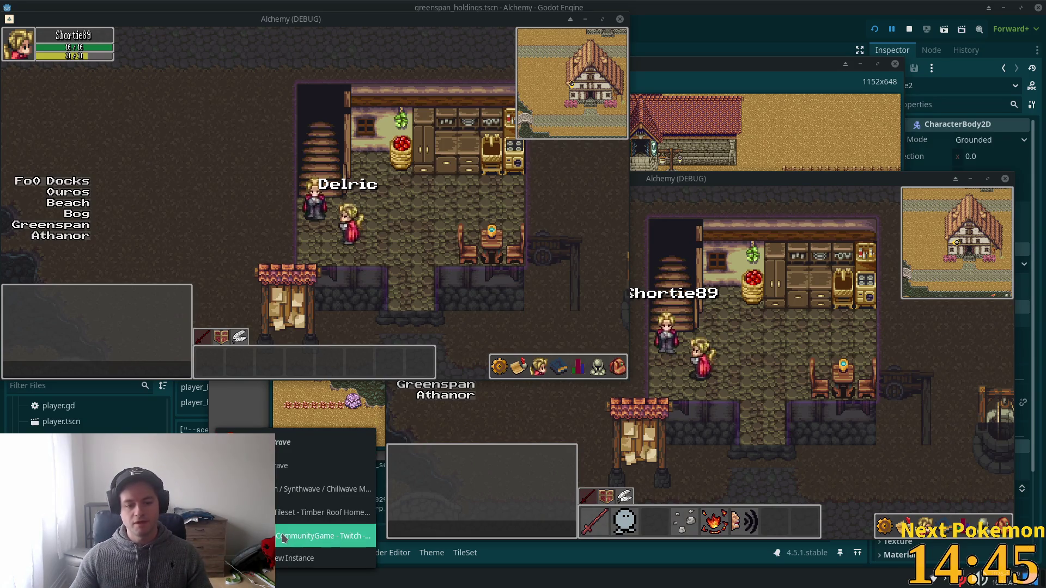
pyautogui.click(284, 531)
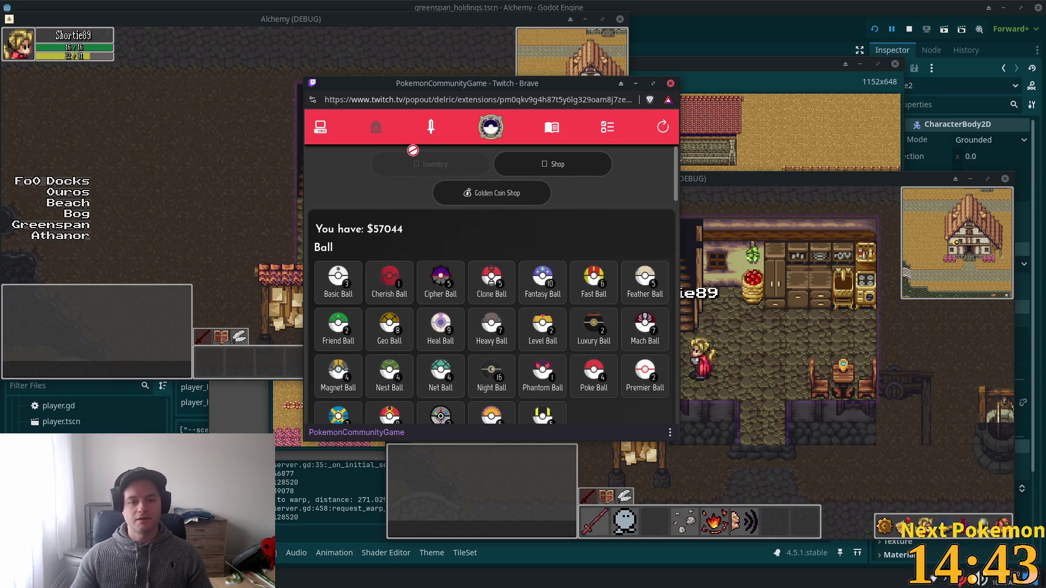
# Open the owned Pokémon collection, search 'combee', then clear the search to list all 577
pyautogui.click(320, 129)
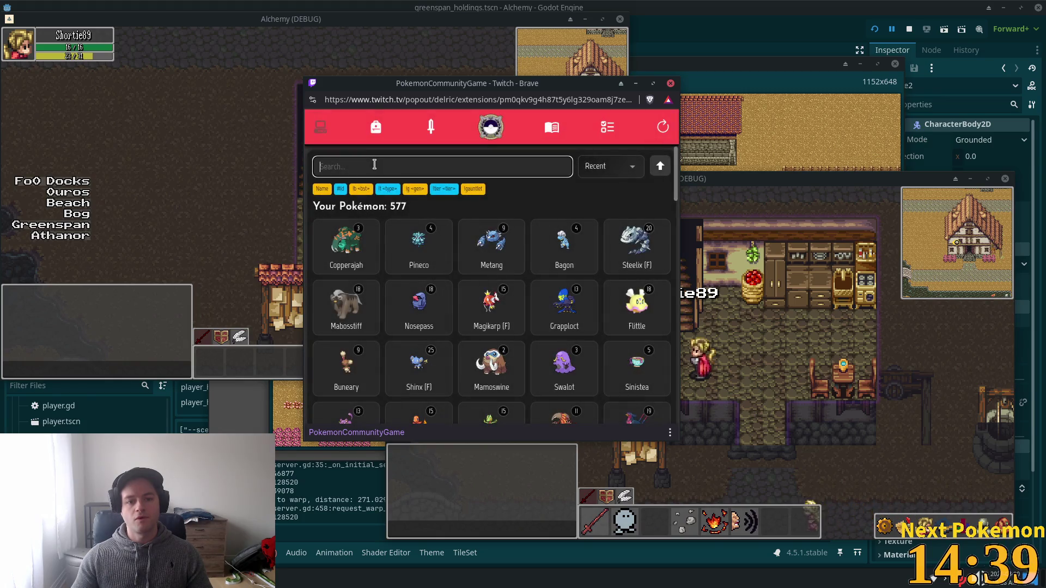
pyautogui.write('combew')
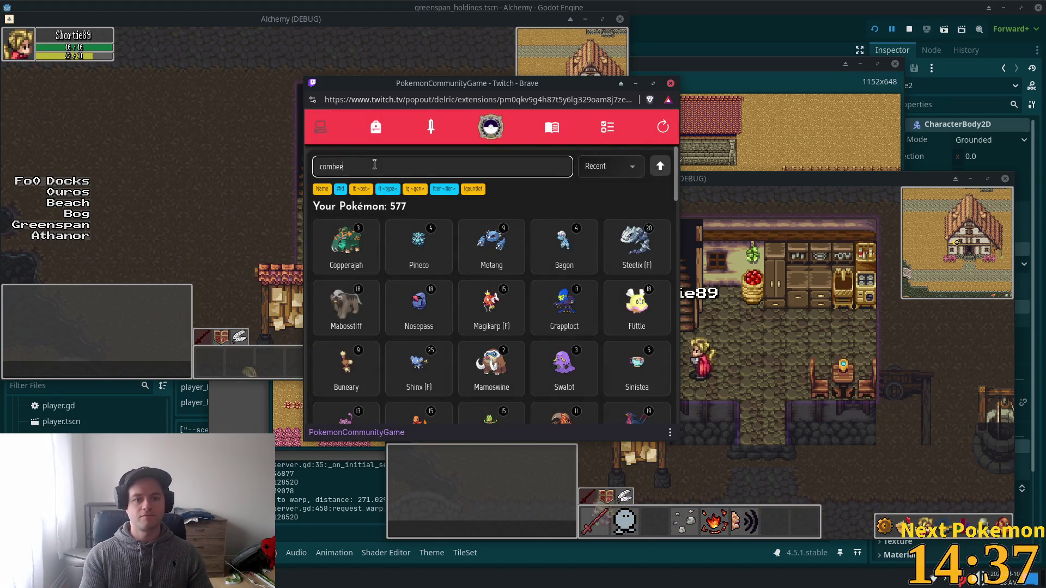
pyautogui.press('BackSpace')
pyautogui.write('e')
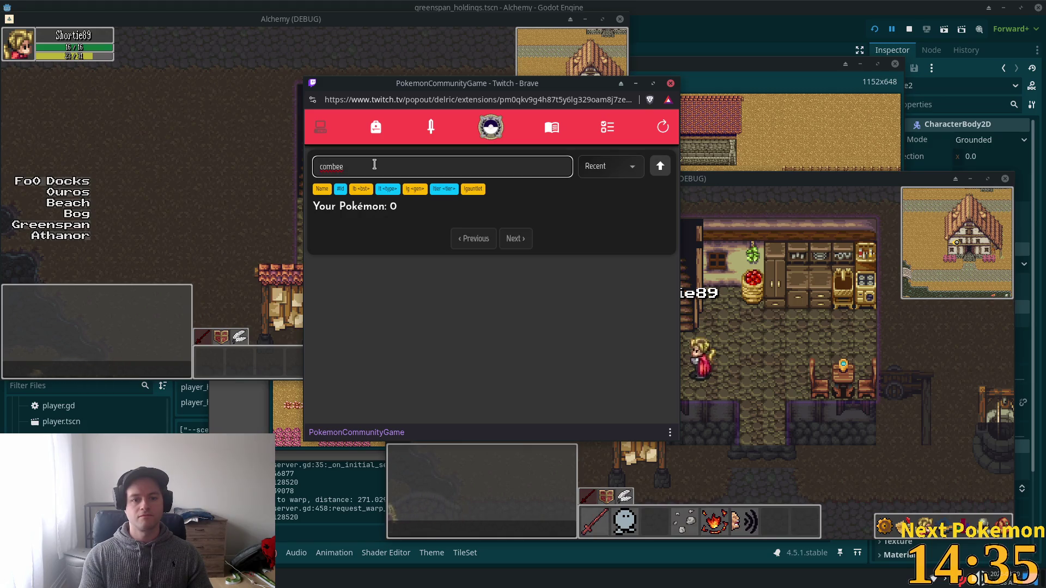
pyautogui.press('BackSpace')
pyautogui.press('BackSpace')
pyautogui.press('BackSpace')
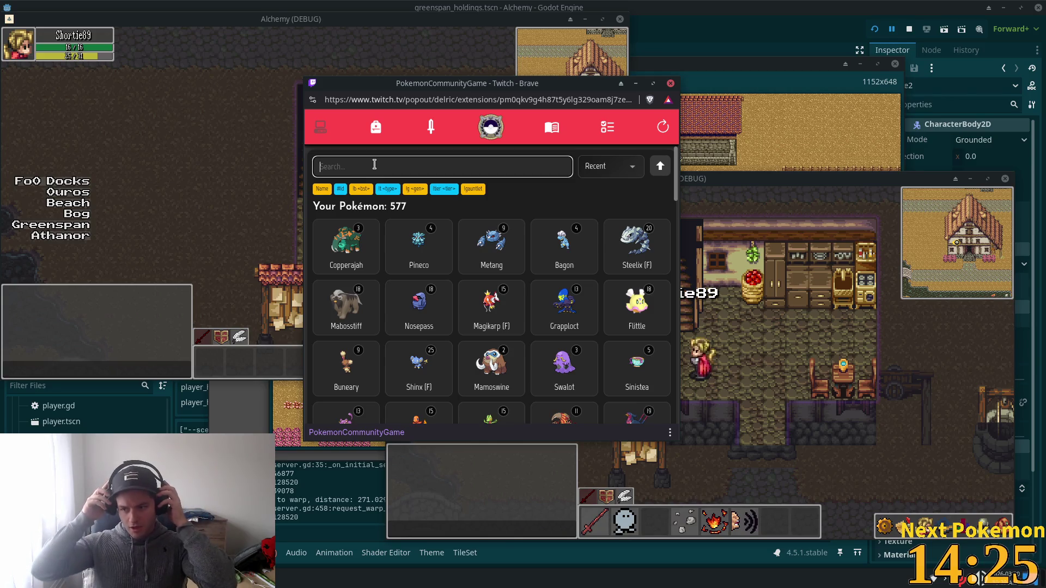
pyautogui.click(348, 5)
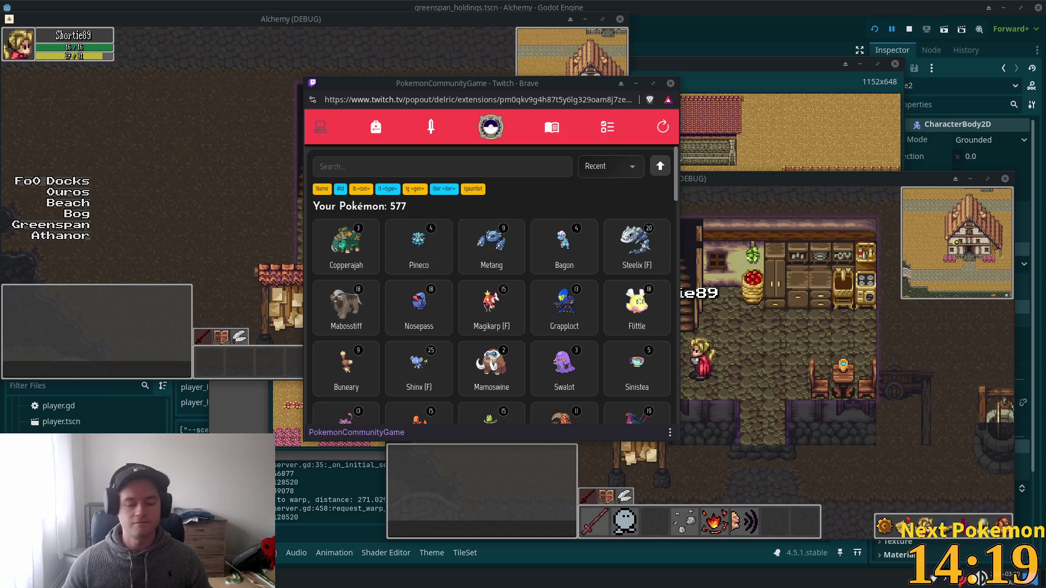
# Walk the character out of the house, past the crossroads and north, then Alt+Tab back to Godot
pyautogui.click(765, 295)
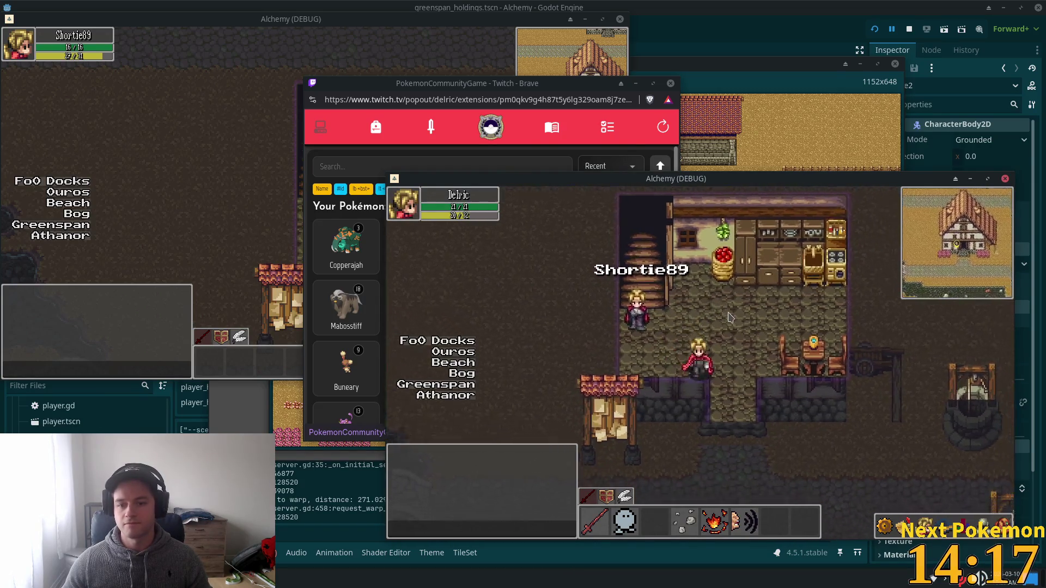
pyautogui.press('Down')
pyautogui.press('Right')
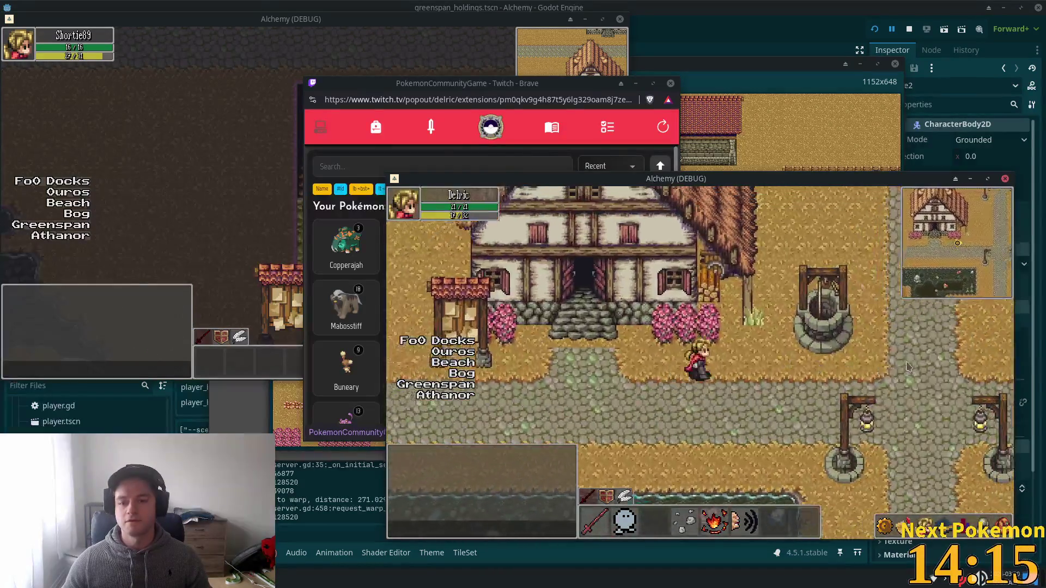
pyautogui.press('Down')
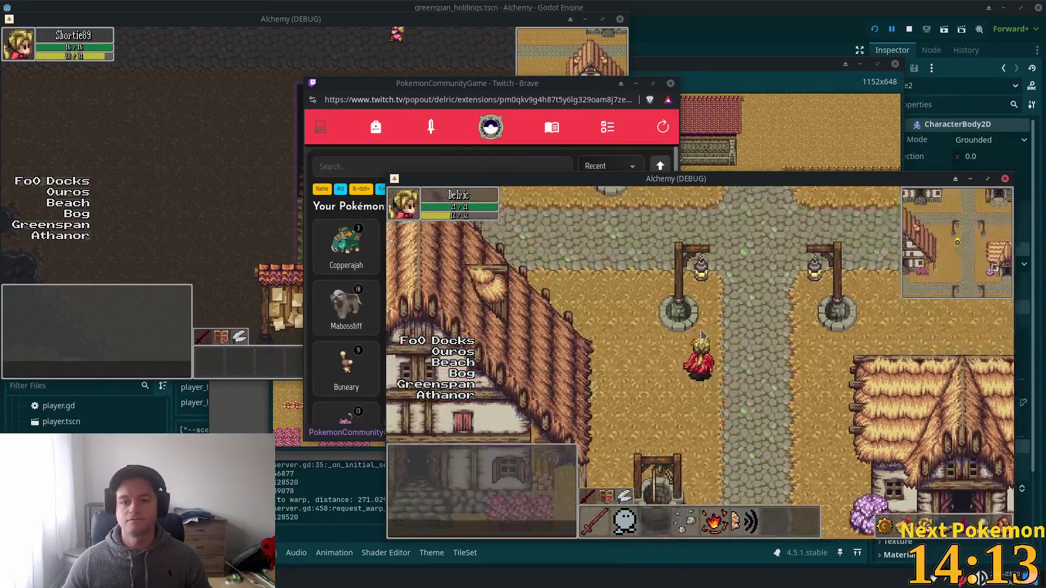
pyautogui.press('Left')
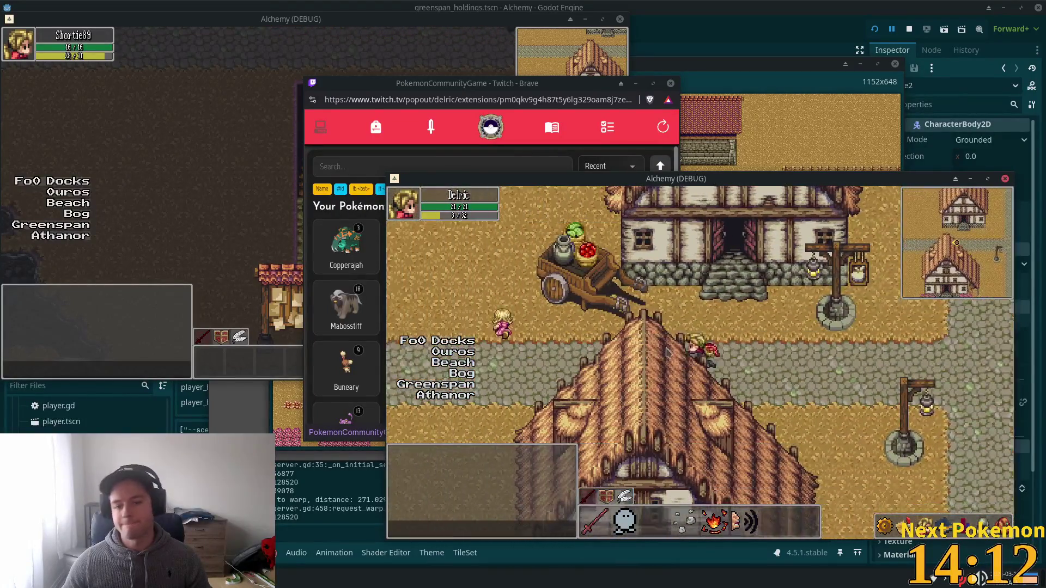
pyautogui.press('w')
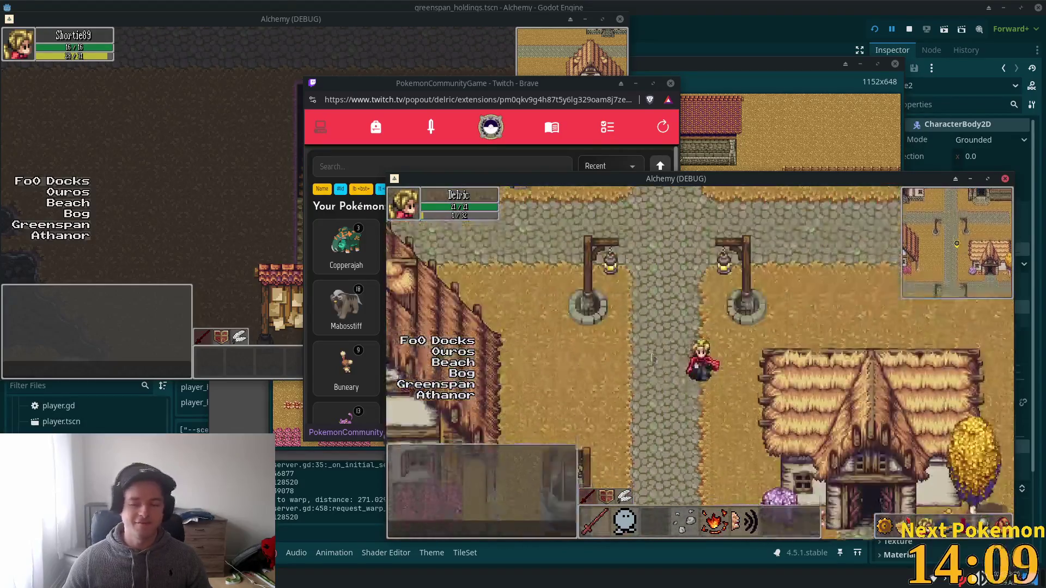
pyautogui.hotkey('alt', 'Tab')
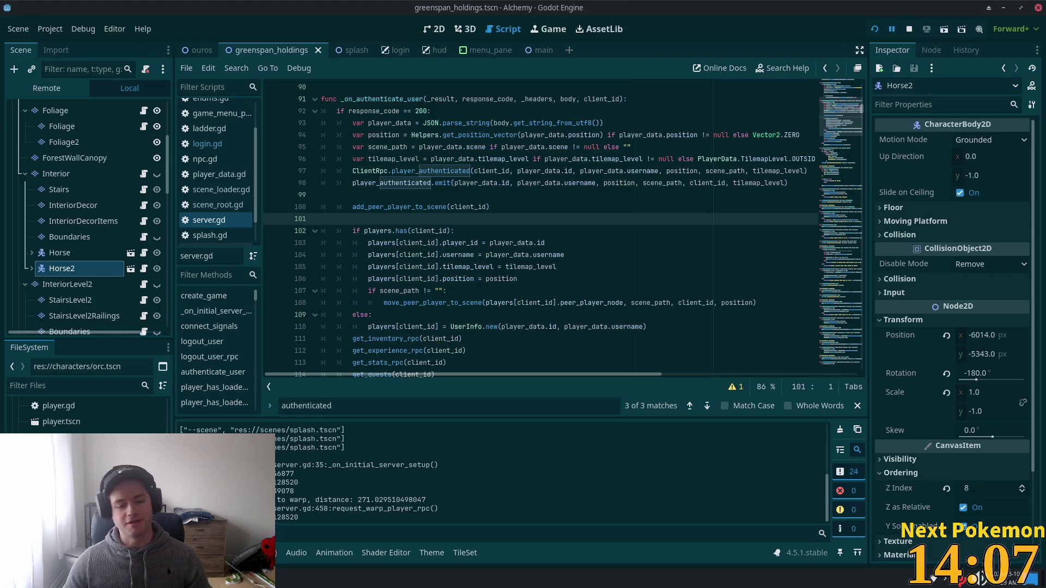
# Inspect the second debug session's errors, including the failed cached node error
pyautogui.click(276, 552)
pyautogui.click(290, 401)
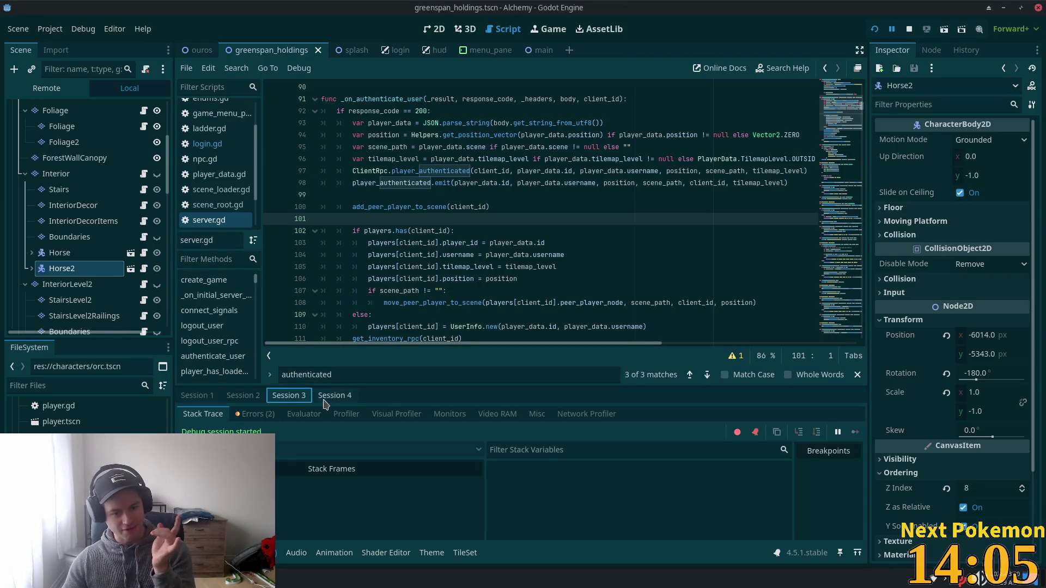
pyautogui.click(243, 396)
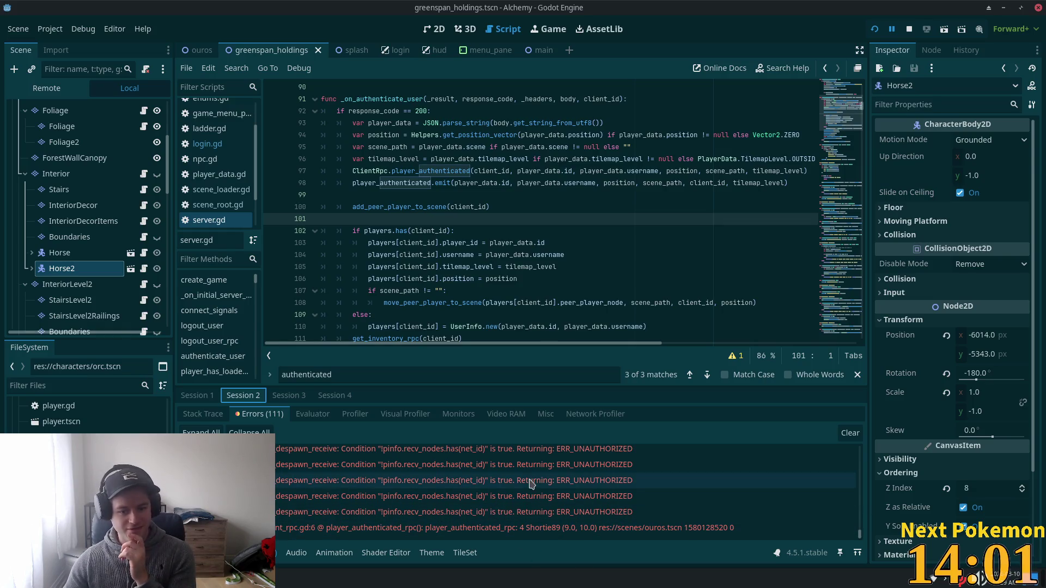
pyautogui.scroll(1, 703, 517)
pyautogui.moveTo(859, 537)
pyautogui.mouseDown()
pyautogui.moveTo(861, 490)
pyautogui.moveTo(877, 466)
pyautogui.mouseUp()
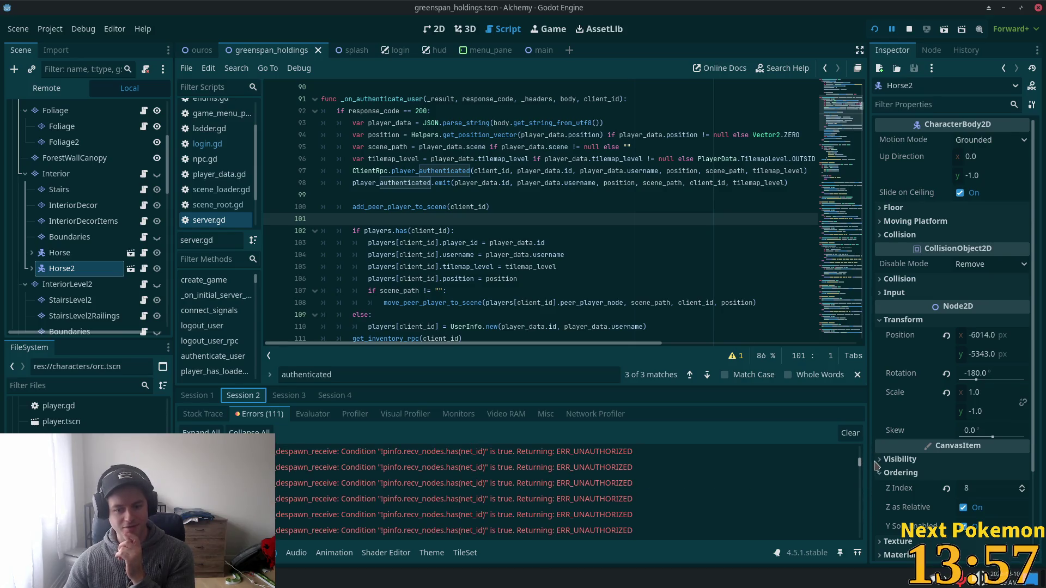
pyautogui.scroll(-3, 636, 478)
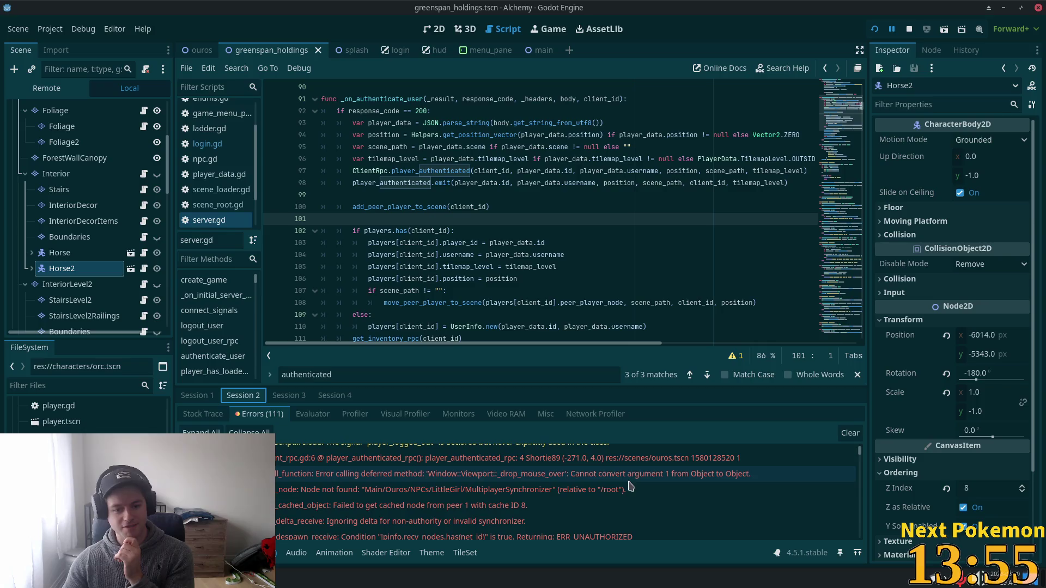
pyautogui.click(595, 506)
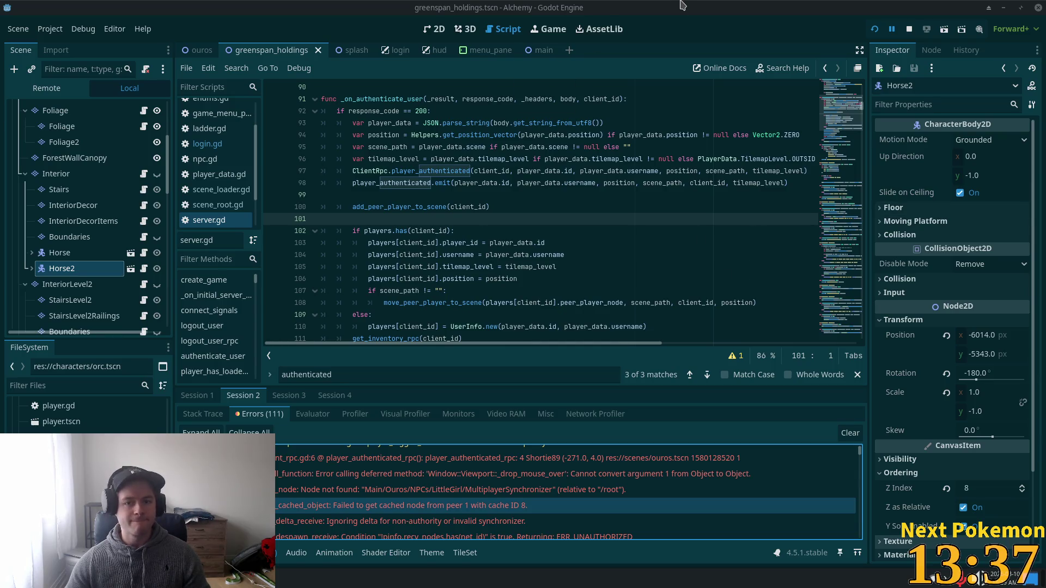
# Alt+Tab over to the code editor workspace and back to the Godot editor
pyautogui.hotkey('alt', 'Tab')
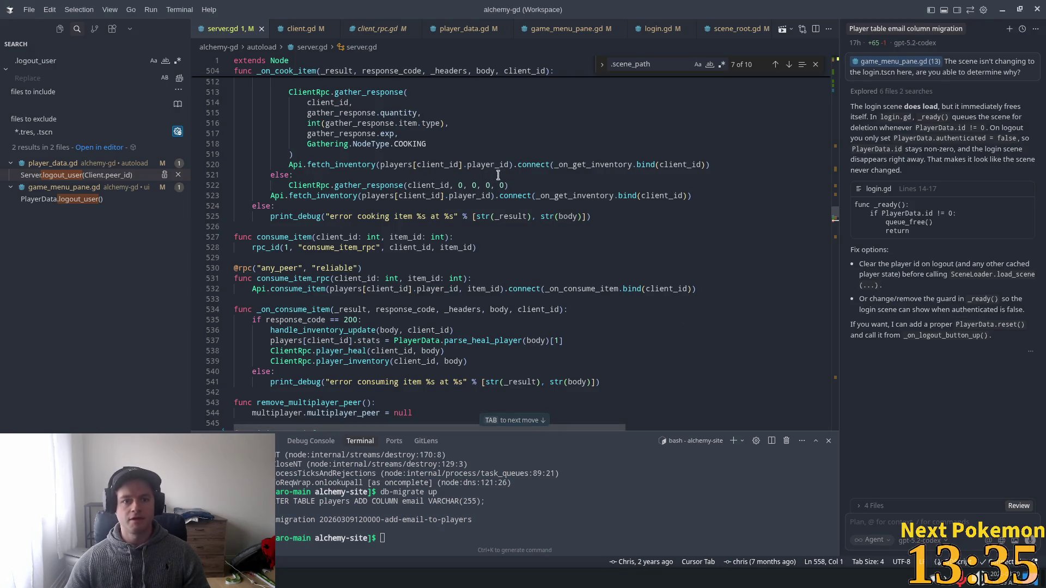
pyautogui.hotkey('alt', 'Tab')
pyautogui.hotkey('alt', 'Tab')
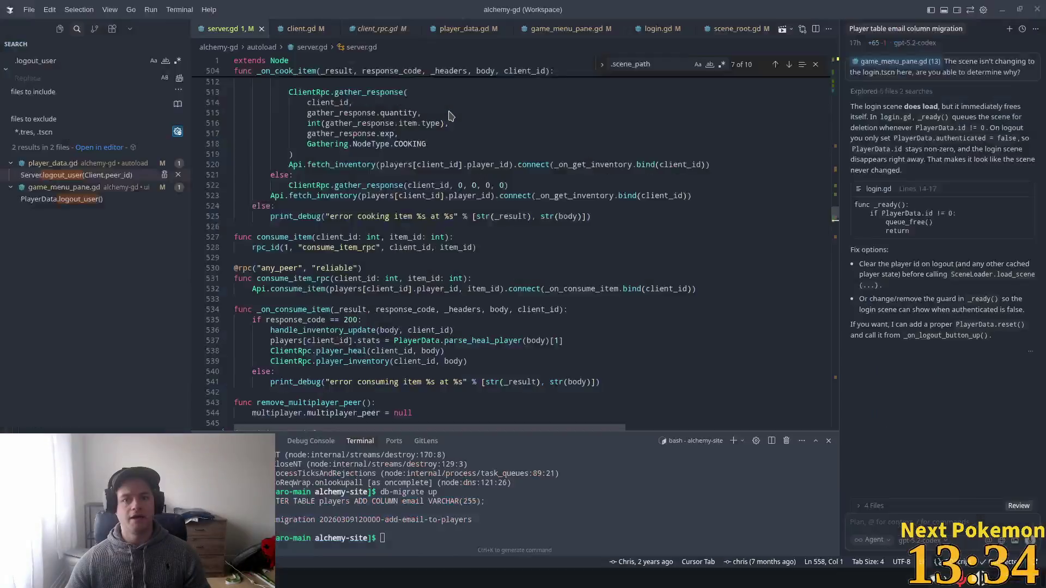
pyautogui.hotkey('alt', 'Tab')
pyautogui.hotkey('alt', 'Tab')
pyautogui.hotkey('alt', 'Tab')
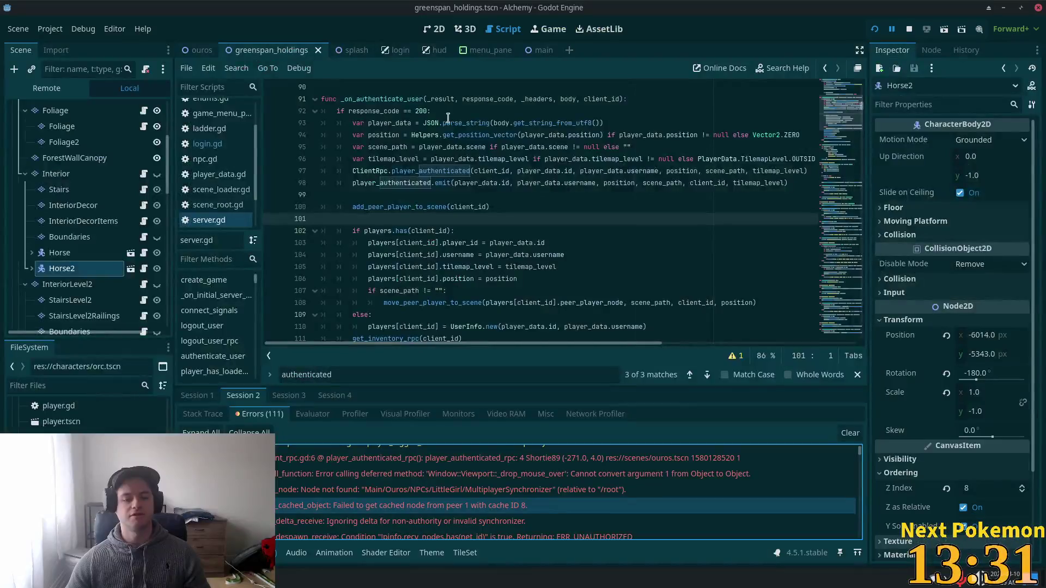
# Open login.tscn in the 2D view and zoom the canvas to show the ALCHEMY! title screen
pyautogui.click(394, 50)
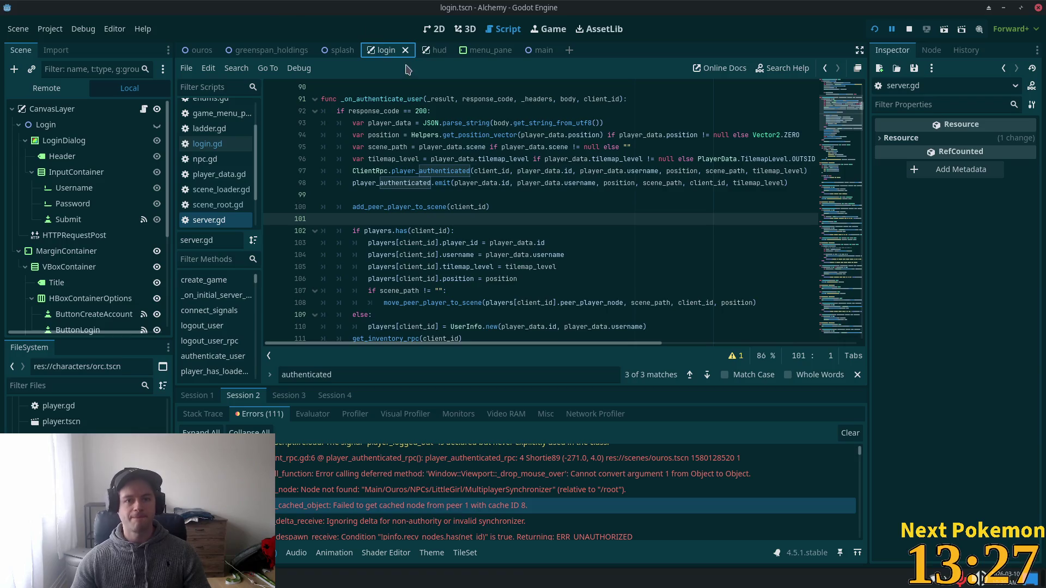
pyautogui.click(434, 29)
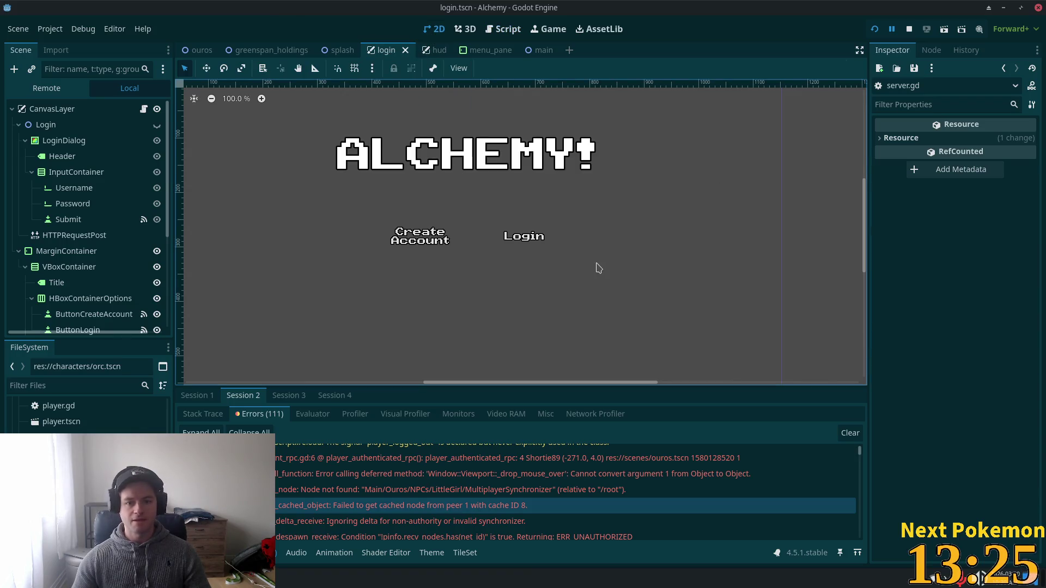
pyautogui.scroll(-4, 595, 264)
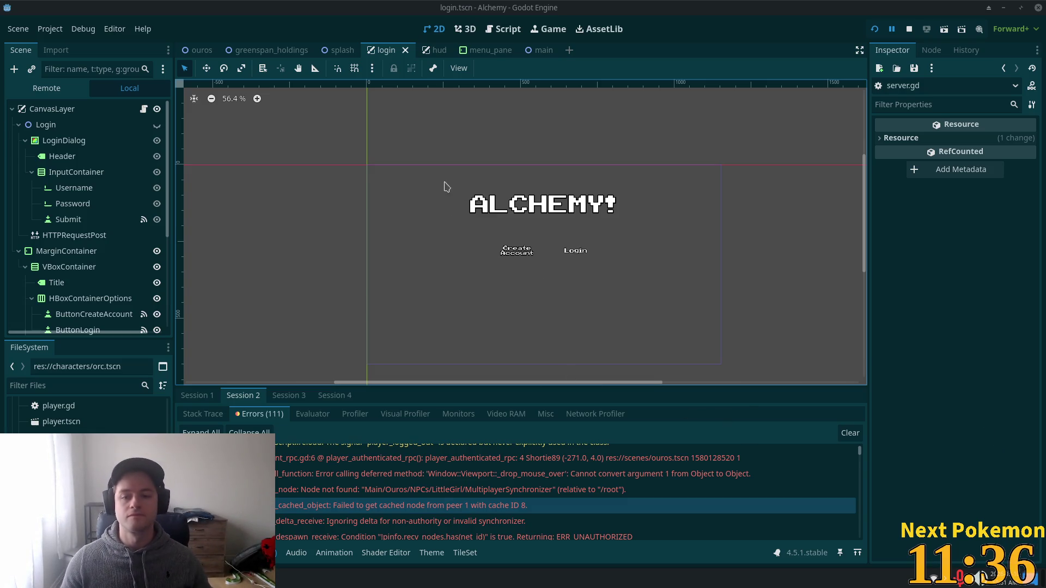
# Make MarginContainerCreateAccount visible and select VBoxContainerLogin to inspect its settings
pyautogui.scroll(-3, 145, 209)
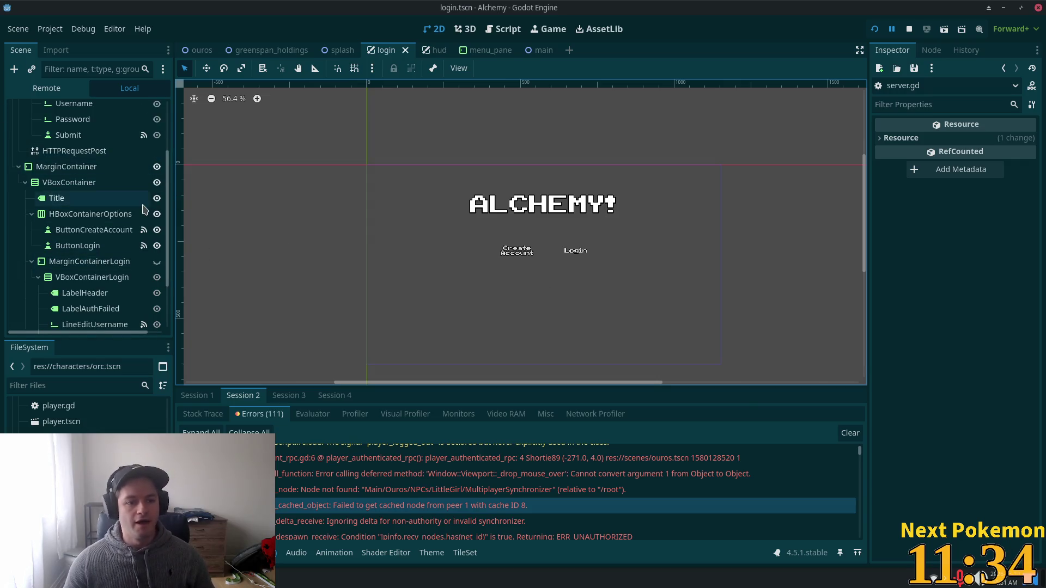
pyautogui.scroll(-2, 145, 209)
pyautogui.scroll(3, 654, 305)
pyautogui.scroll(-2, 709, 306)
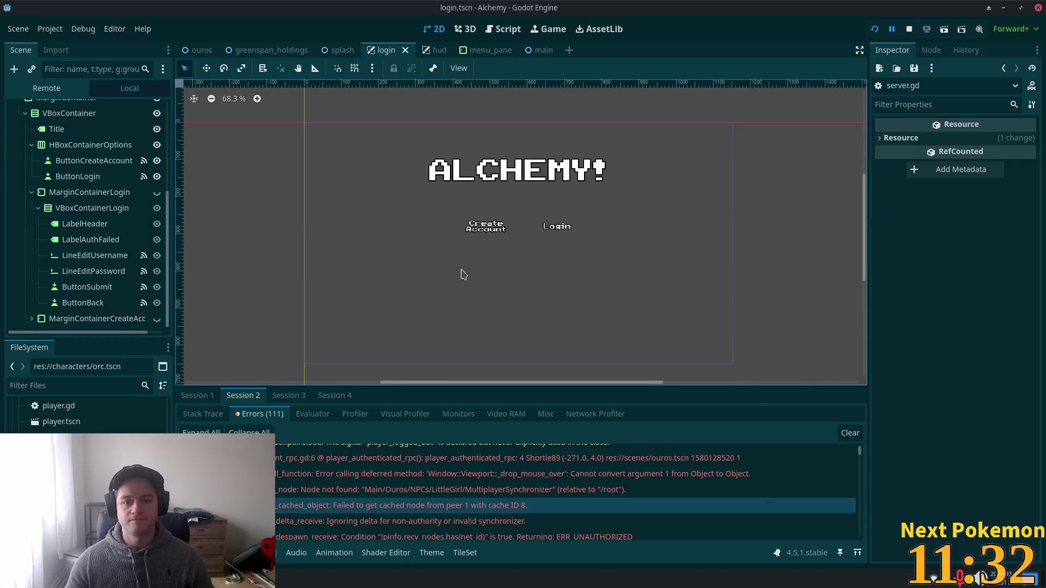
pyautogui.click(157, 320)
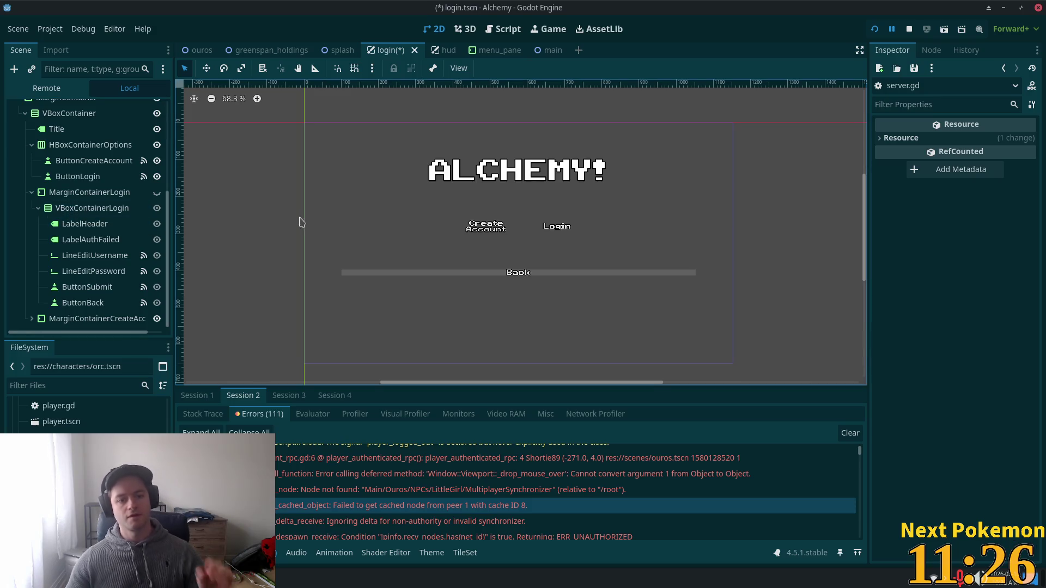
pyautogui.doubleClick(84, 212)
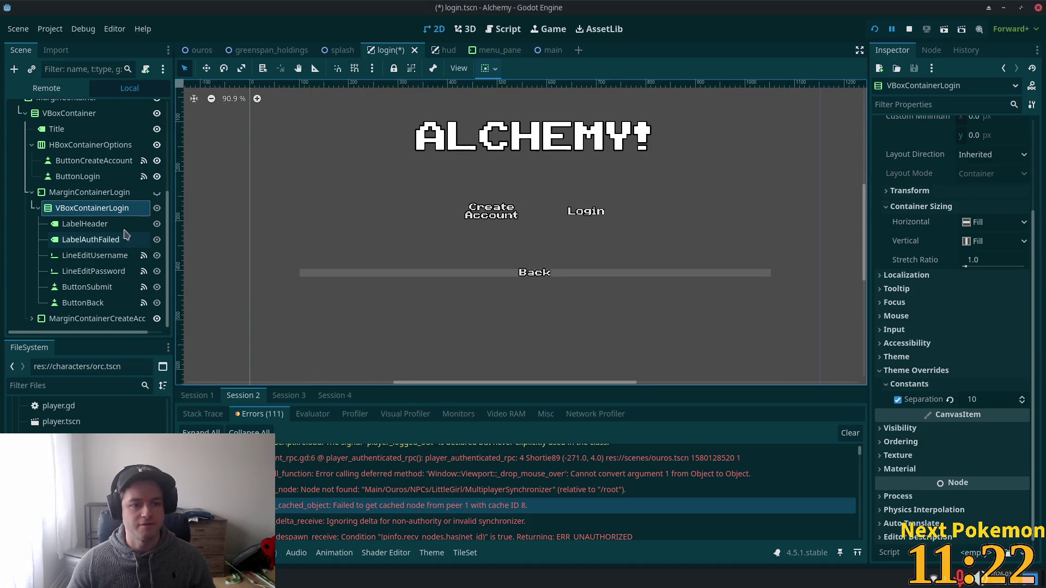
# Hide MarginContainerCreateAccount and HBoxContainerOptions, show MarginContainerLogin, and select it
pyautogui.click(157, 319)
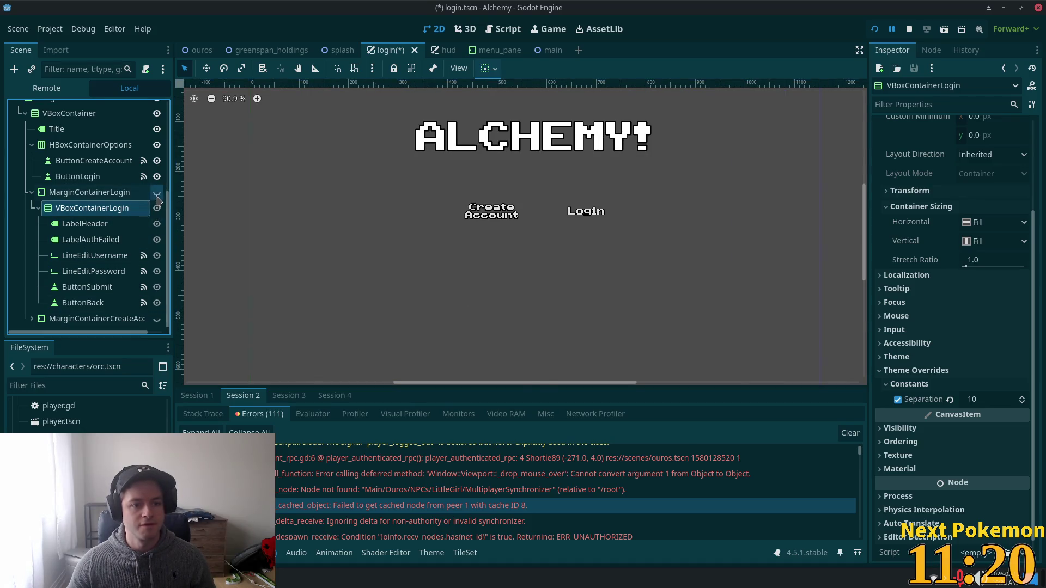
pyautogui.click(157, 193)
pyautogui.scroll(-2, 600, 305)
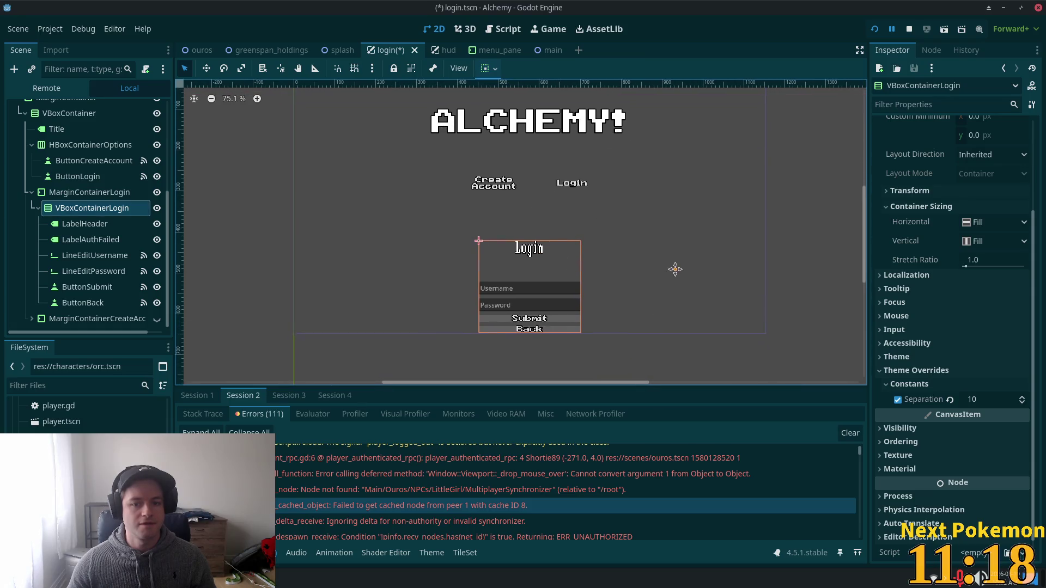
pyautogui.scroll(2, 545, 316)
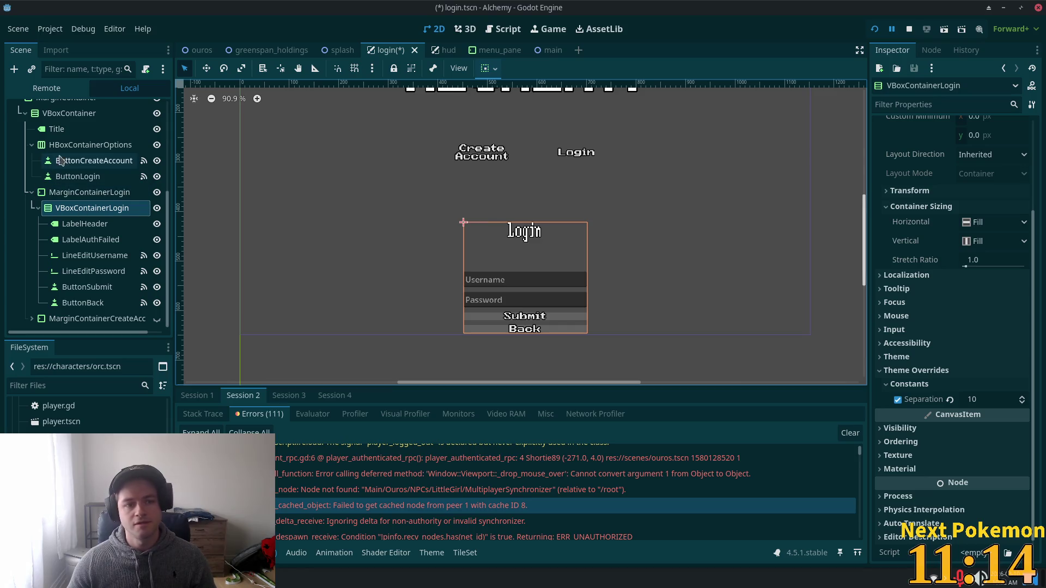
pyautogui.click(157, 145)
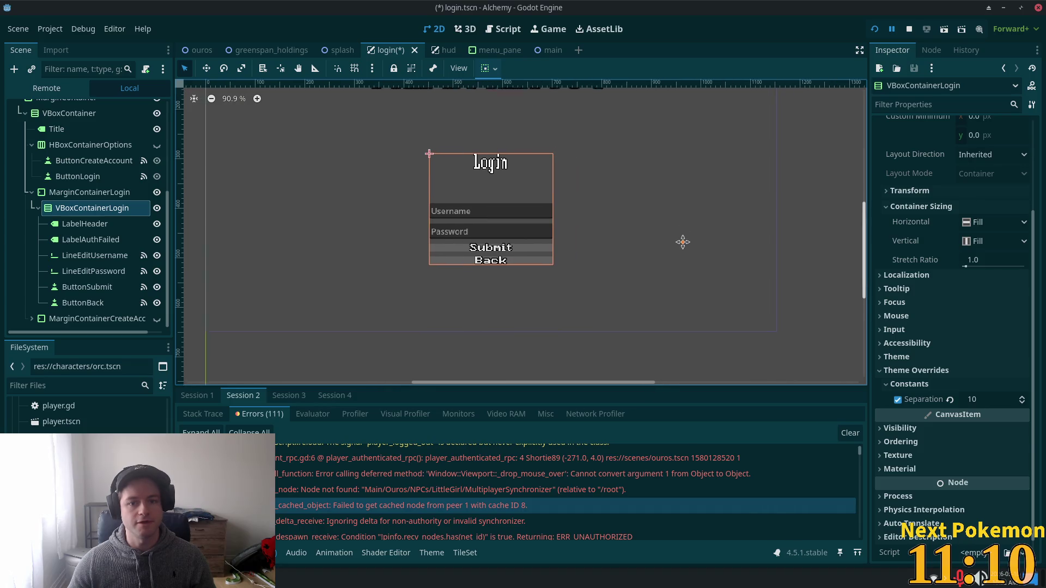
pyautogui.click(98, 194)
pyautogui.scroll(3, 584, 245)
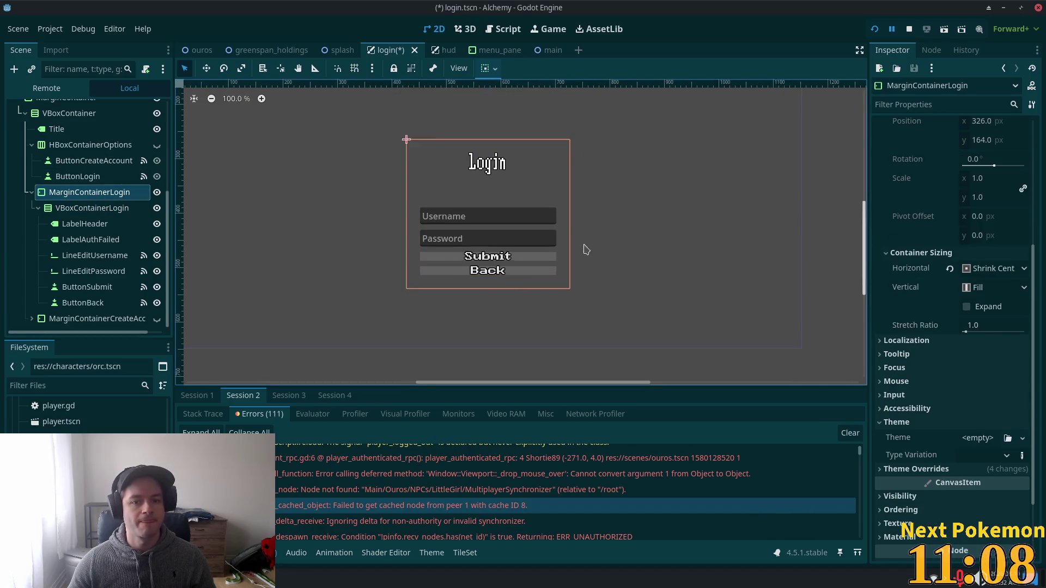
# Add a TileMapLayer child under MarginContainerLogin by searching 'tilemap', then view its tile set options
pyautogui.hotkey('ctrl', 'a')
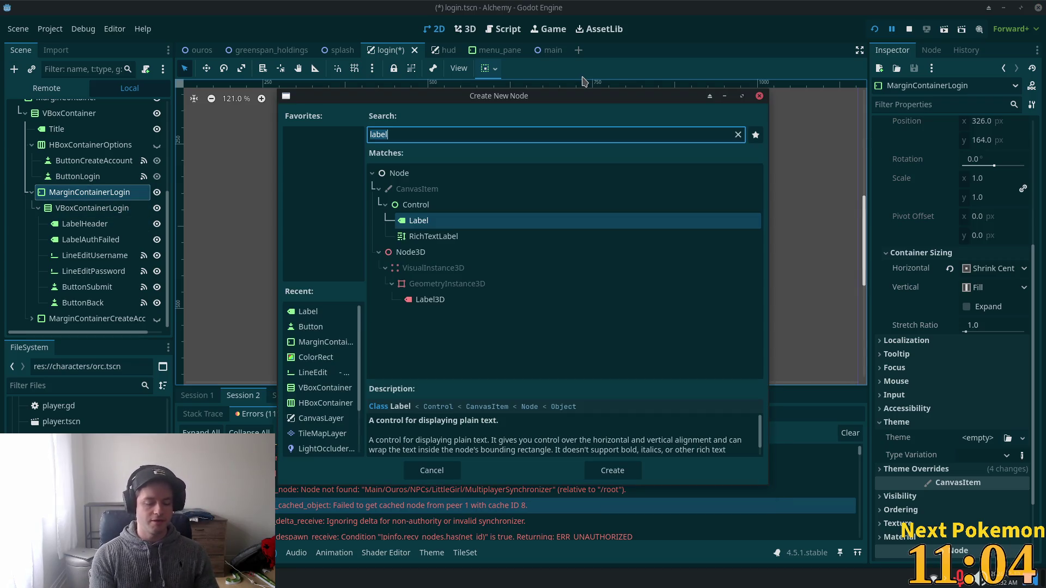
pyautogui.write('tilemap')
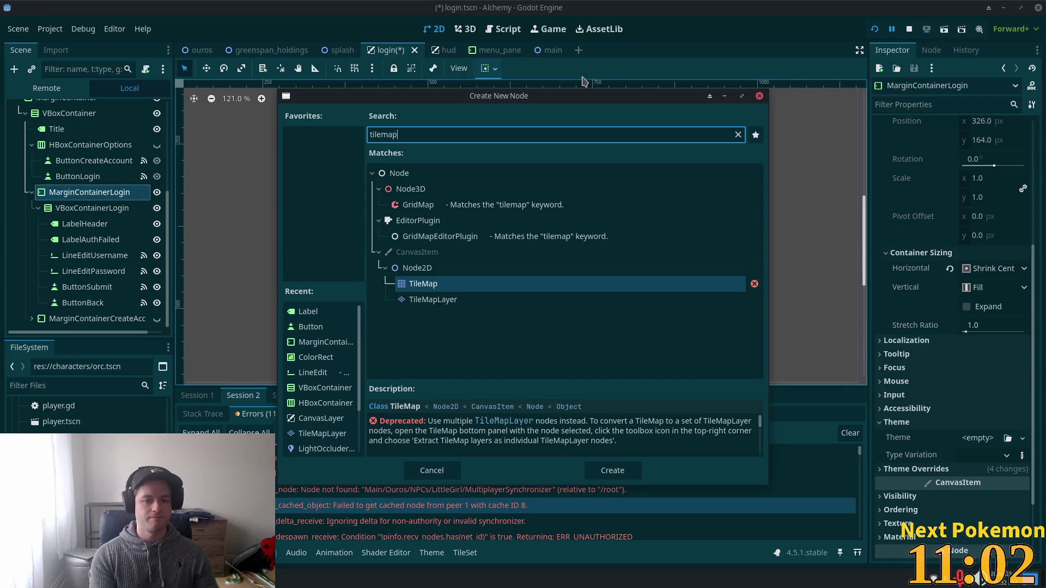
pyautogui.press('Down')
pyautogui.press('Return')
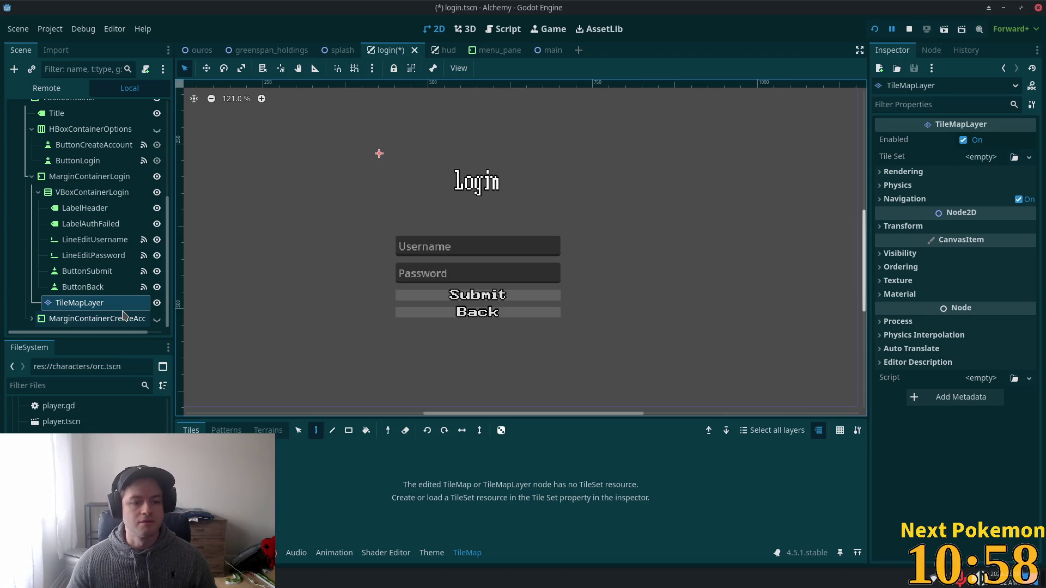
pyautogui.click(983, 156)
# Load ui.tres as the tile set and select the TileMapLayer node for painting
pyautogui.click(991, 209)
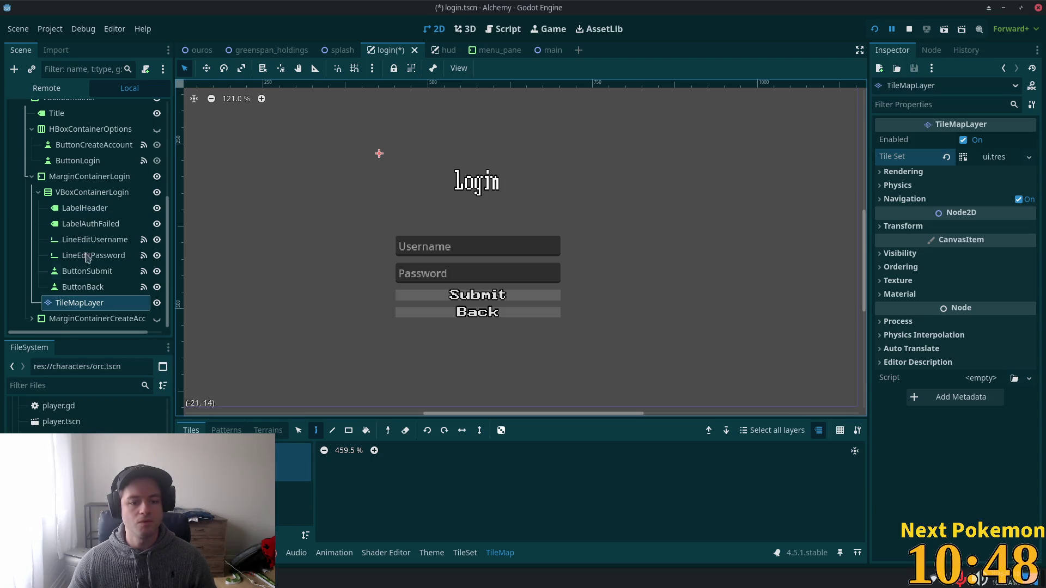
pyautogui.scroll(3, 487, 220)
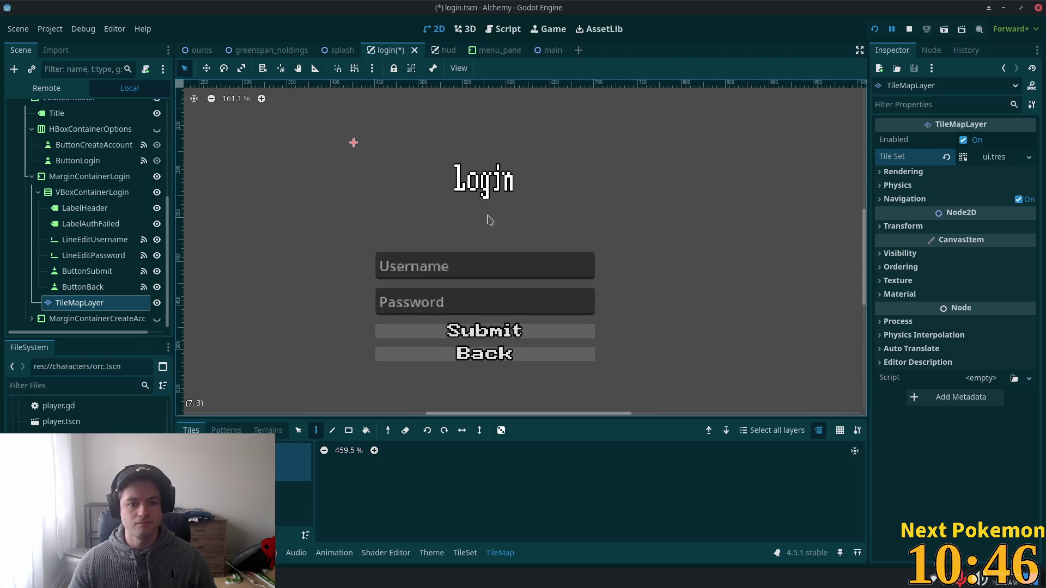
pyautogui.scroll(2, 487, 220)
pyautogui.click(87, 192)
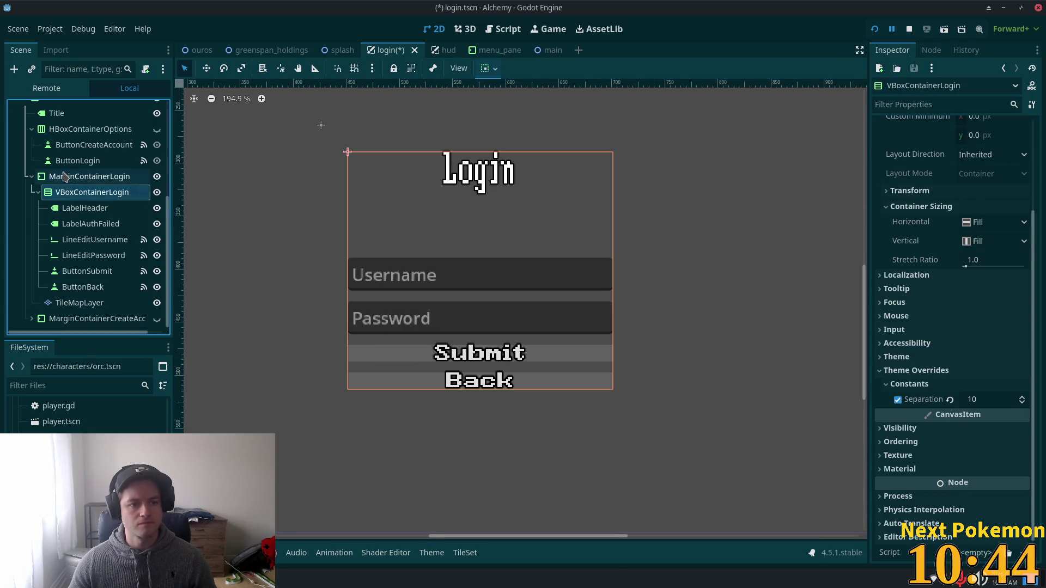
pyautogui.click(64, 176)
pyautogui.scroll(2, 780, 259)
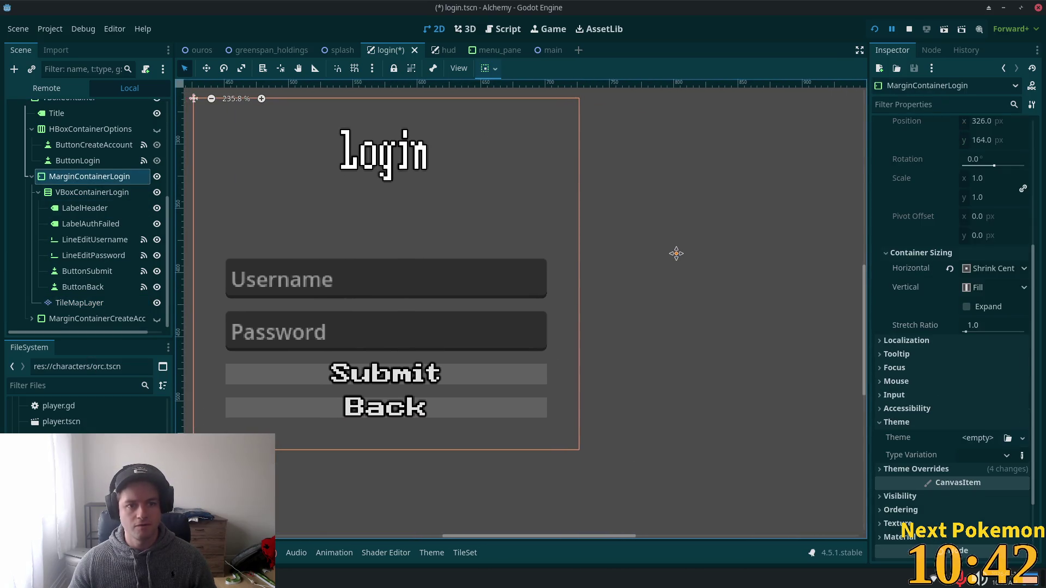
pyautogui.moveTo(676, 253); pyautogui.dragTo(669, 246)
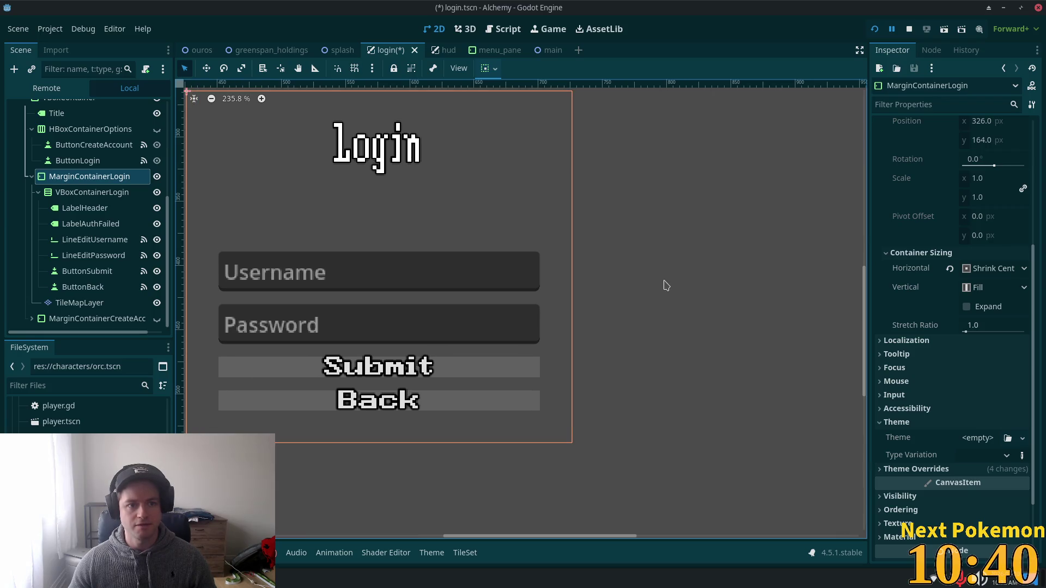
pyautogui.doubleClick(77, 288)
pyautogui.click(61, 317)
pyautogui.click(71, 303)
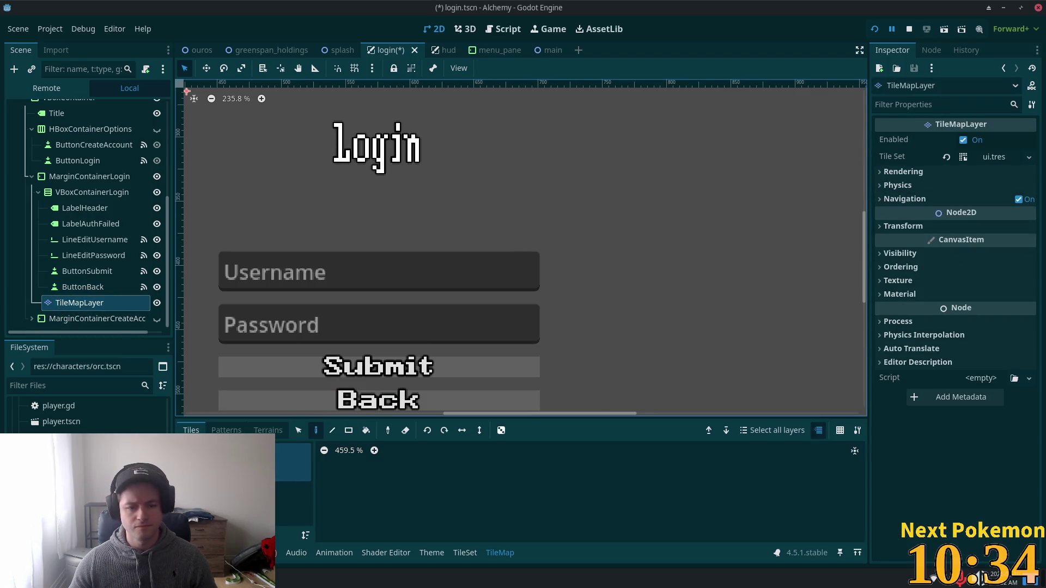
# Paint corner border tiles at the login panel's top-left and top-right corners
pyautogui.scroll(-5, 463, 507)
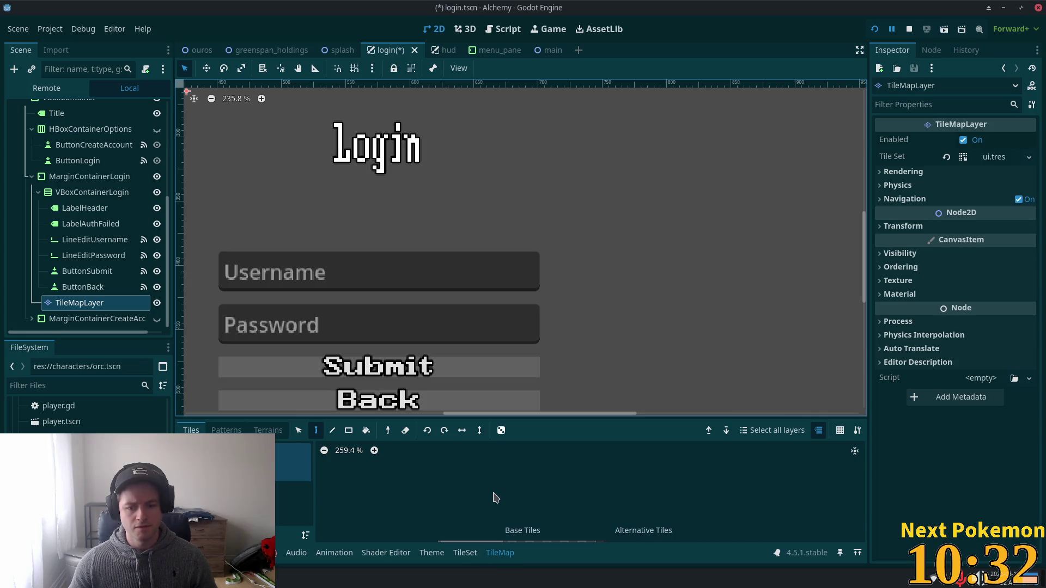
pyautogui.click(480, 466)
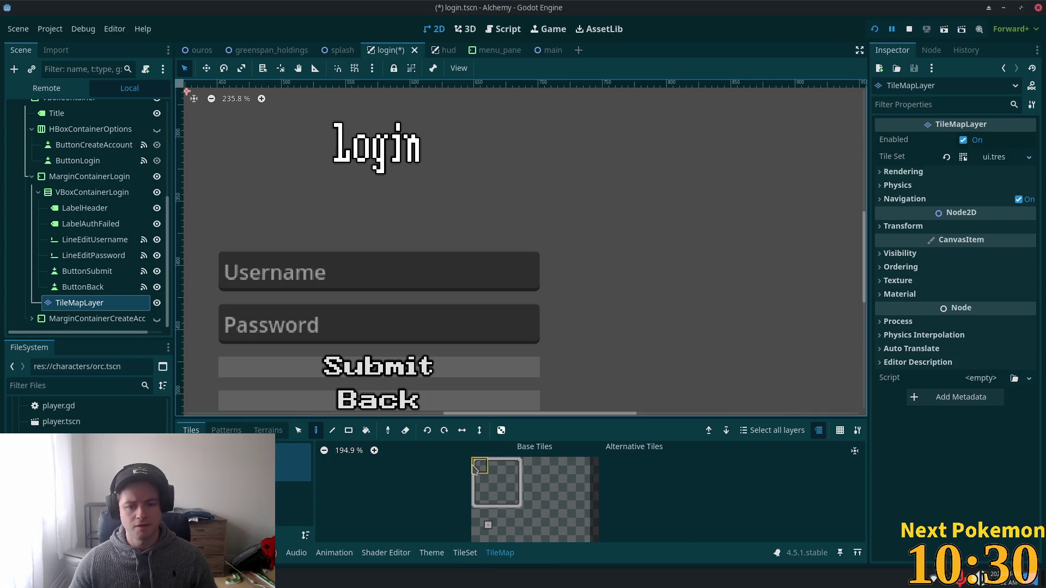
pyautogui.click(185, 110)
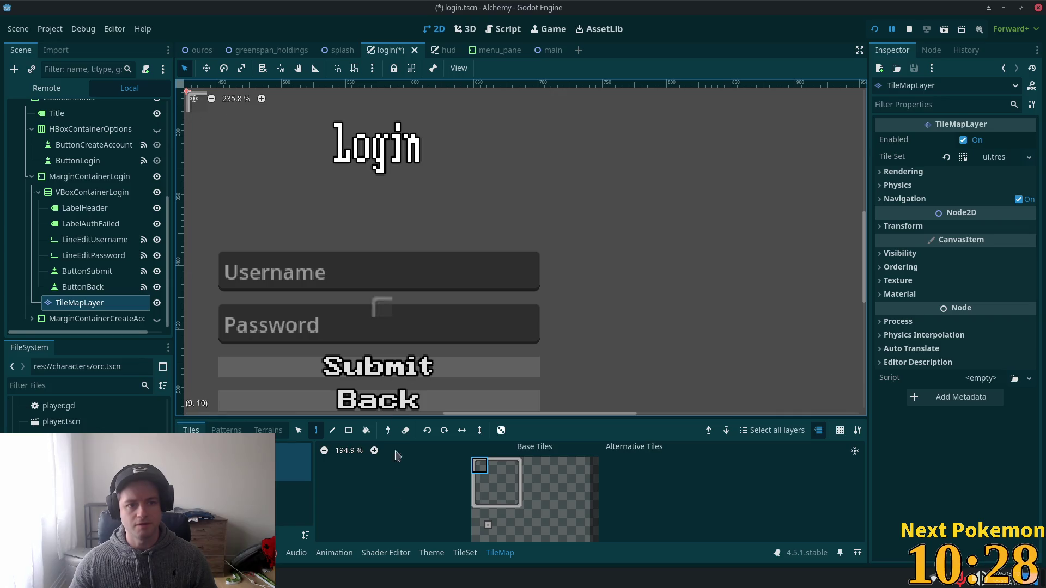
pyautogui.click(514, 467)
pyautogui.click(570, 106)
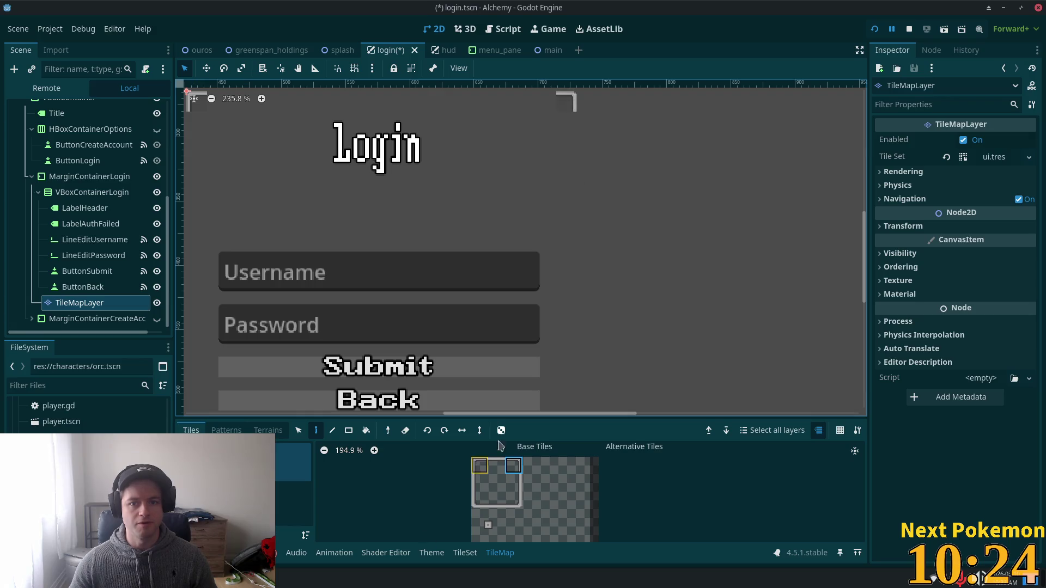
pyautogui.click(479, 466)
pyautogui.click(72, 178)
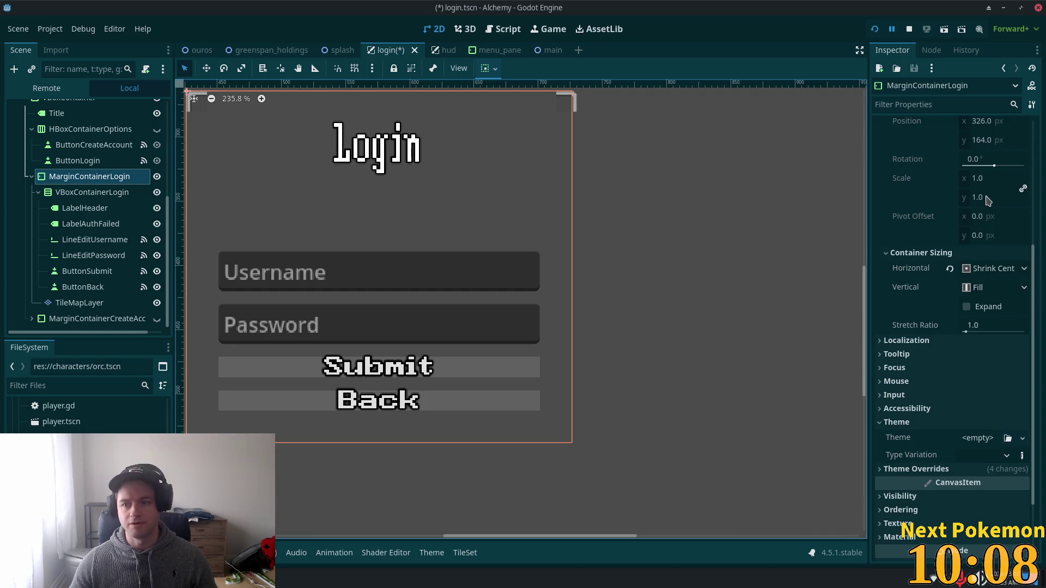
# Inspect the sizing of MarginContainerLogin, VBoxContainerLogin and LabelHeader
pyautogui.scroll(3, 983, 207)
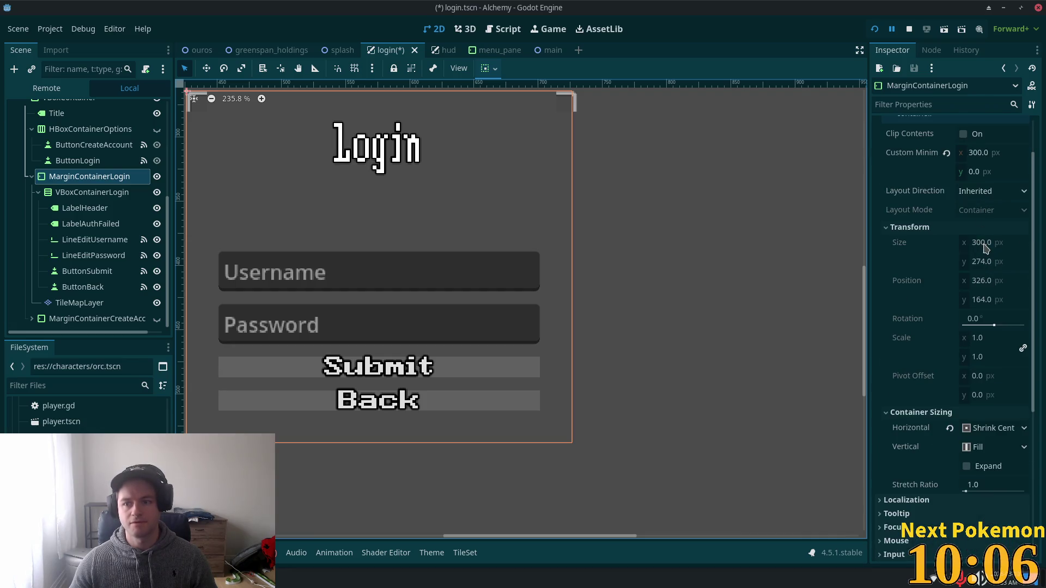
pyautogui.click(985, 245)
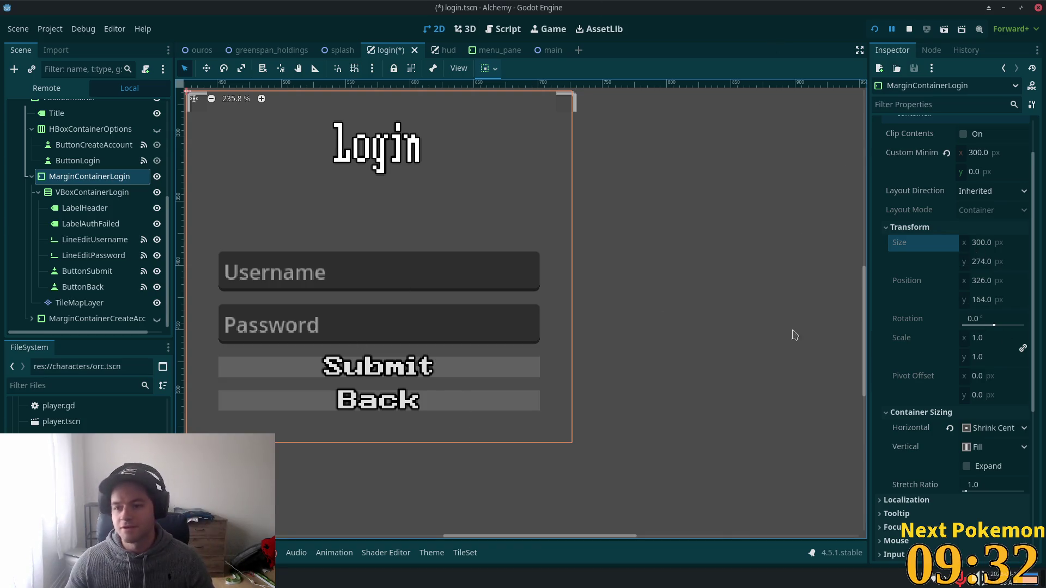
pyautogui.click(53, 194)
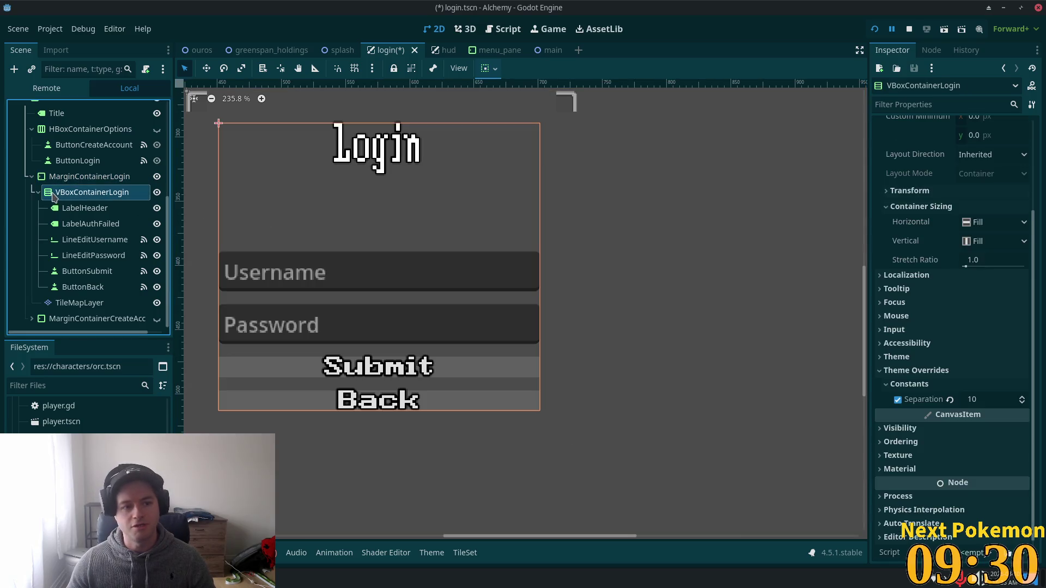
pyautogui.click(289, 215)
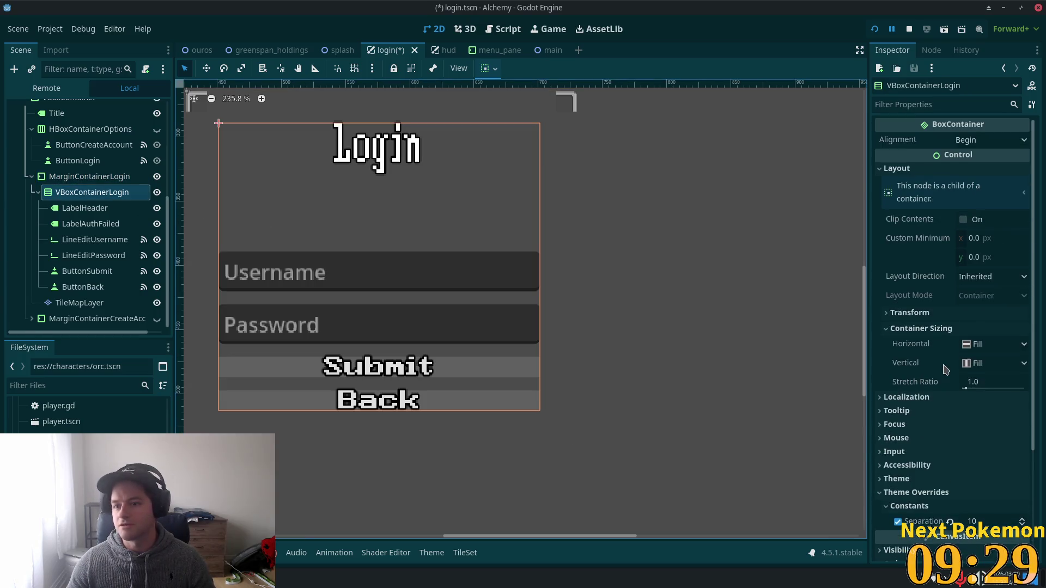
pyautogui.click(76, 213)
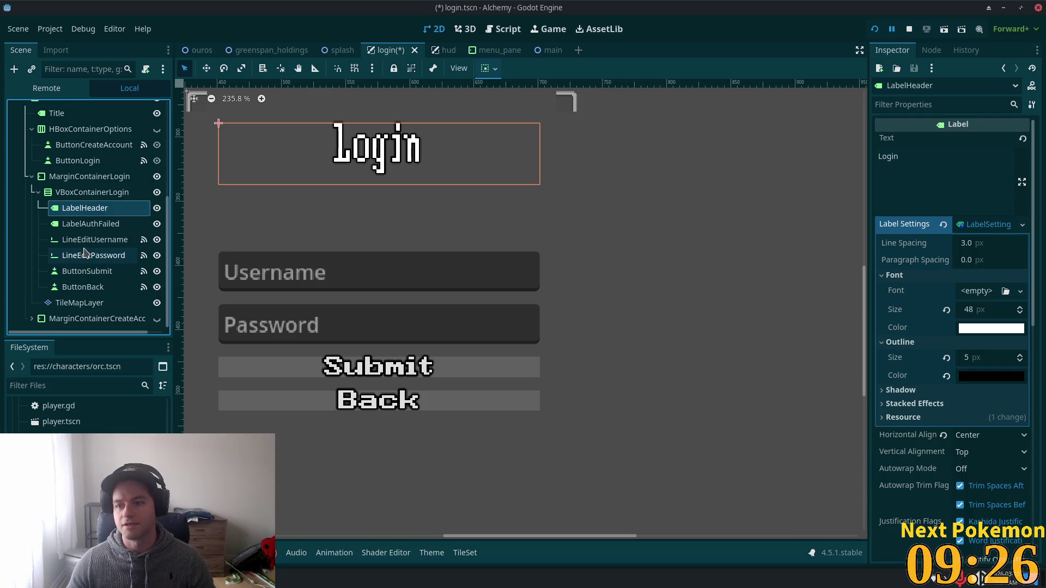
pyautogui.click(89, 176)
pyautogui.scroll(2, 82, 218)
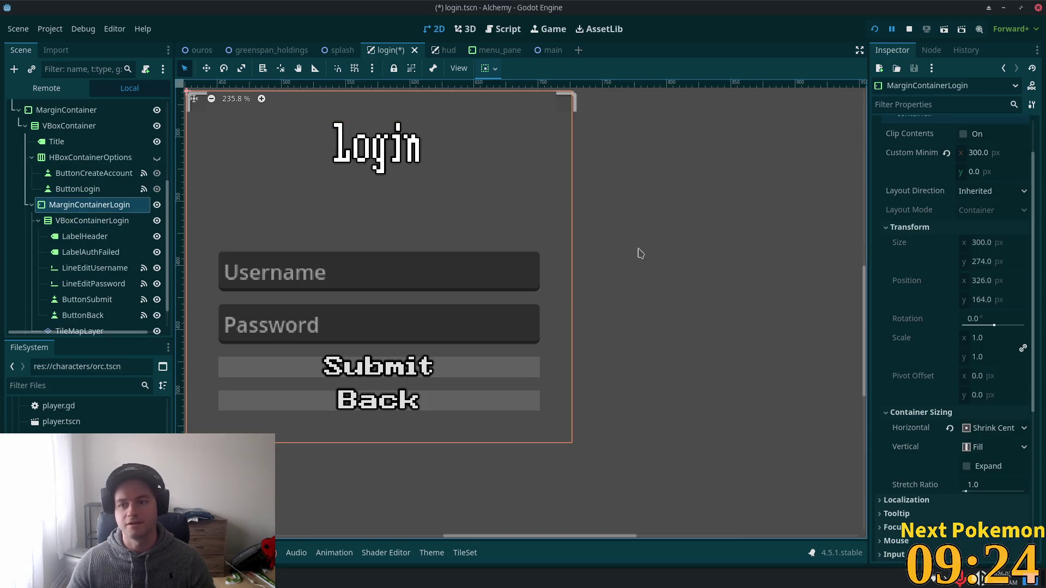
# Set MarginContainerLogin's Custom Minimum Size x to 304
pyautogui.click(983, 248)
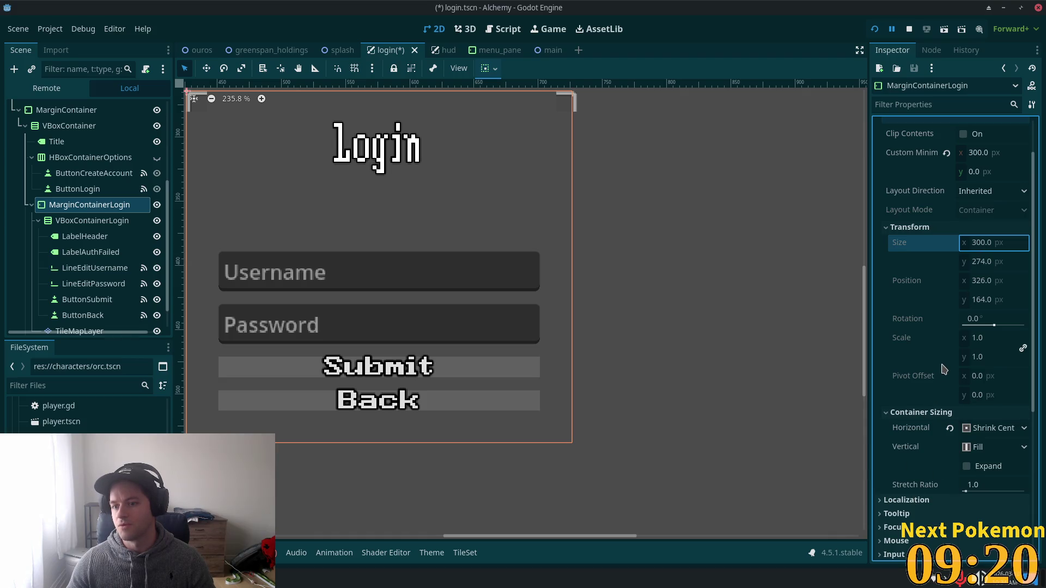
pyautogui.scroll(-2, 945, 369)
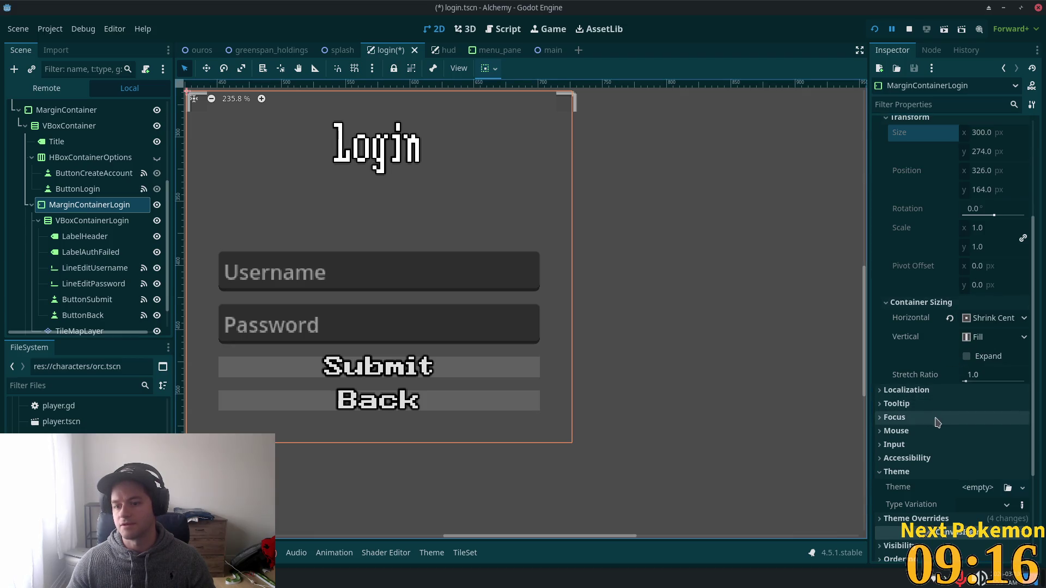
pyautogui.scroll(3, 938, 422)
pyautogui.scroll(4, 860, 347)
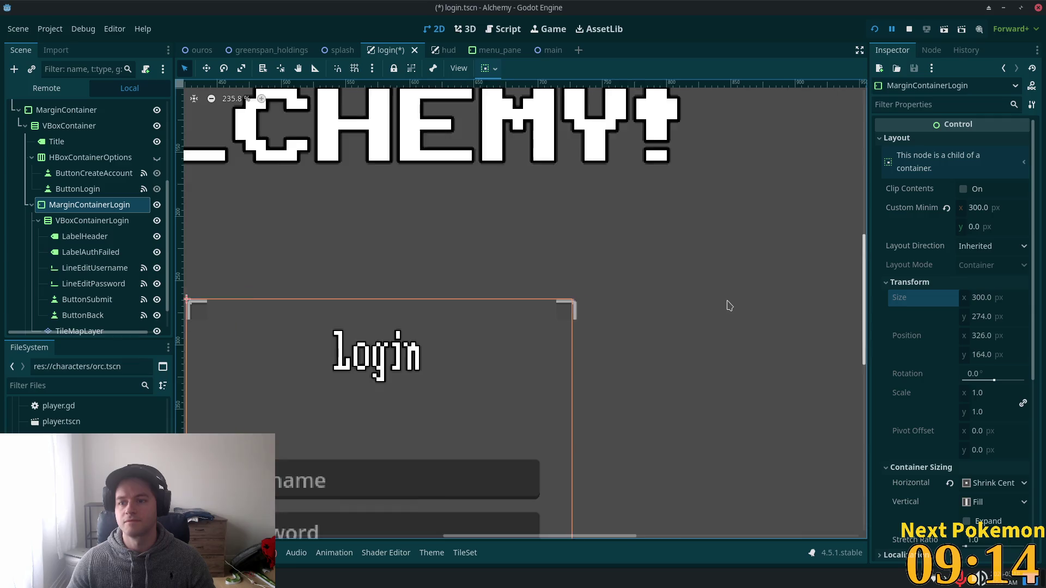
pyautogui.scroll(-3, 730, 306)
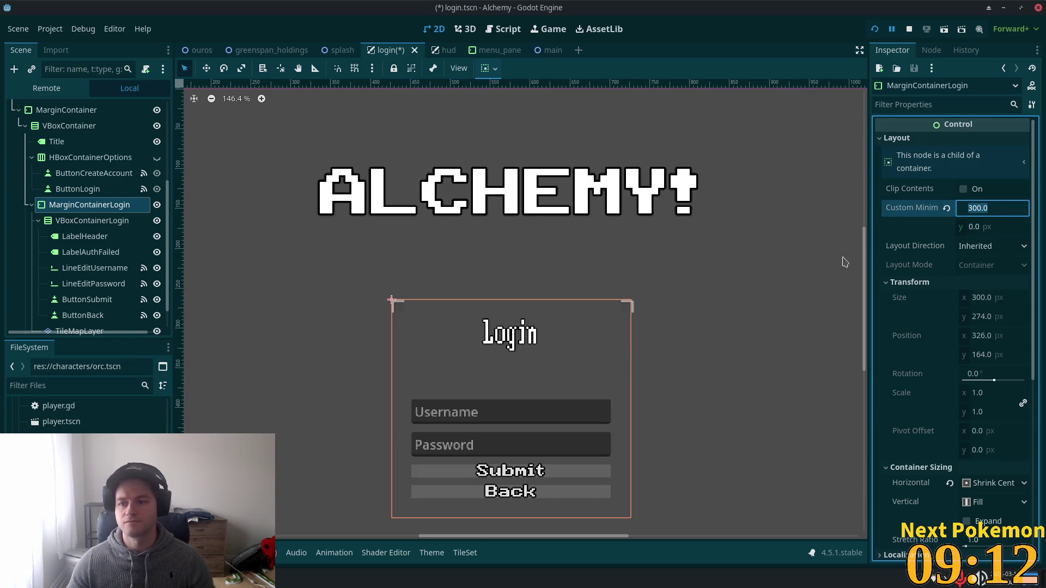
pyautogui.scroll(6, 686, 358)
pyautogui.write('303')
pyautogui.press('Return')
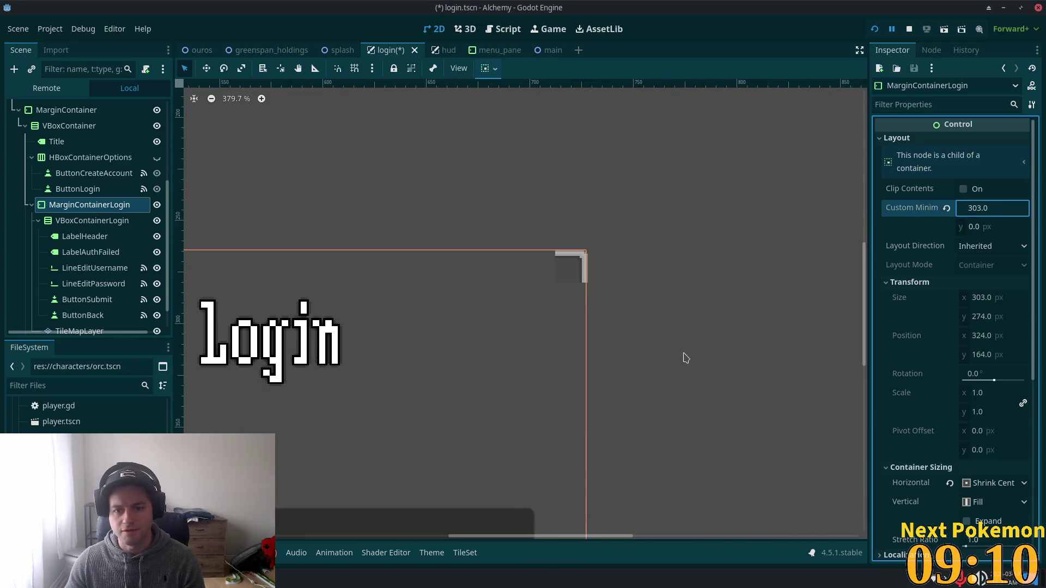
pyautogui.press('Up')
# Frame the Username and Password fields and select the TileMapLayer for painting
pyautogui.scroll(-3, 682, 359)
pyautogui.moveTo(693, 343); pyautogui.dragTo(799, 272)
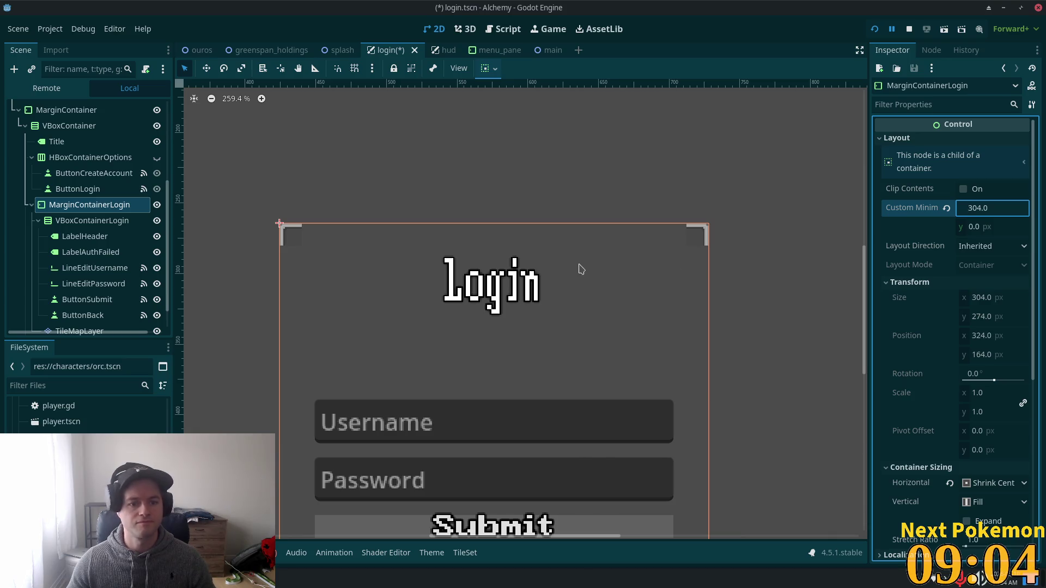
pyautogui.scroll(-4, 580, 268)
pyautogui.scroll(2, 591, 274)
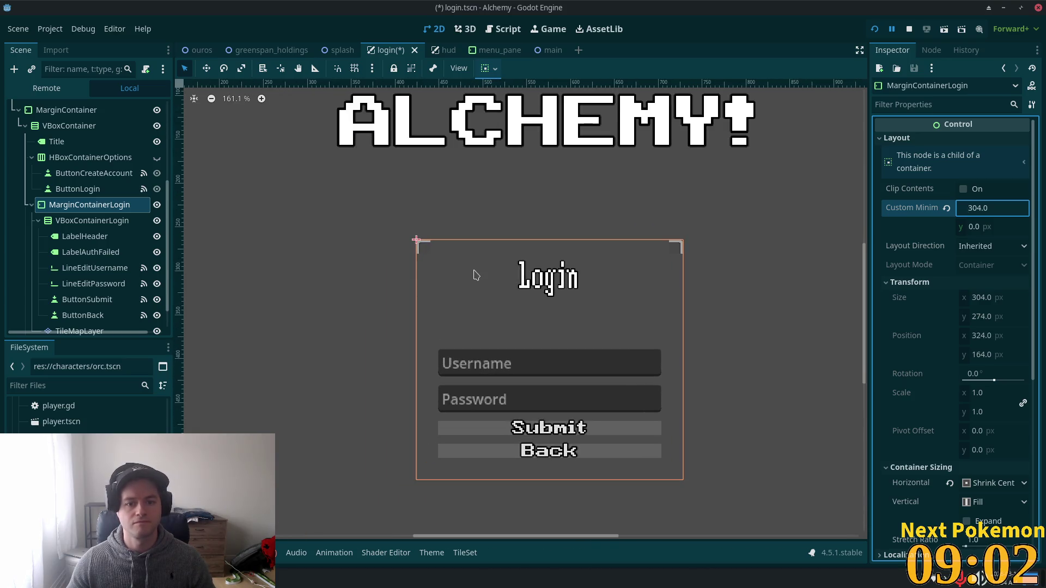
pyautogui.scroll(-1, 87, 234)
pyautogui.click(80, 302)
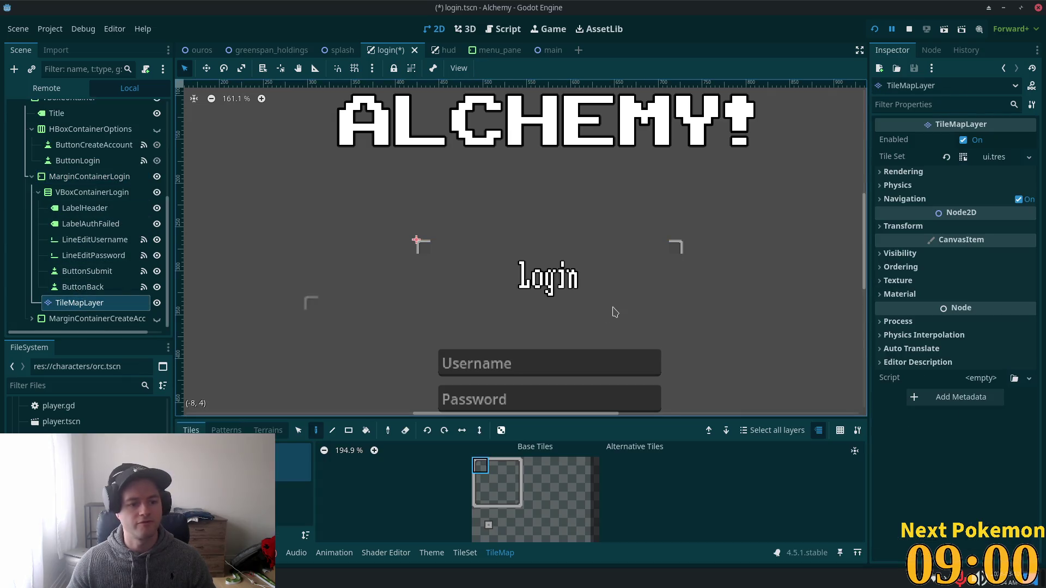
pyautogui.scroll(-2, 615, 312)
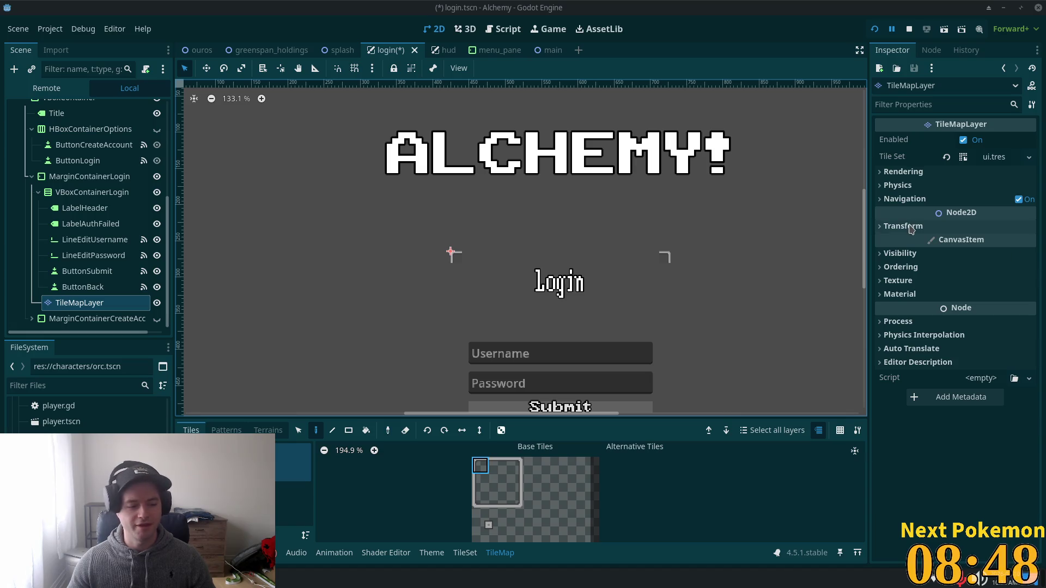
pyautogui.moveTo(881, 239)
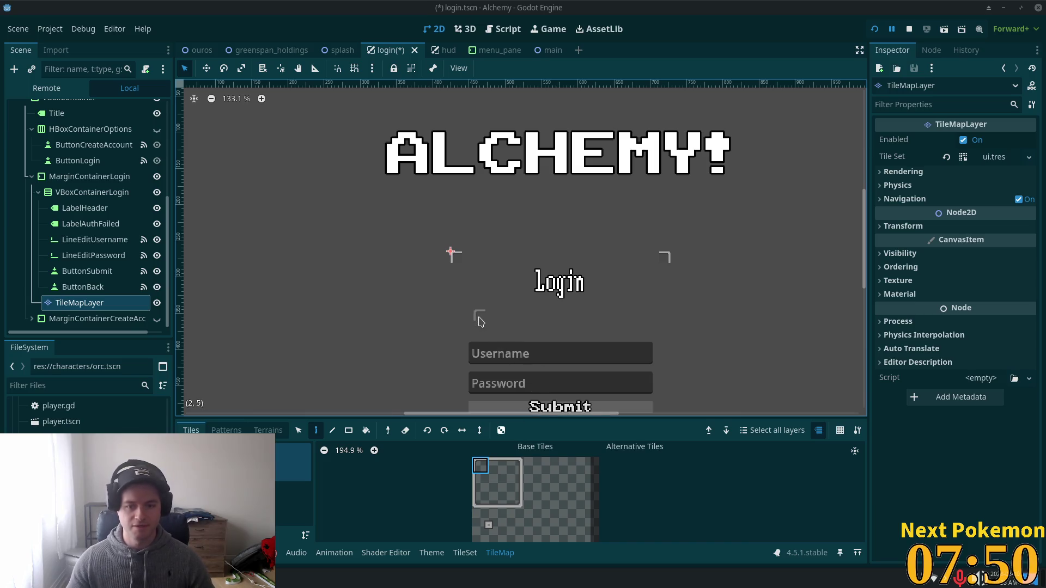
pyautogui.scroll(-1, 485, 323)
pyautogui.scroll(1, 550, 368)
pyautogui.scroll(2, 549, 368)
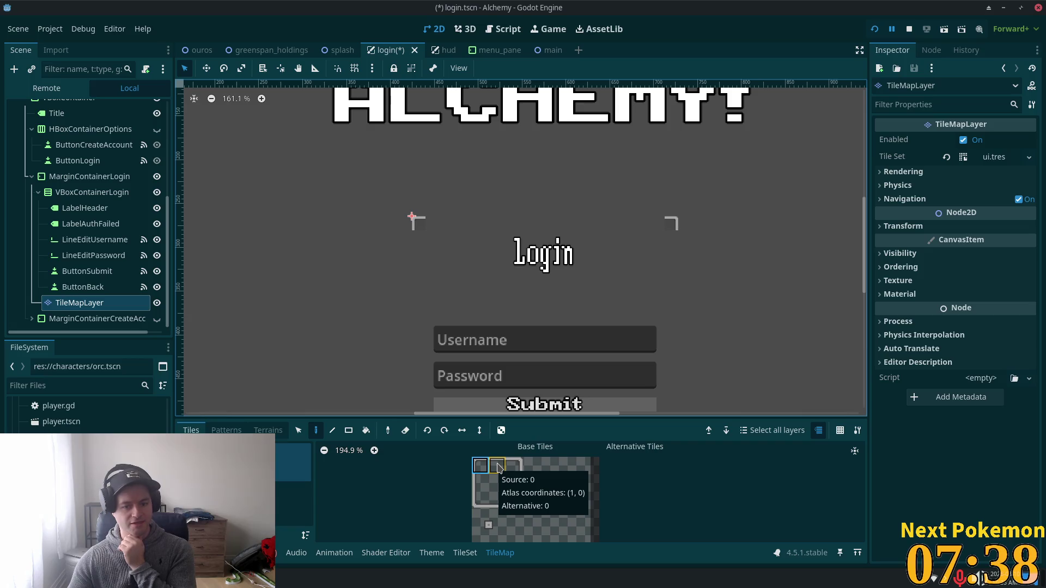
# Draw the top and right border edges with the Line tool
pyautogui.click(497, 467)
pyautogui.scroll(4, 390, 310)
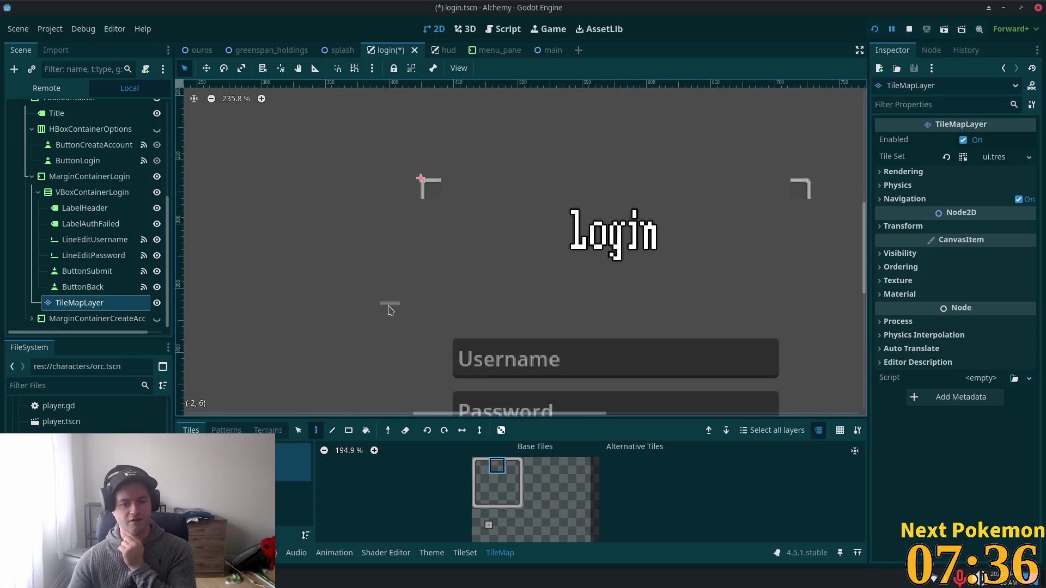
pyautogui.scroll(-2, 420, 319)
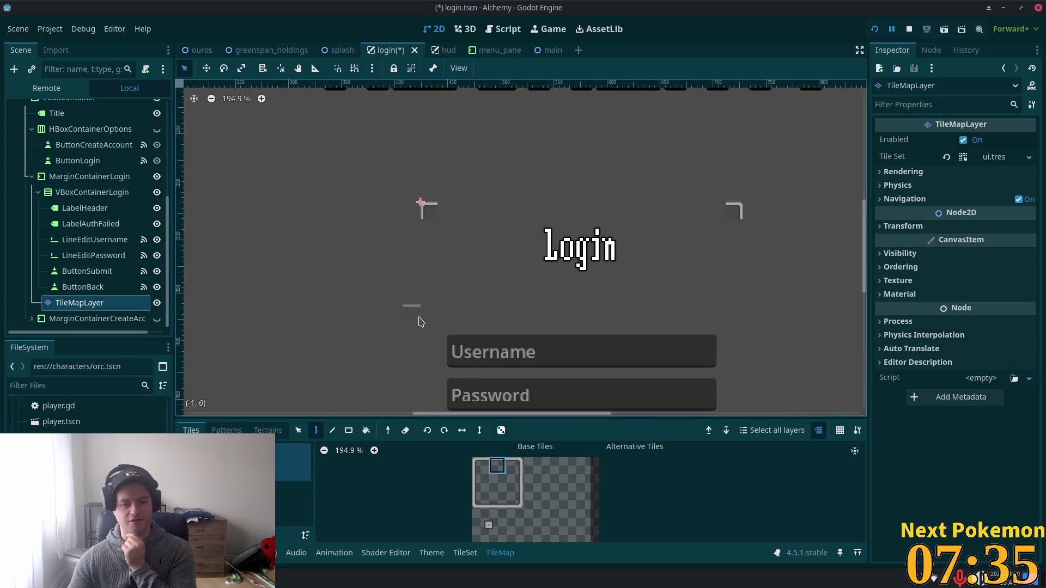
pyautogui.click(333, 431)
pyautogui.moveTo(554, 220); pyautogui.dragTo(666, 221)
pyautogui.scroll(-2, 695, 351)
pyautogui.scroll(-1, 695, 350)
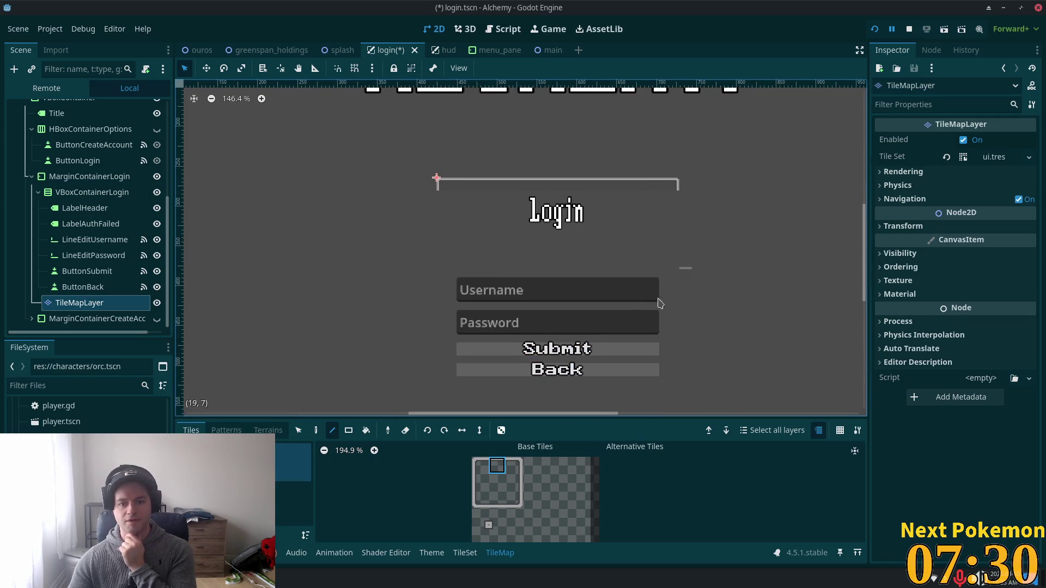
pyautogui.scroll(-2, 656, 330)
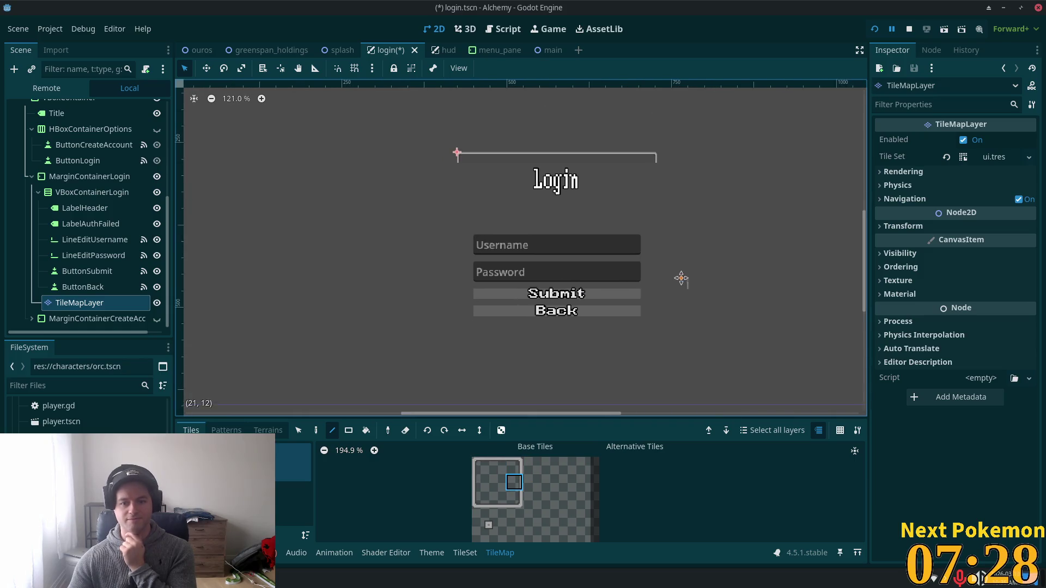
pyautogui.moveTo(653, 163); pyautogui.dragTo(652, 322)
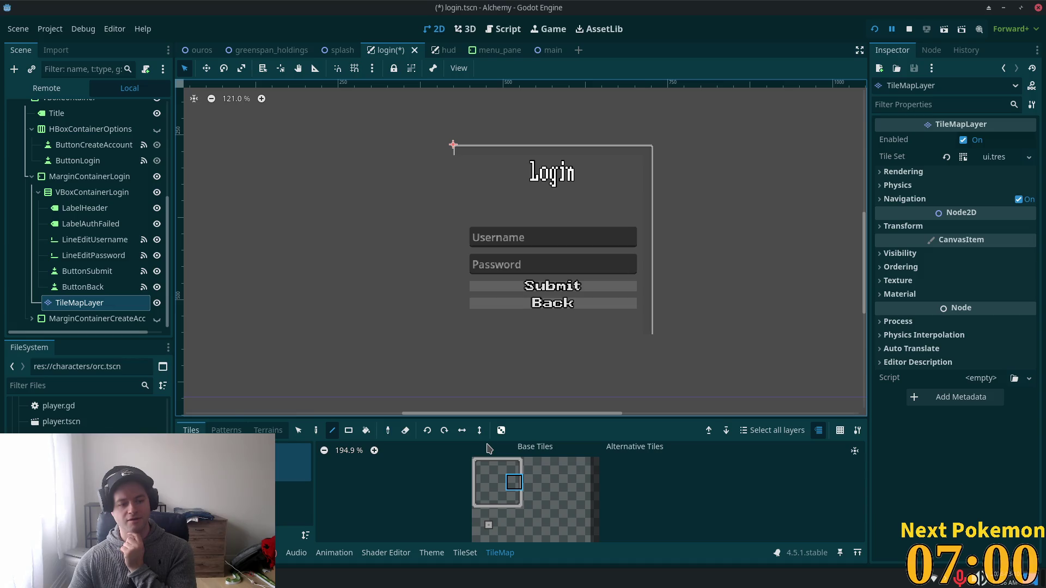
# Paint the bottom-left corner and draw the left border down the panel
pyautogui.click(514, 499)
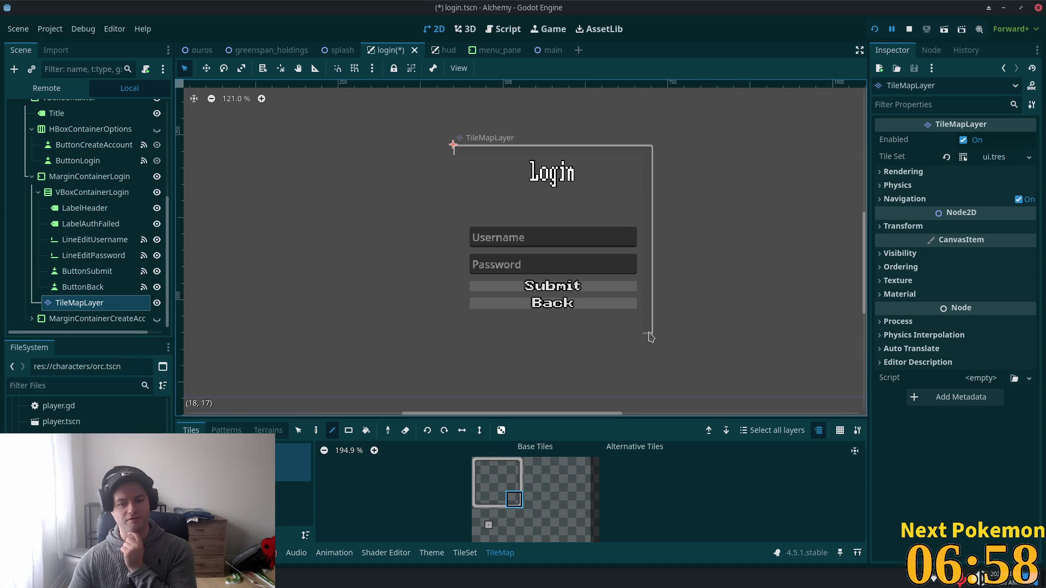
pyautogui.click(497, 499)
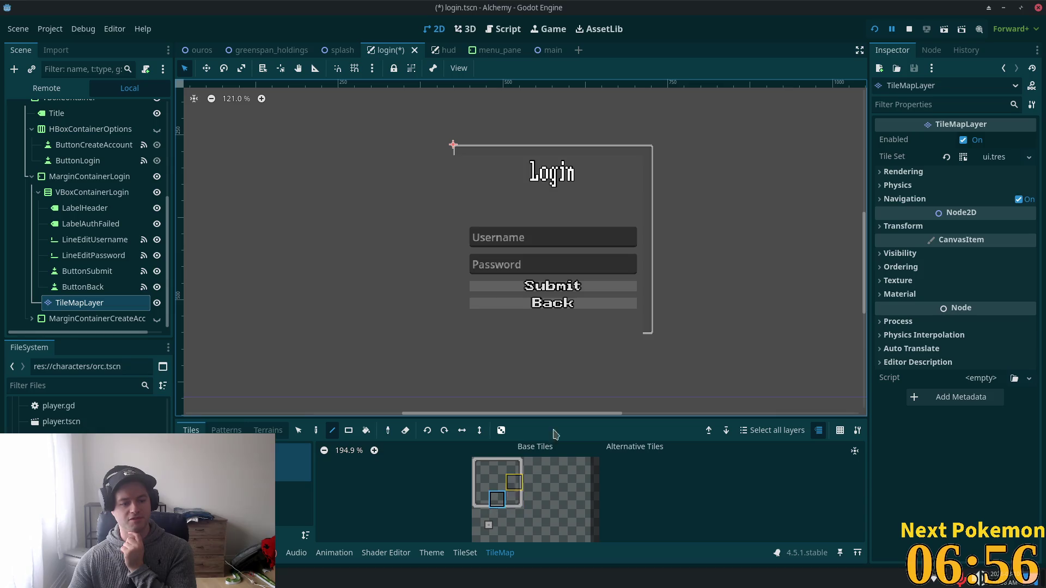
pyautogui.click(460, 330)
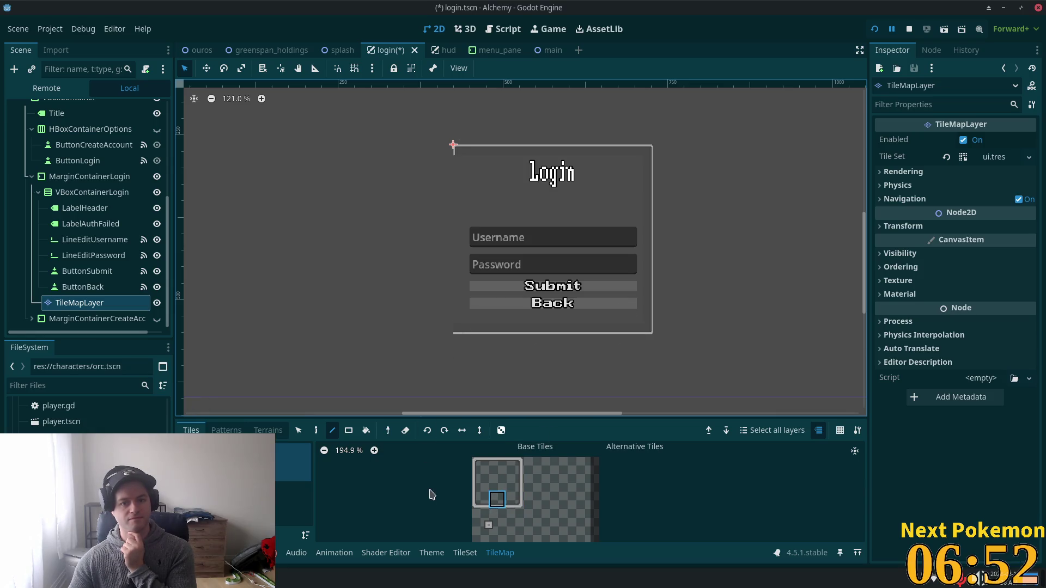
pyautogui.click(480, 482)
pyautogui.moveTo(451, 165); pyautogui.dragTo(457, 324)
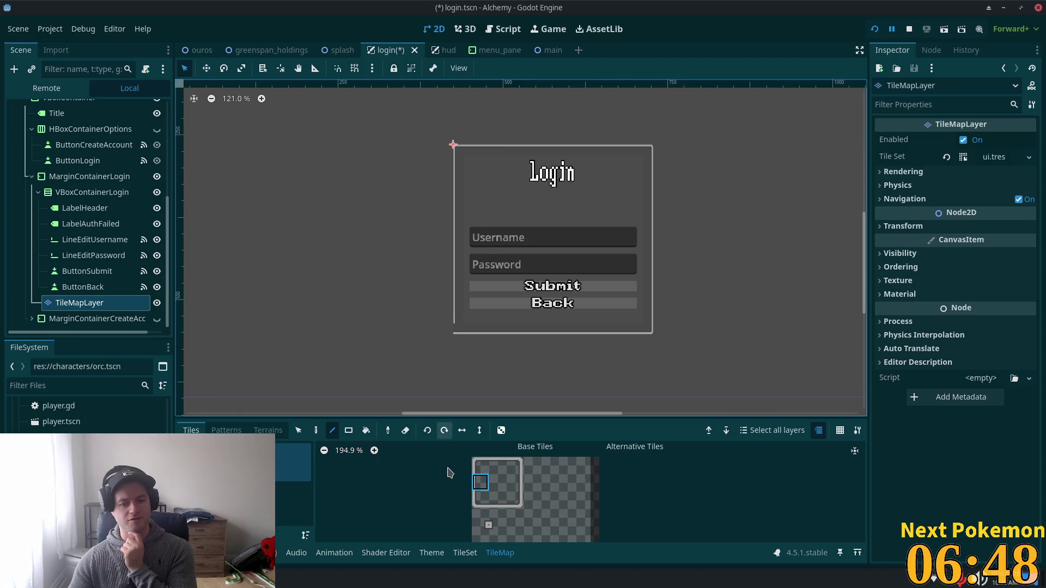
pyautogui.click(480, 498)
pyautogui.click(454, 331)
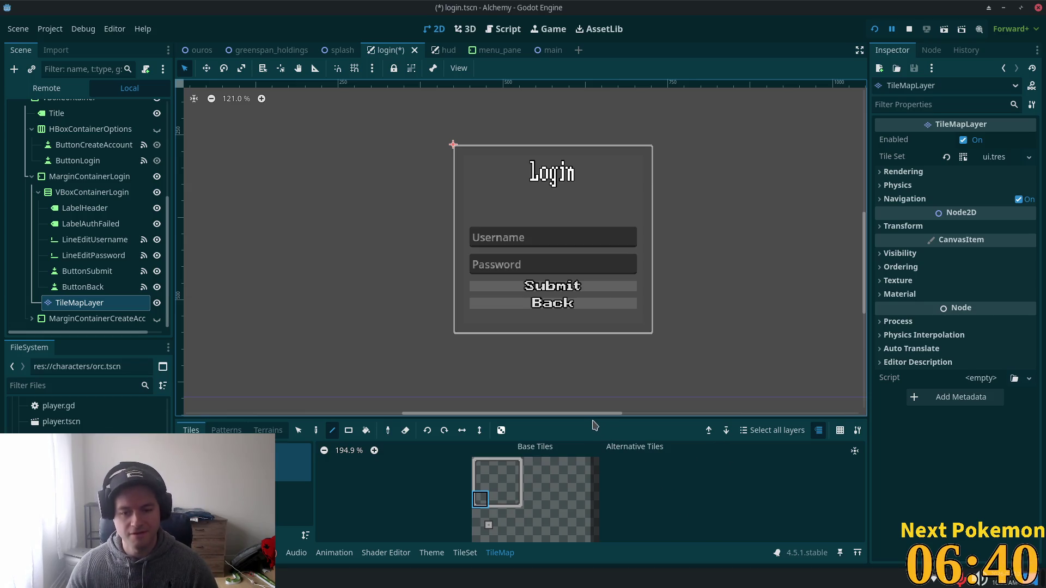
# Fill the panel interior with the centre fill tile using the Rectangle tool
pyautogui.click(497, 483)
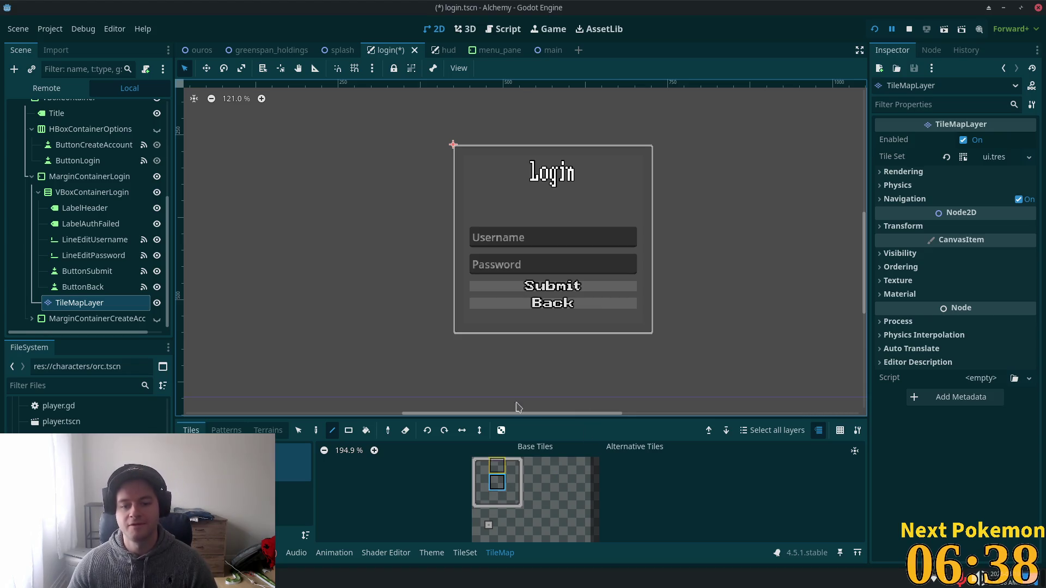
pyautogui.click(349, 431)
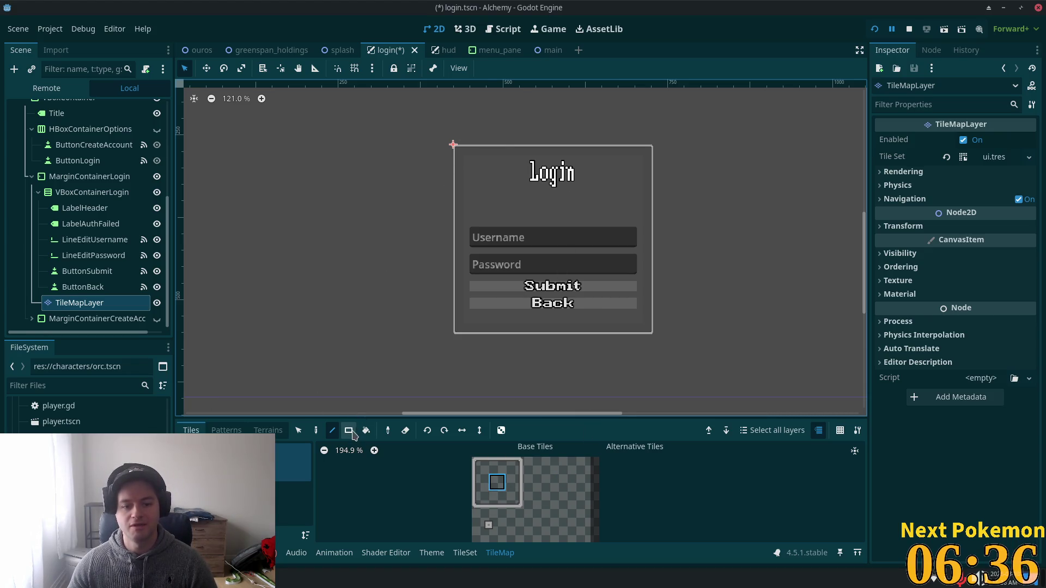
pyautogui.moveTo(465, 166); pyautogui.dragTo(640, 325)
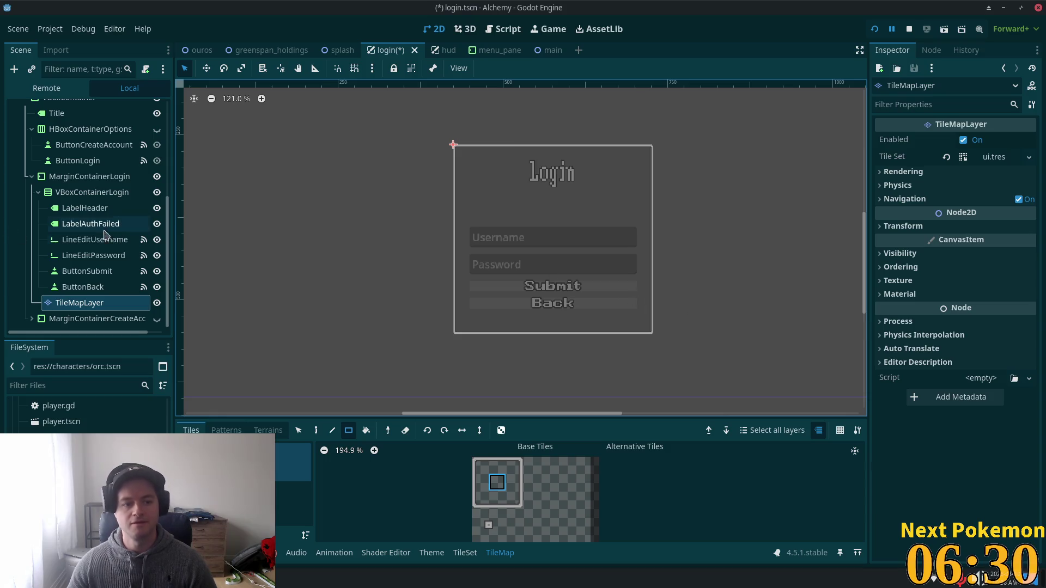
# Move TileMapLayer under MarginContainerLogin, behind the form fields
pyautogui.moveTo(71, 303); pyautogui.dragTo(69, 189)
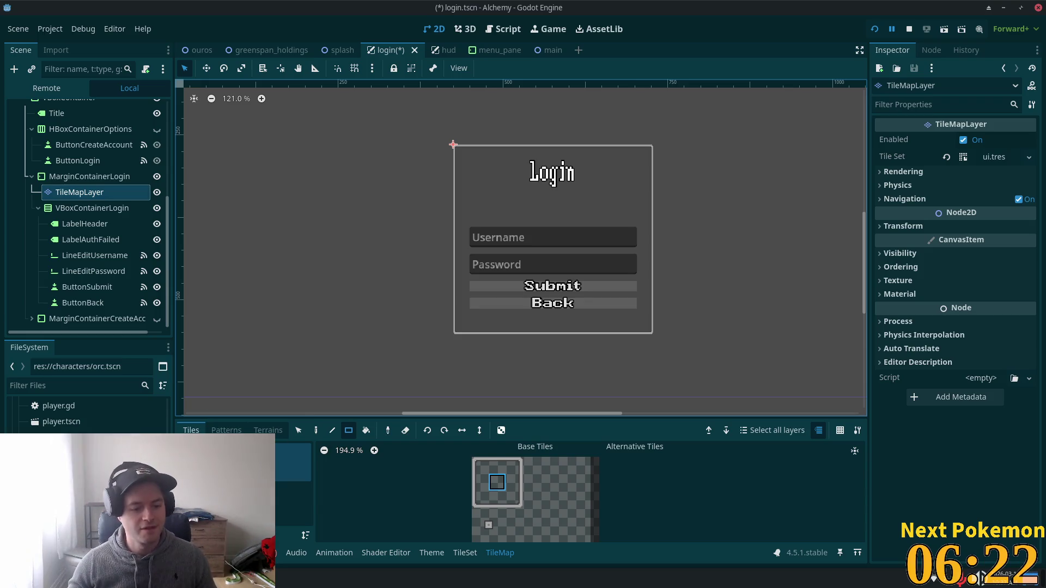
pyautogui.press('super')
pyautogui.press('Escape')
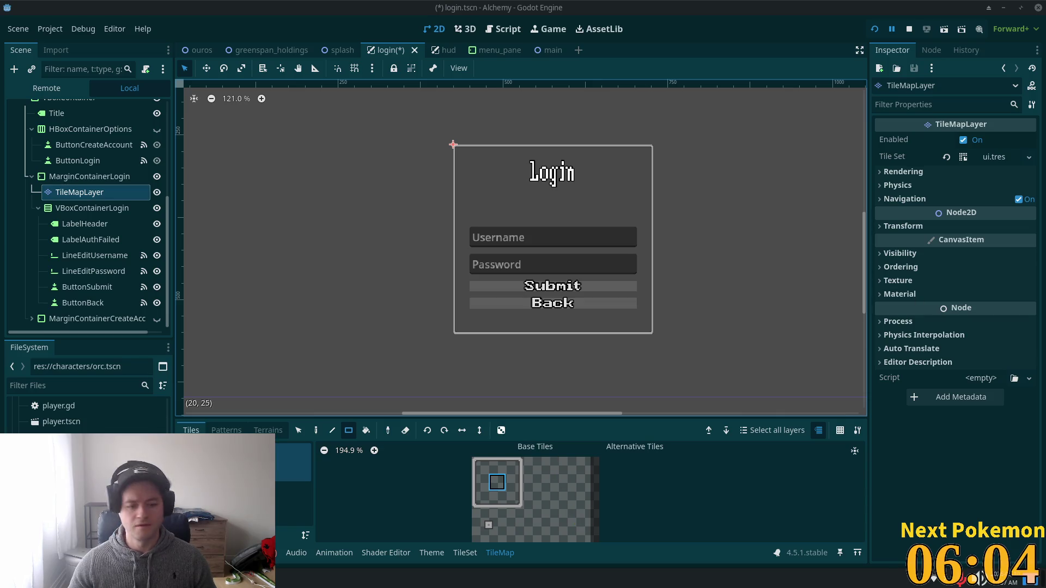
pyautogui.press('super')
# Open Mana Seed readme.txt from the Half-Timber Home 3.1 folder in the code editor
pyautogui.click(48, 365)
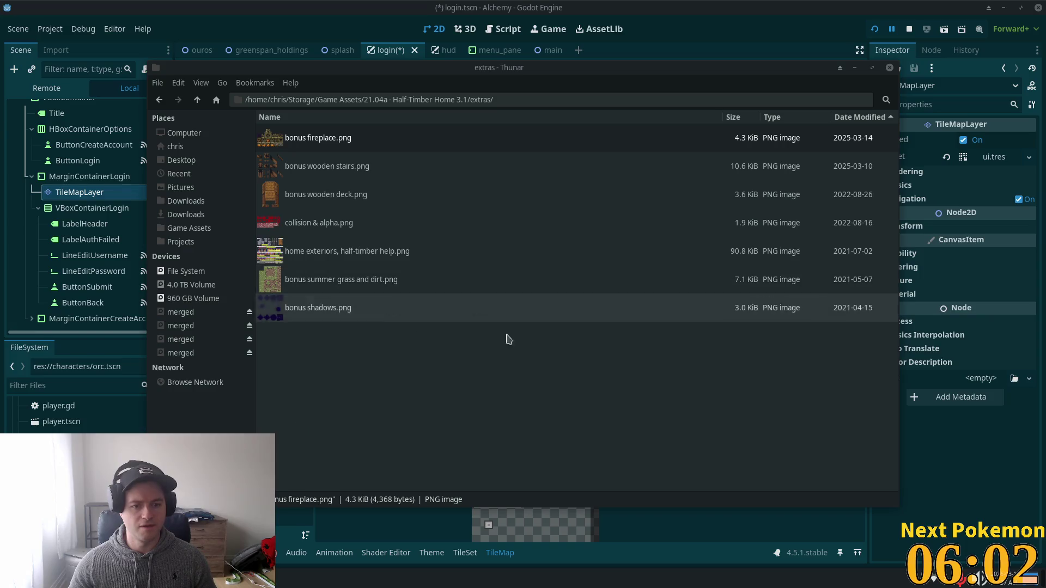
pyautogui.click(197, 102)
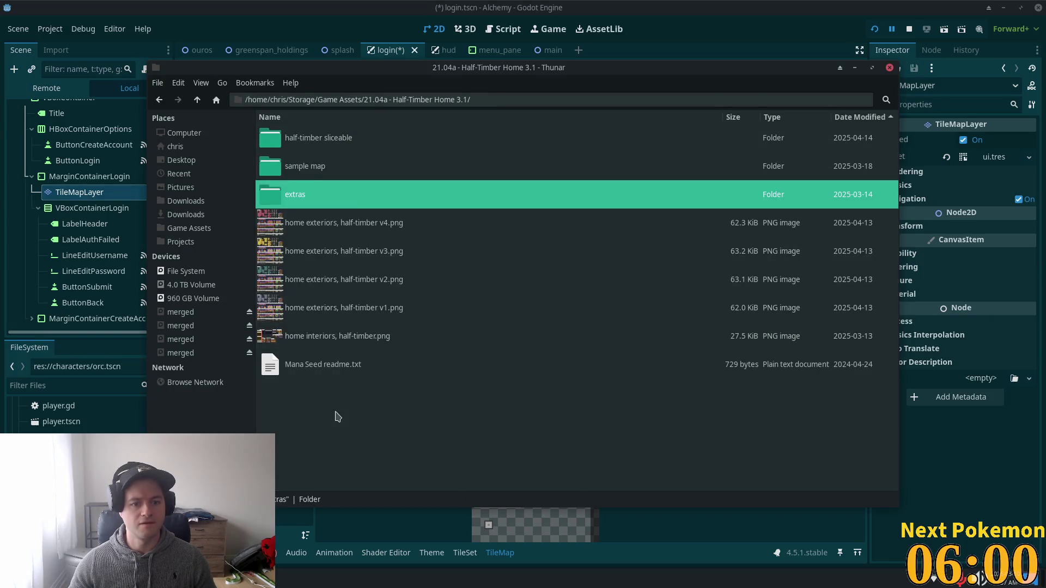
pyautogui.click(319, 373)
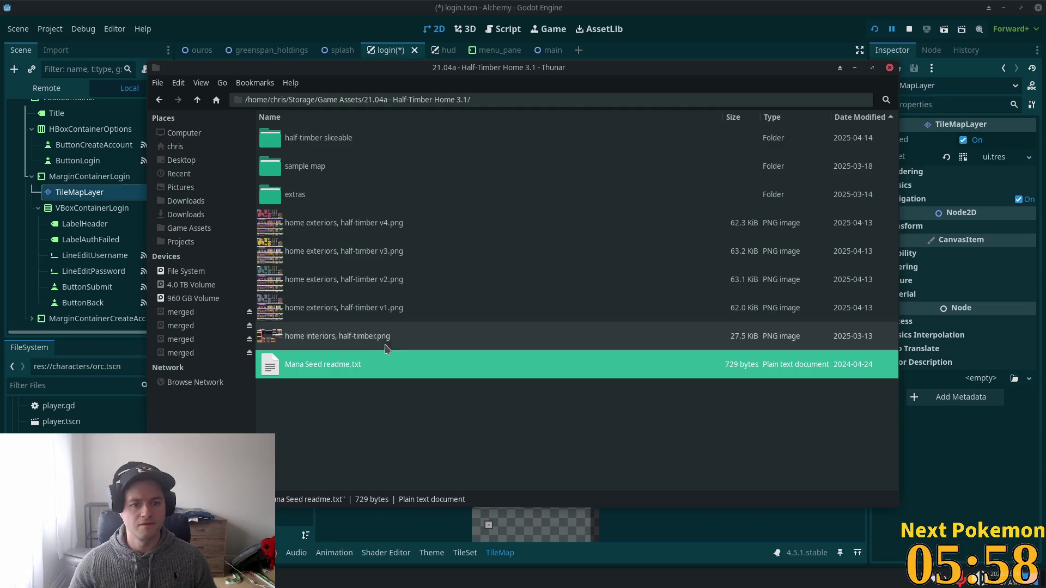
pyautogui.doubleClick(351, 364)
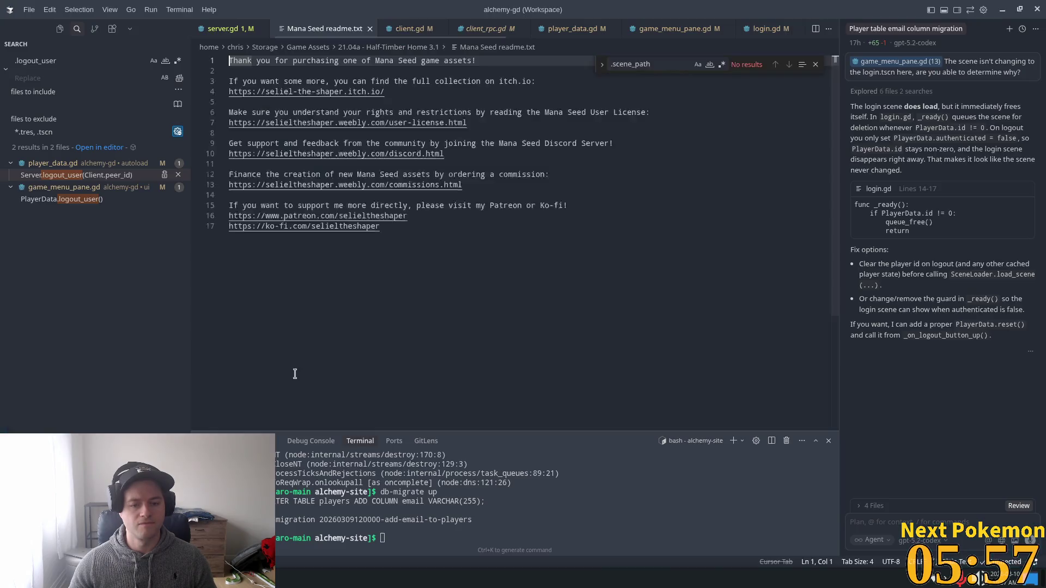
# Follow the user-license.html link on line 7 of the readme
pyautogui.click(285, 112)
pyautogui.click(315, 122)
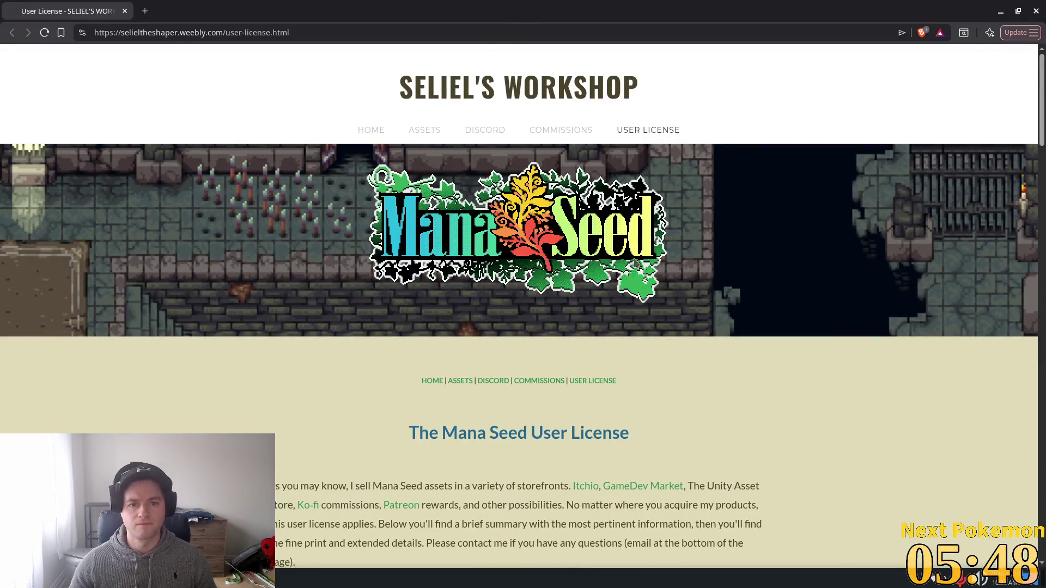
# Scroll to the license Summary and highlight the resale and NFT, Web3 or GenAI restrictions
pyautogui.scroll(-5, 618, 278)
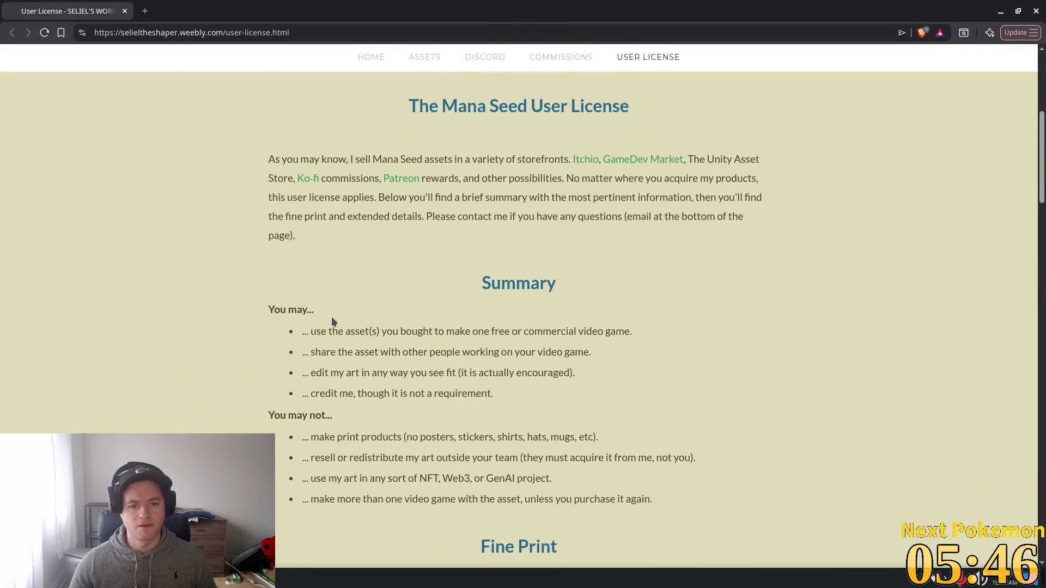
pyautogui.scroll(-3, 331, 316)
pyautogui.moveTo(301, 134)
pyautogui.mouseDown()
pyautogui.moveTo(346, 177)
pyautogui.moveTo(463, 203)
pyautogui.mouseUp()
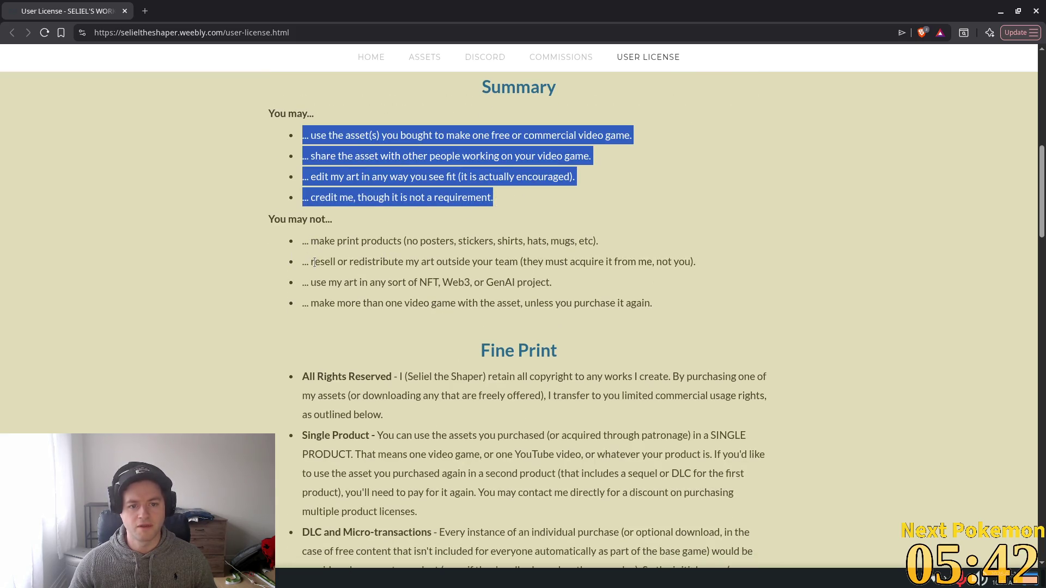
pyautogui.moveTo(315, 263); pyautogui.dragTo(413, 271)
pyautogui.moveTo(314, 283); pyautogui.dragTo(550, 283)
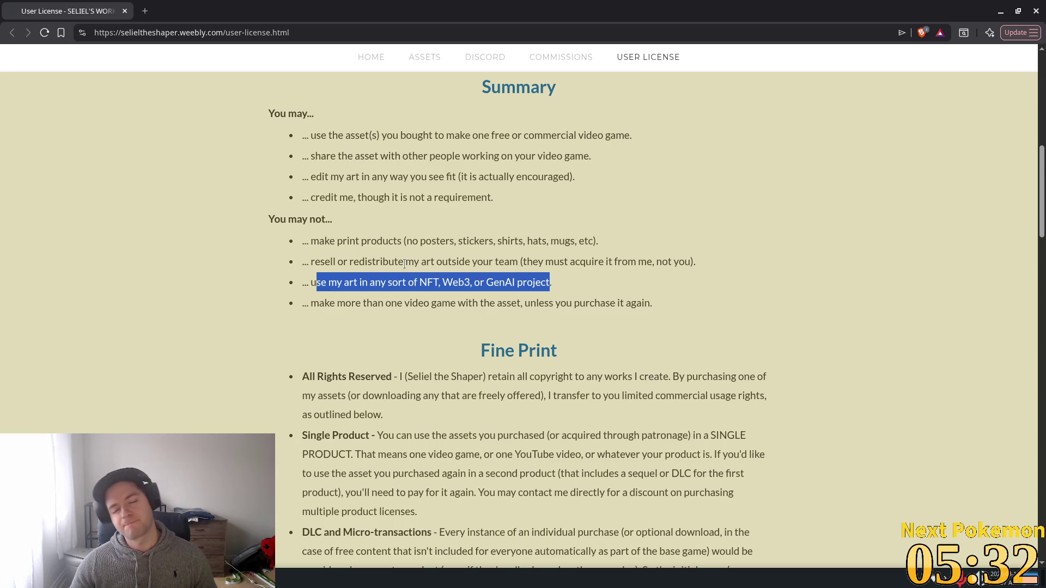
pyautogui.moveTo(418, 281); pyautogui.dragTo(439, 287)
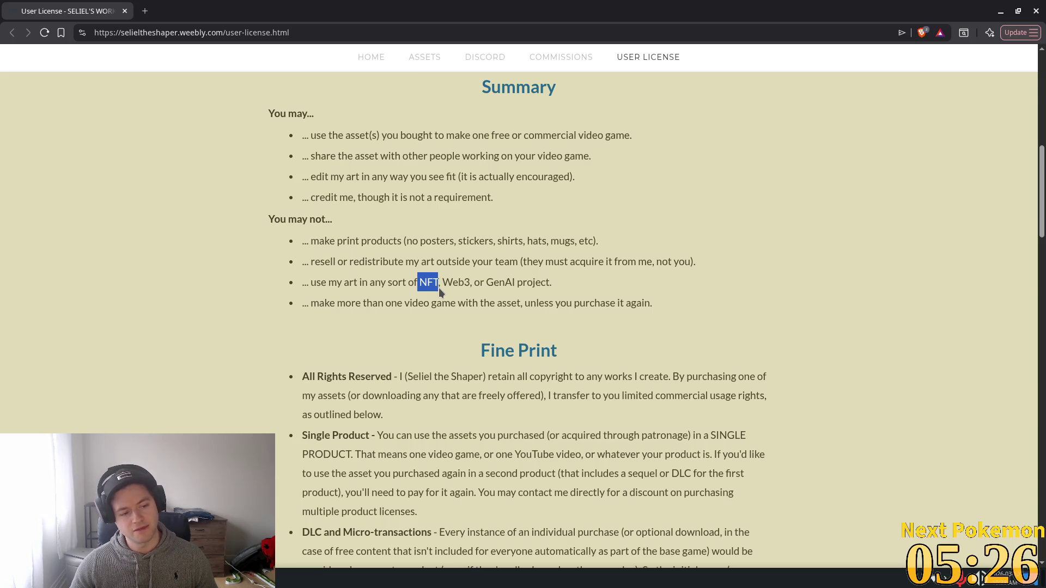
pyautogui.moveTo(439, 288)
pyautogui.mouseDown()
pyautogui.moveTo(492, 309)
pyautogui.moveTo(475, 299)
pyautogui.moveTo(482, 286)
pyautogui.moveTo(549, 287)
pyautogui.mouseUp()
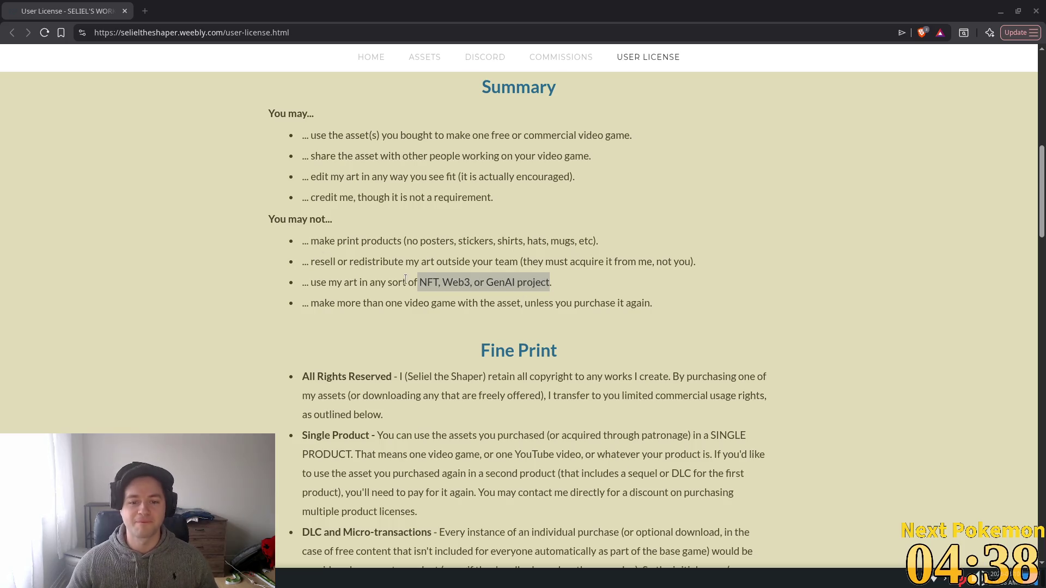
# Search the page for 'ai', then 'gen', jumping to the No GenAI clause
pyautogui.scroll(-3, 406, 279)
pyautogui.moveTo(480, 154); pyautogui.dragTo(608, 176)
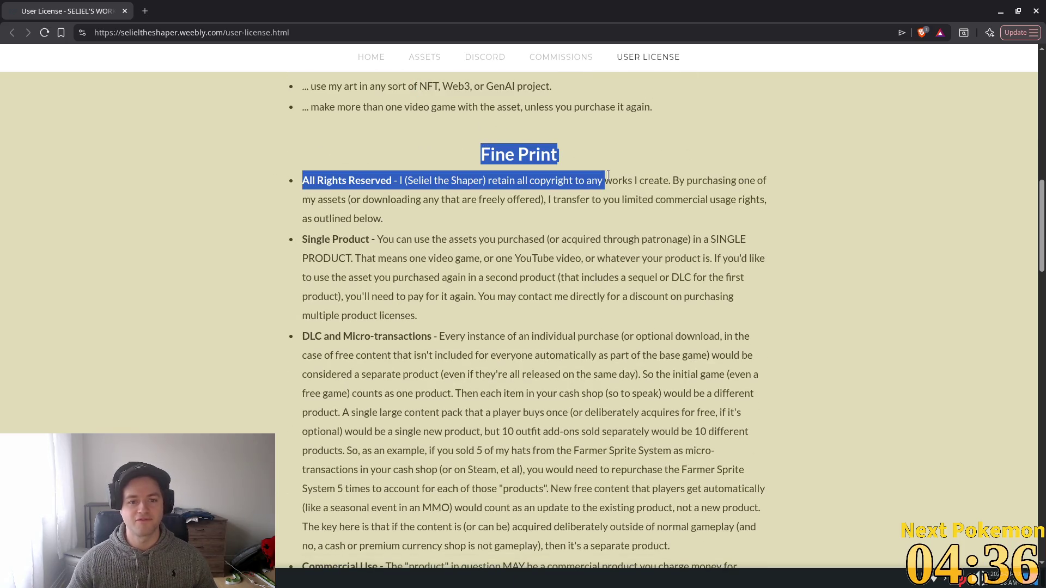
pyautogui.scroll(-6, 427, 236)
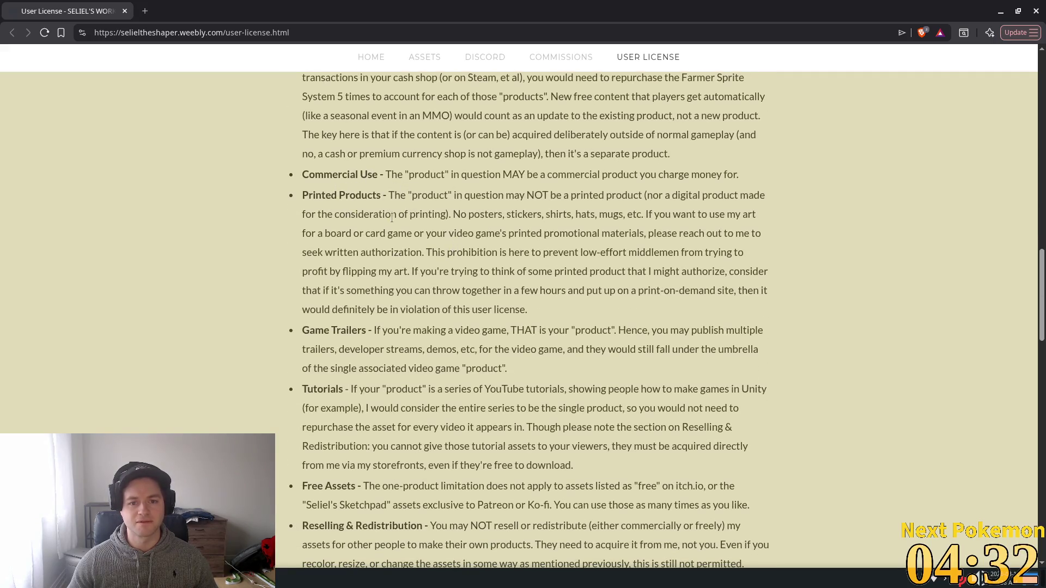
pyautogui.hotkey('ctrl', 'f')
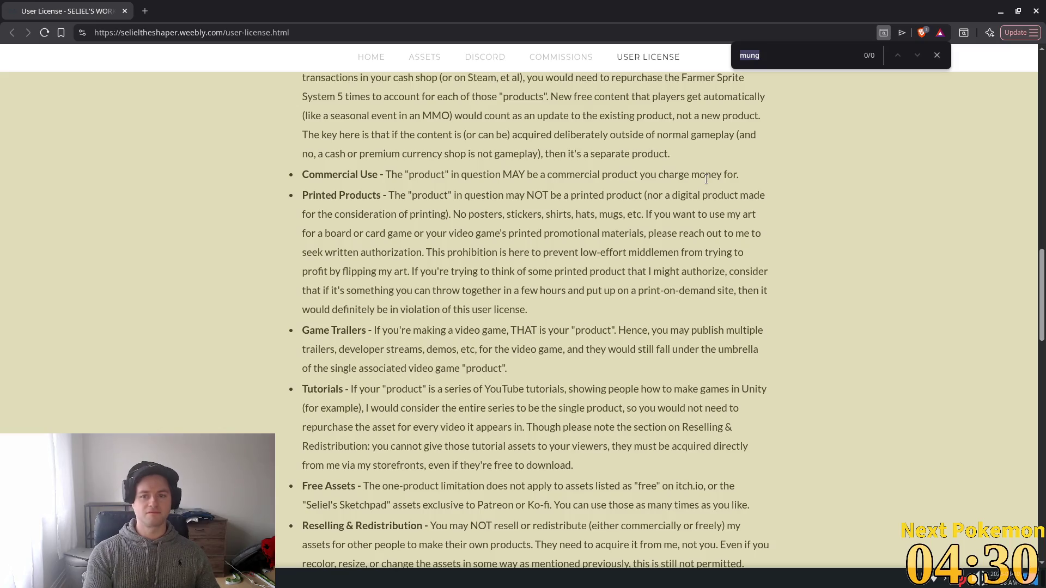
pyautogui.write('ai')
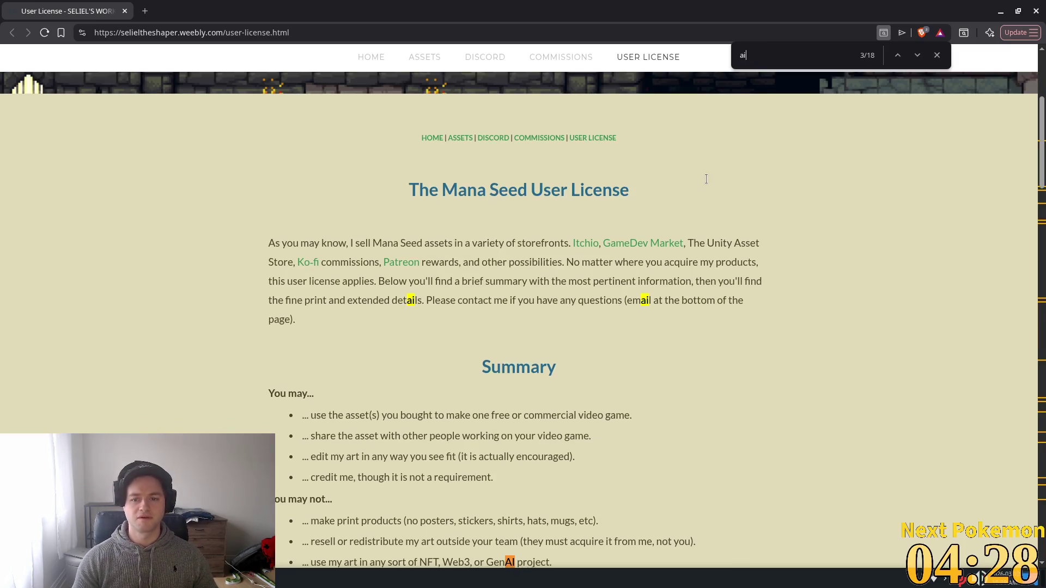
pyautogui.press('Return')
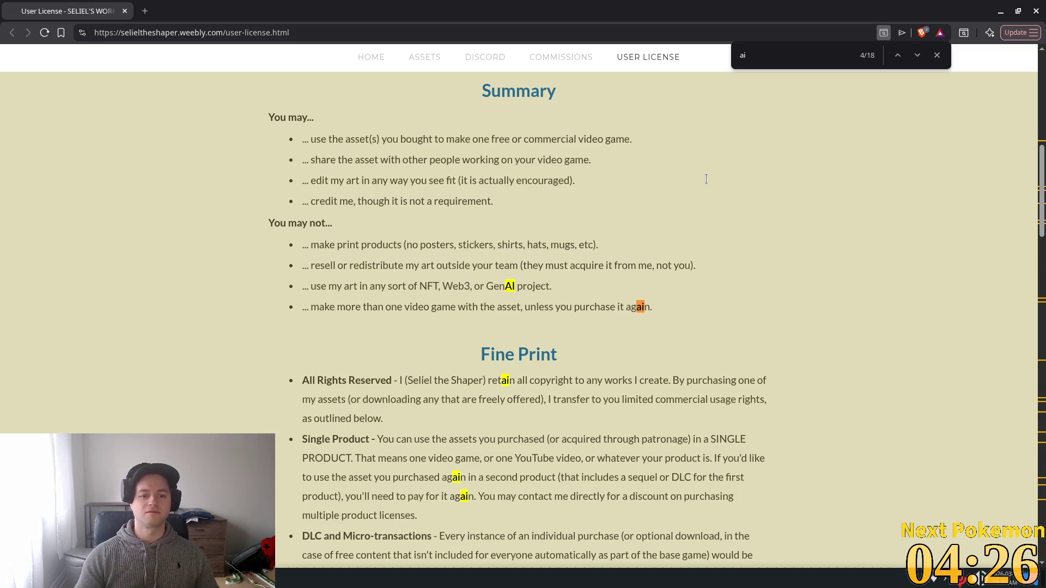
pyautogui.press('BackSpace')
pyautogui.press('BackSpace')
pyautogui.write('gen')
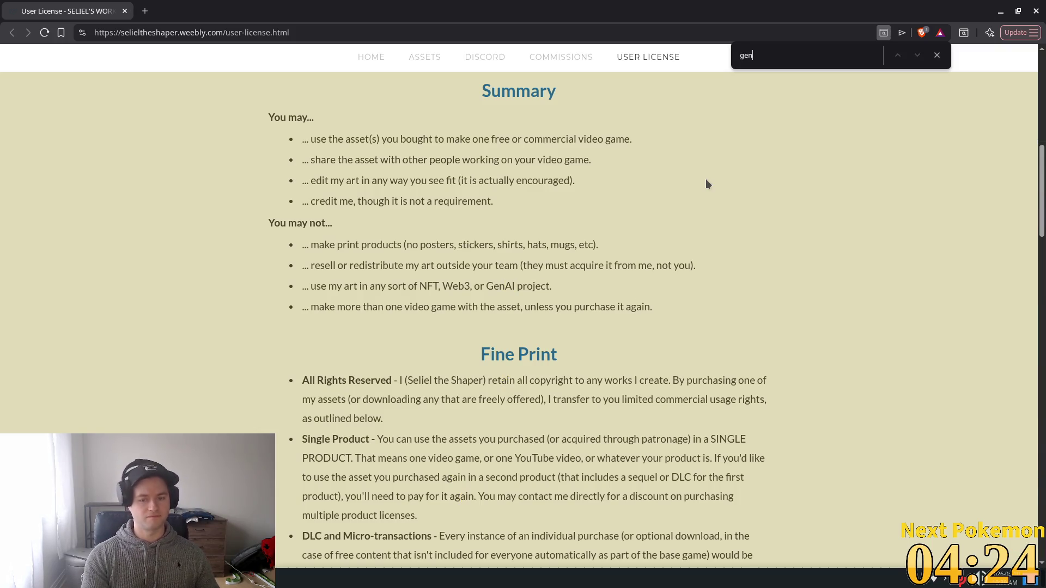
pyautogui.press('Return')
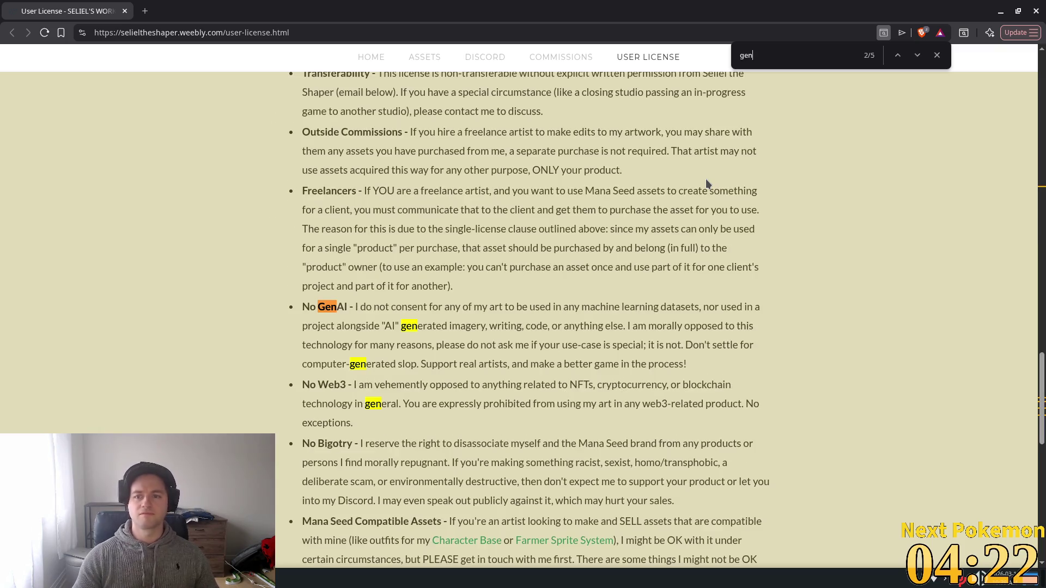
# Highlight the machine learning datasets wording and the start of the No Web3 clause
pyautogui.moveTo(424, 307)
pyautogui.mouseDown()
pyautogui.moveTo(724, 307)
pyautogui.moveTo(551, 307)
pyautogui.moveTo(353, 326)
pyautogui.moveTo(471, 325)
pyautogui.moveTo(354, 307)
pyautogui.moveTo(387, 326)
pyautogui.moveTo(573, 327)
pyautogui.mouseUp()
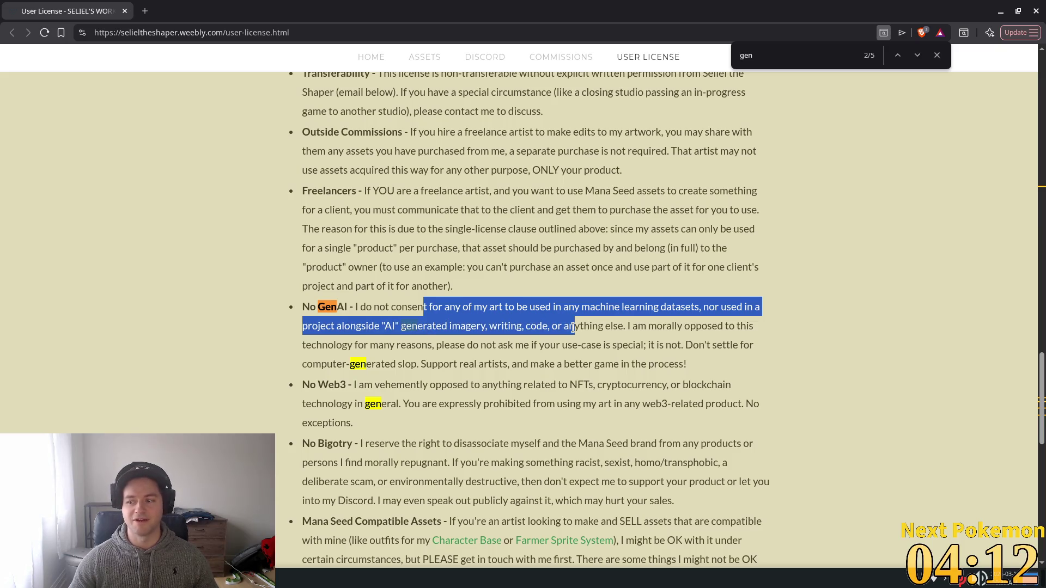
pyautogui.moveTo(572, 327)
pyautogui.mouseDown()
pyautogui.moveTo(741, 326)
pyautogui.moveTo(362, 345)
pyautogui.moveTo(773, 349)
pyautogui.moveTo(703, 366)
pyautogui.moveTo(589, 349)
pyautogui.moveTo(363, 364)
pyautogui.moveTo(689, 364)
pyautogui.moveTo(713, 353)
pyautogui.moveTo(718, 364)
pyautogui.mouseUp()
pyautogui.click(602, 327)
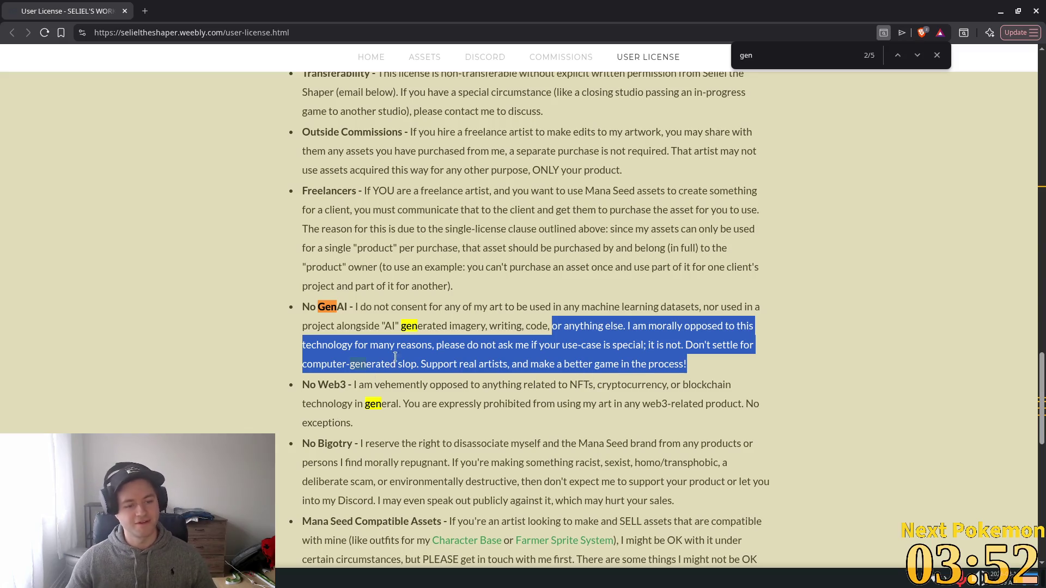
pyautogui.moveTo(348, 385)
pyautogui.mouseDown()
pyautogui.moveTo(725, 379)
pyautogui.moveTo(513, 404)
pyautogui.moveTo(644, 379)
pyautogui.moveTo(729, 384)
pyautogui.moveTo(376, 403)
pyautogui.moveTo(770, 413)
pyautogui.moveTo(535, 405)
pyautogui.moveTo(398, 423)
pyautogui.moveTo(467, 404)
pyautogui.mouseUp()
# Highlight the No Bigotry heading and the NFTs, cryptocurrency, or blockchain wording
pyautogui.click(338, 441)
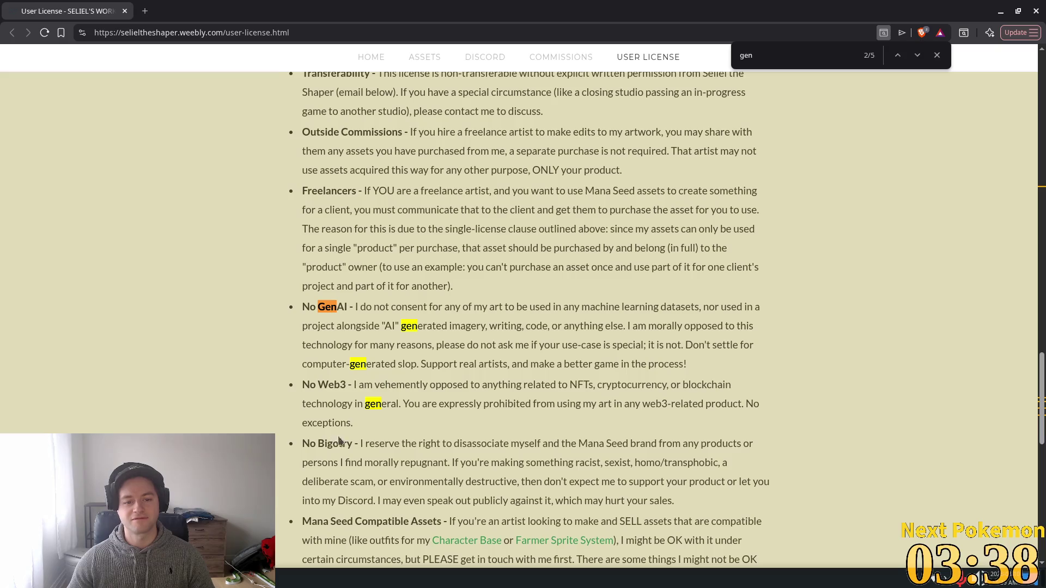
pyautogui.moveTo(306, 441); pyautogui.dragTo(361, 440)
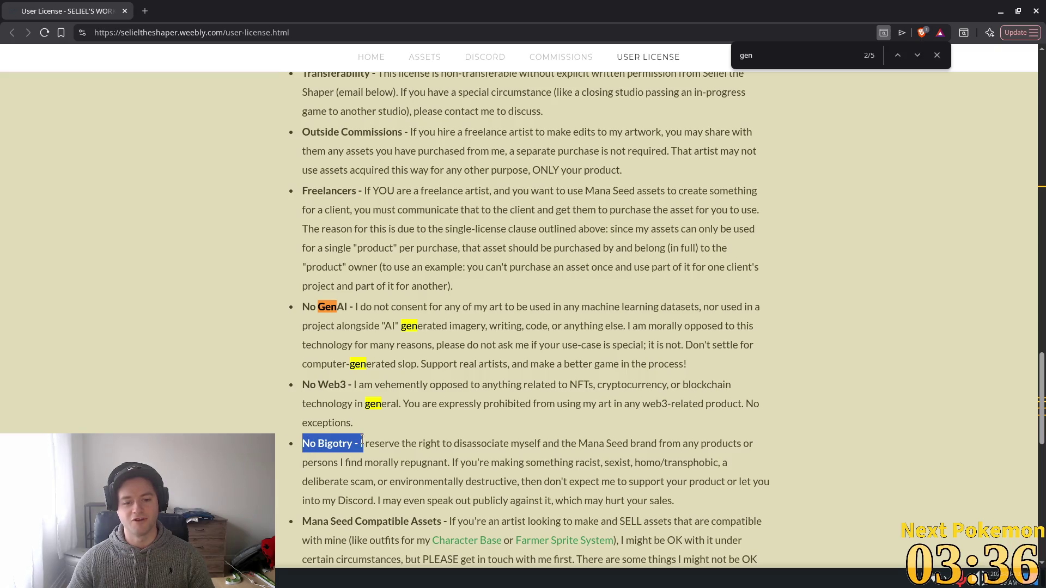
pyautogui.moveTo(358, 385); pyautogui.dragTo(684, 388)
pyautogui.click(572, 376)
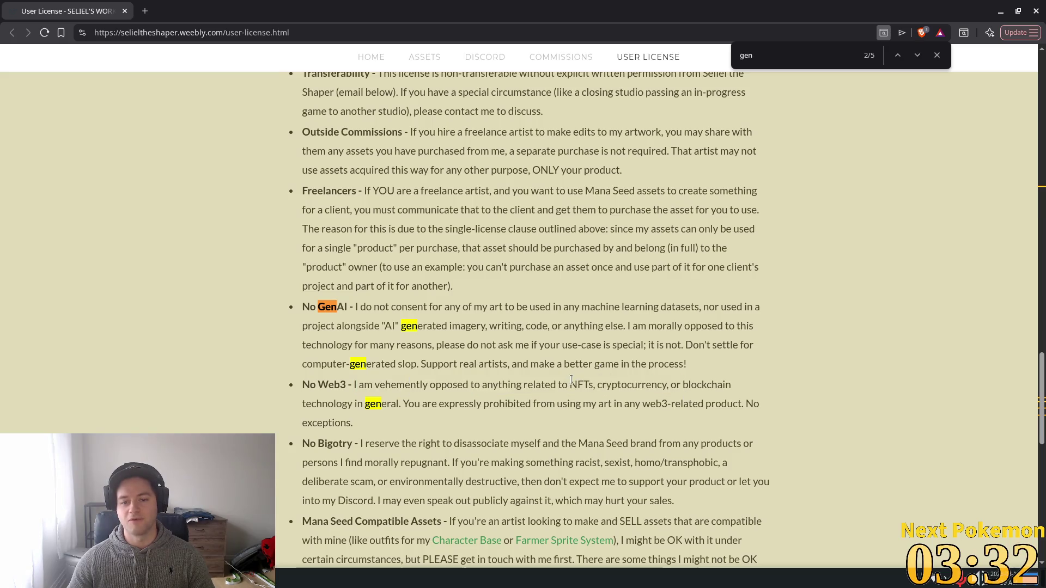
pyautogui.moveTo(571, 380); pyautogui.dragTo(729, 384)
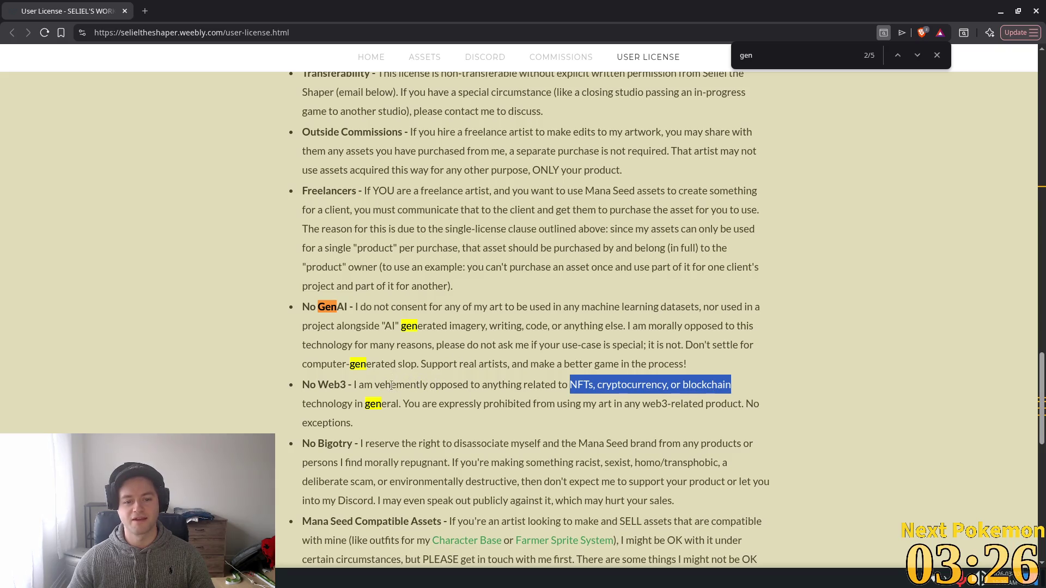
# Scroll down to the footer, then back up to the page header
pyautogui.scroll(-3, 278, 363)
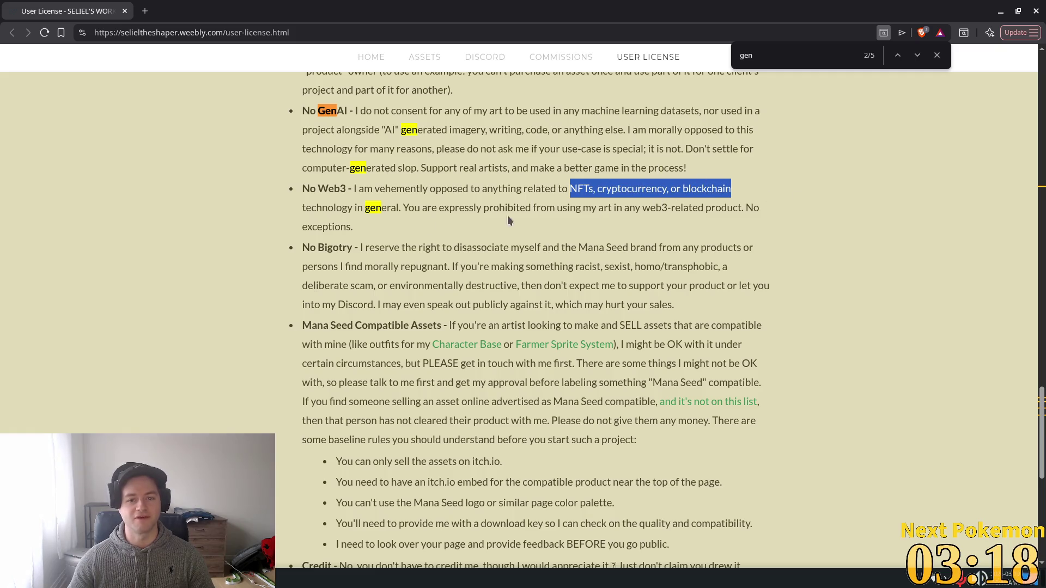
pyautogui.scroll(-5, 508, 321)
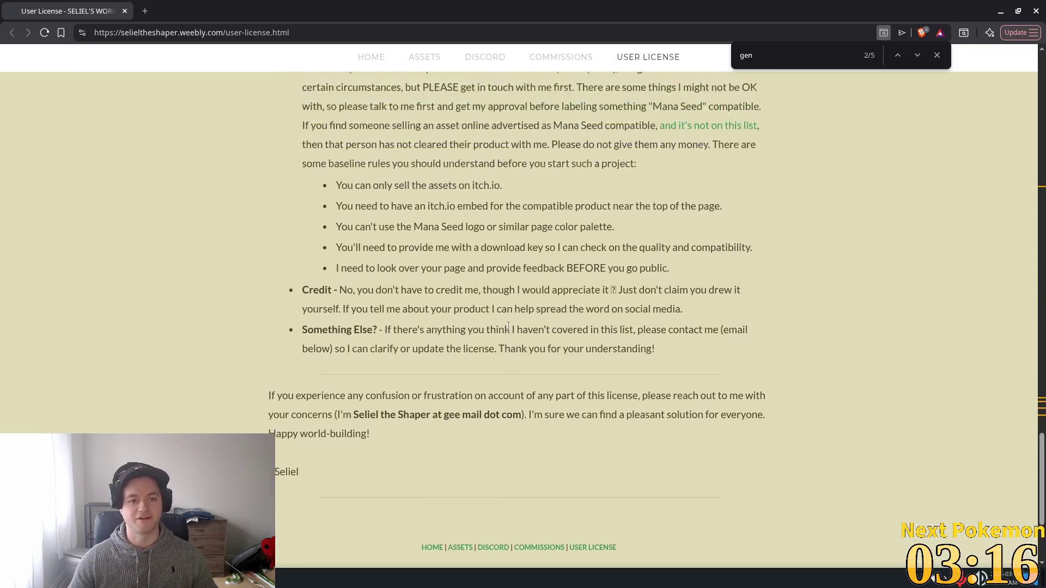
pyautogui.scroll(15, 508, 326)
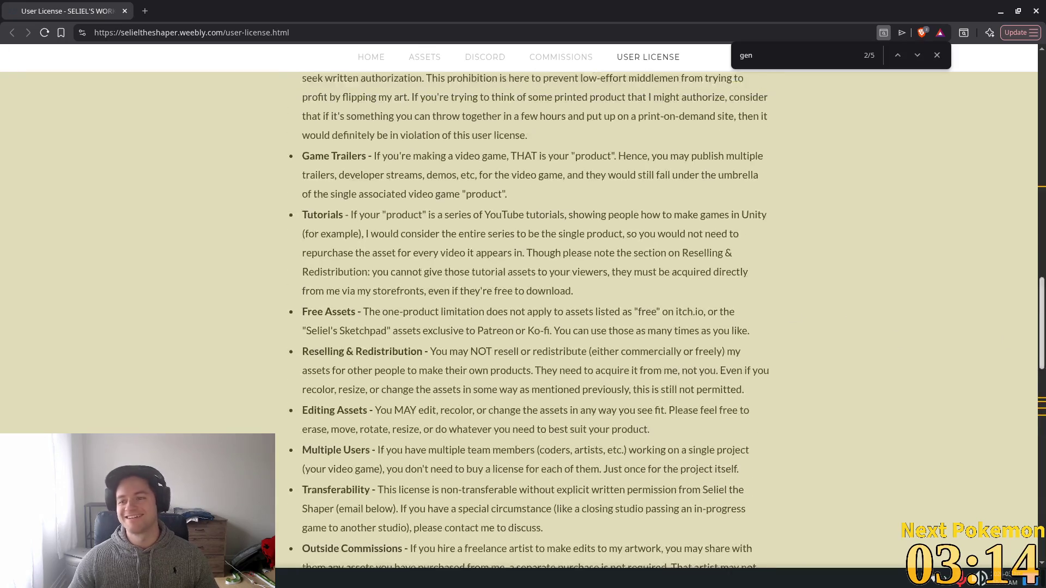
pyautogui.scroll(2, 931, 167)
pyautogui.scroll(10, 931, 167)
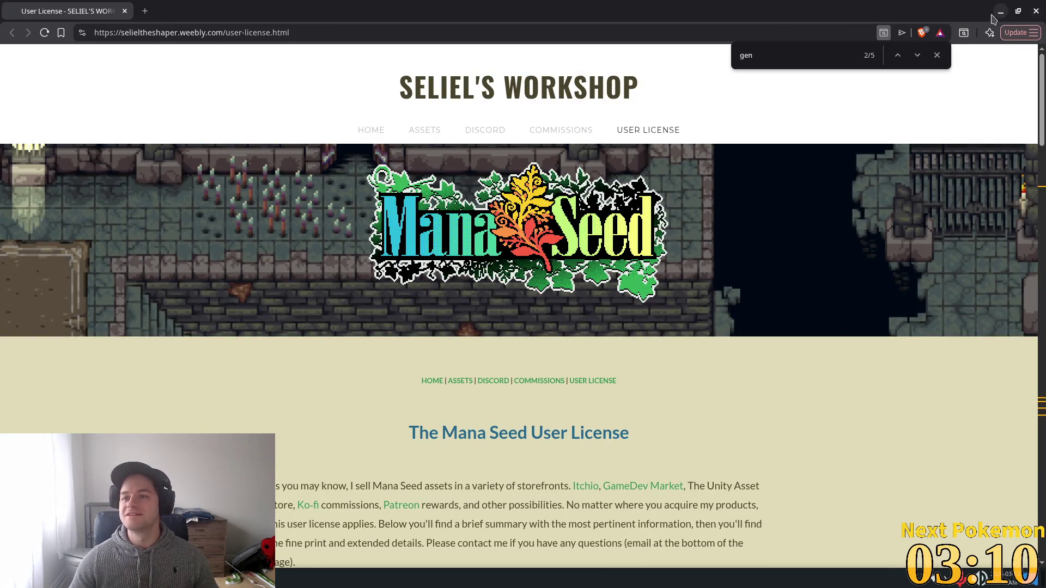
# Close the browser and the Mana Seed readme
pyautogui.click(1036, 11)
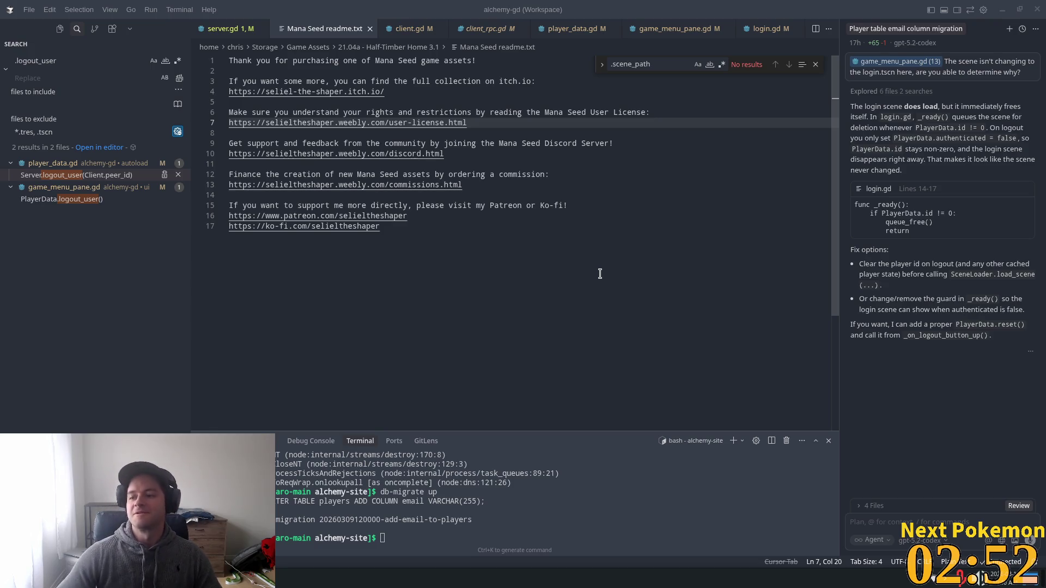
pyautogui.click(347, 225)
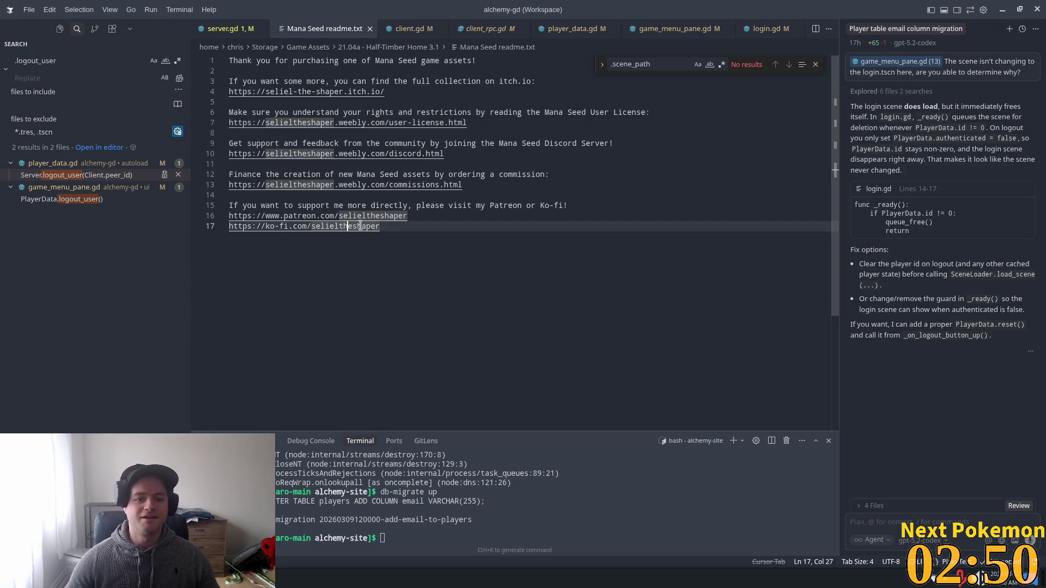
pyautogui.click(370, 28)
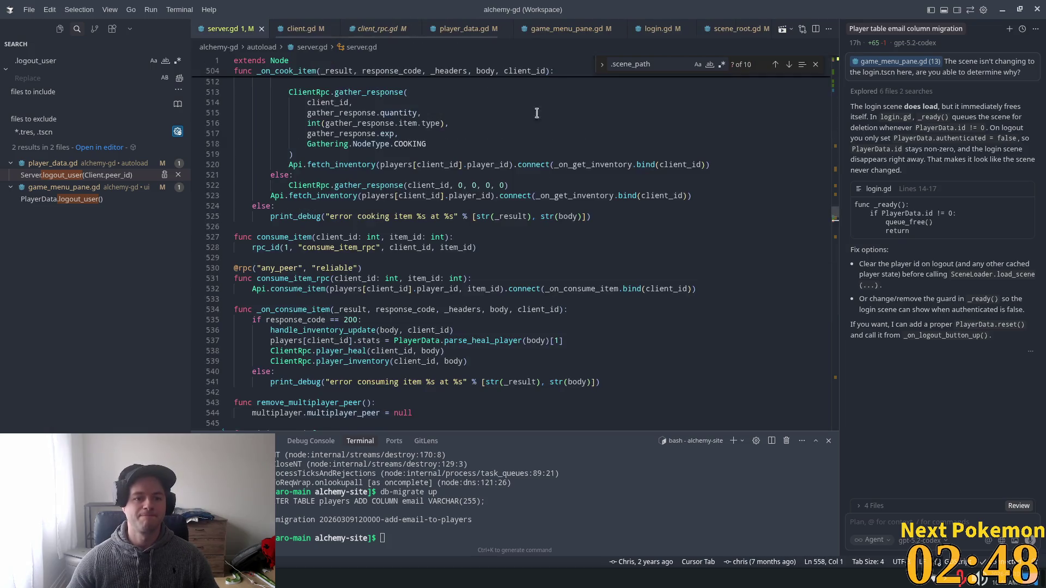
# Review server.gd around lines 531, 525 and 518, then return to Godot
pyautogui.click(545, 278)
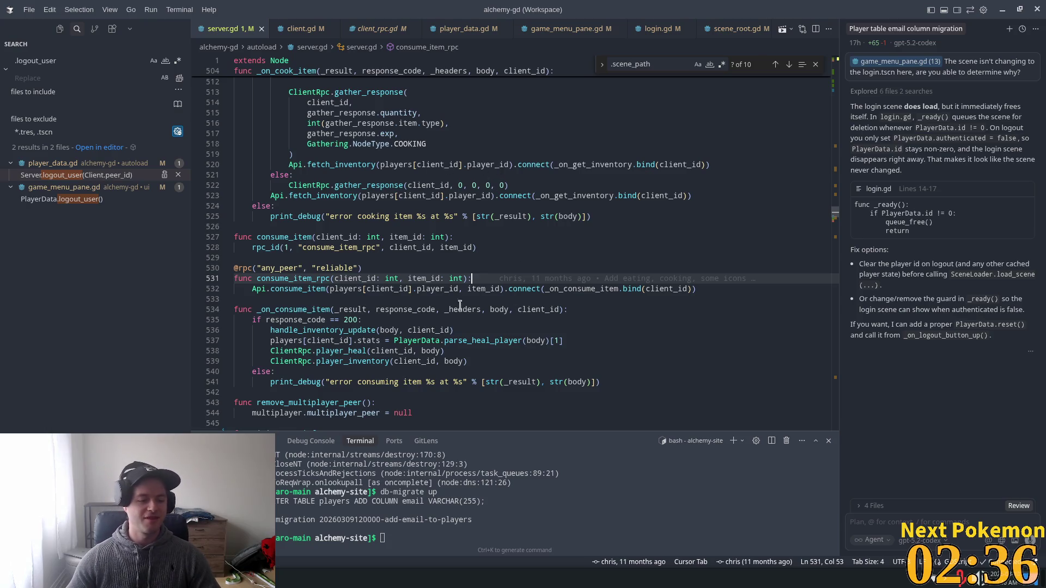
pyautogui.click(504, 216)
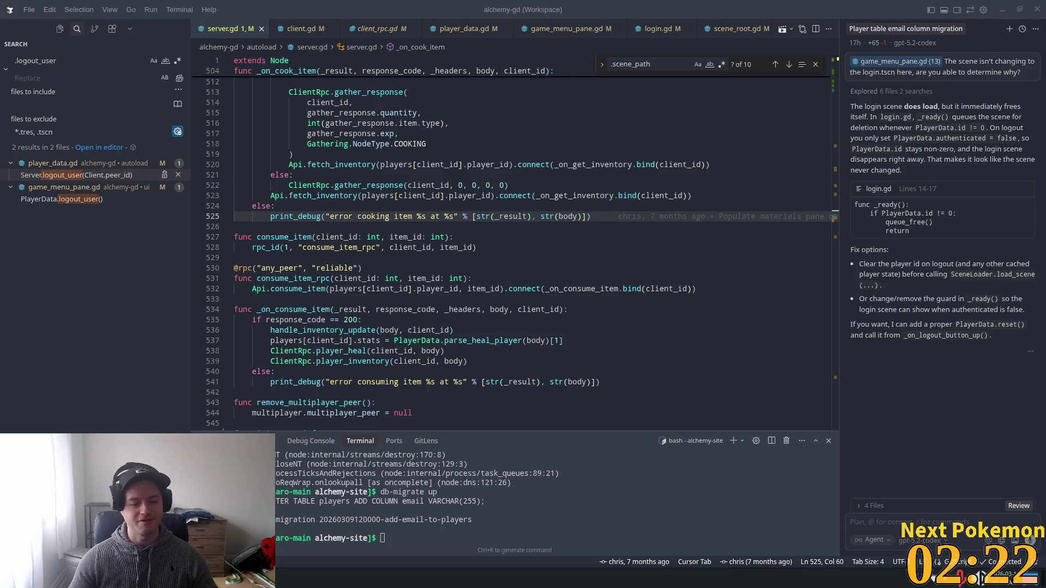
pyautogui.moveTo(1044, 273)
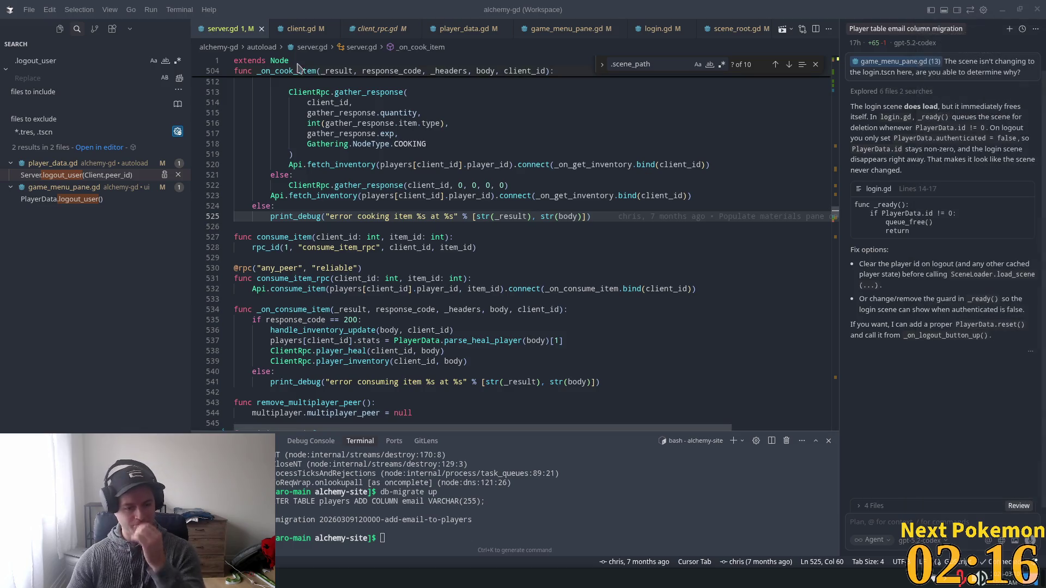
pyautogui.click(537, 144)
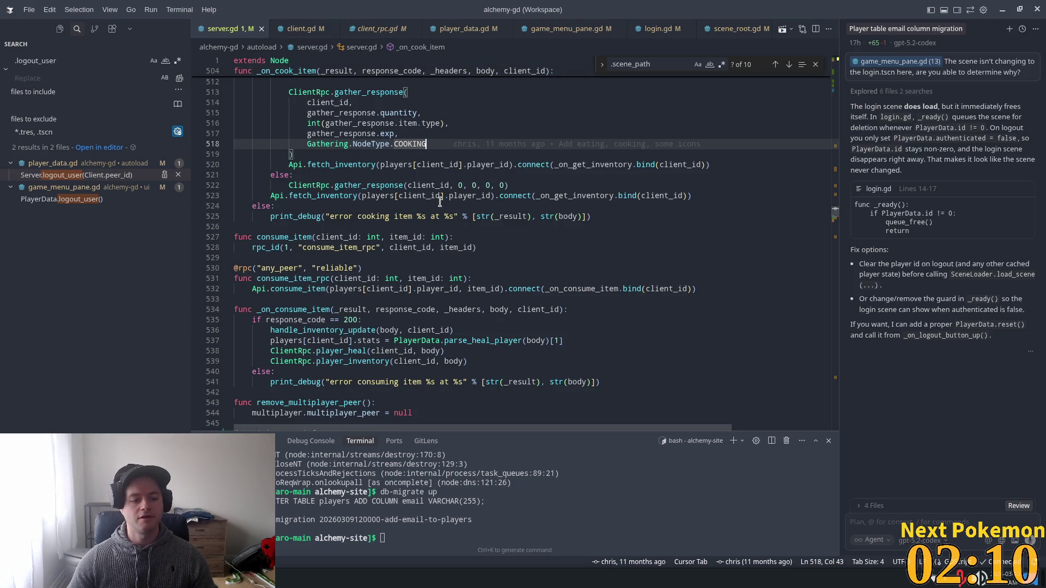
pyautogui.hotkey('alt', 'Tab')
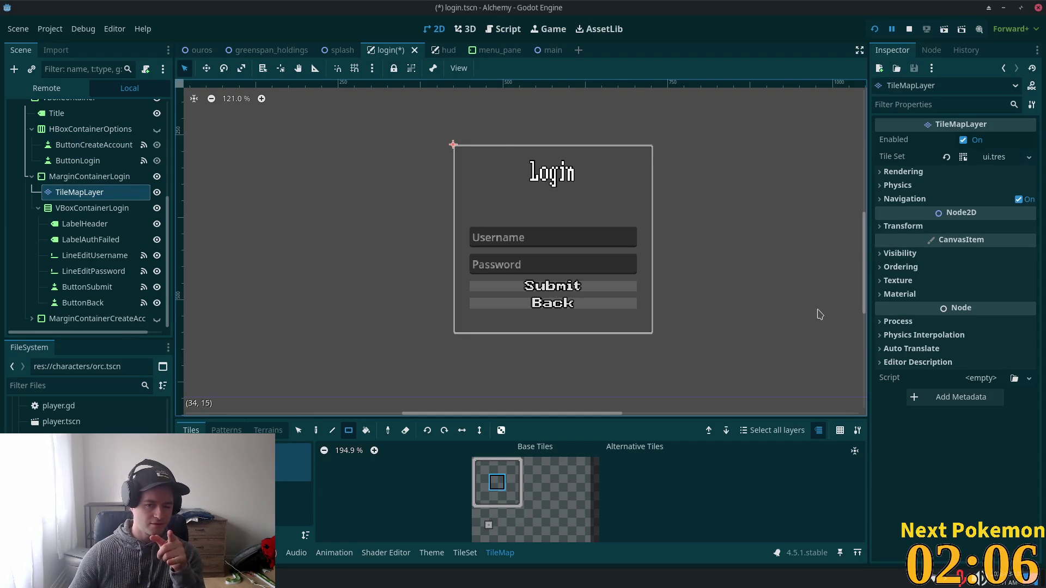
# Hide MarginContainerLogin and make HBoxContainerOptions with Create Account and Login visible
pyautogui.scroll(1, 390, 308)
pyautogui.scroll(-1, 335, 249)
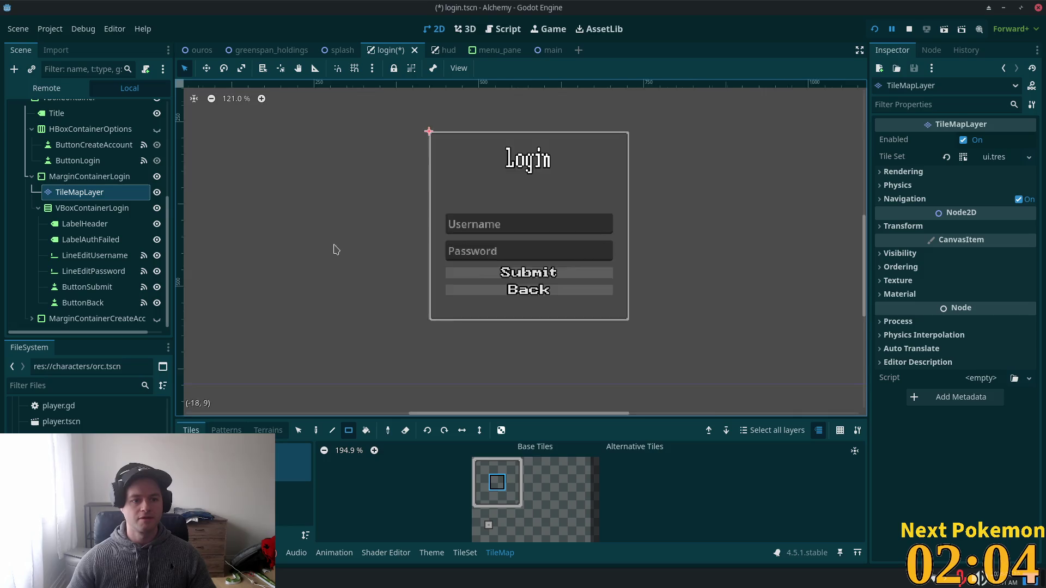
pyautogui.scroll(-6, 337, 245)
pyautogui.scroll(2, 262, 229)
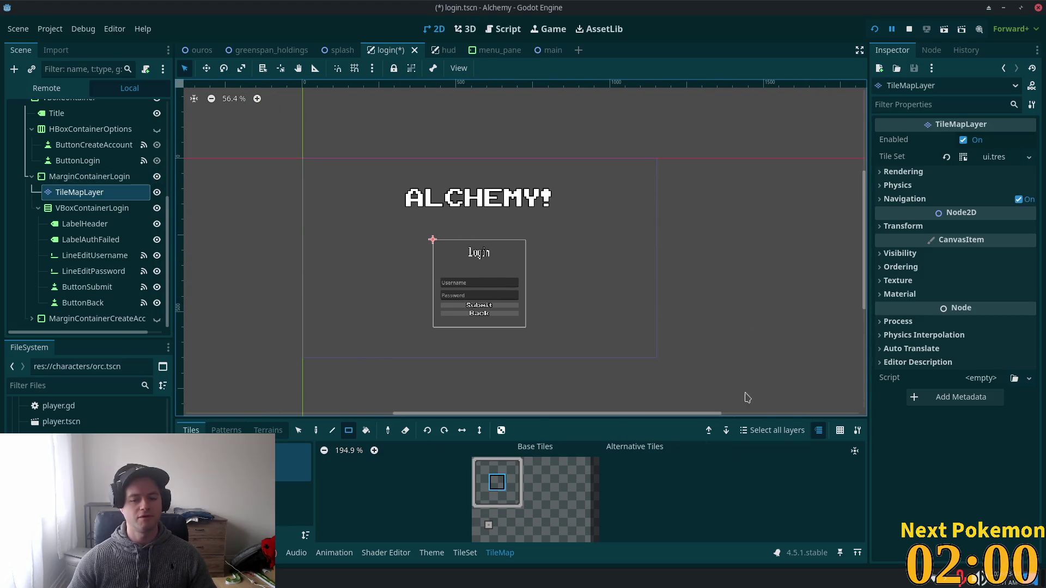
pyautogui.scroll(2, 109, 207)
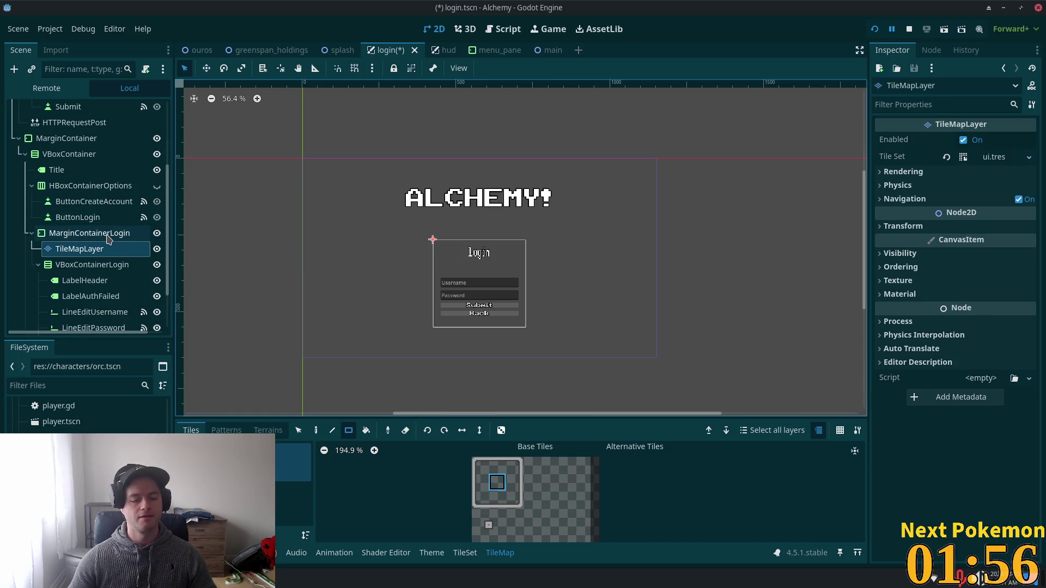
pyautogui.scroll(2, 130, 233)
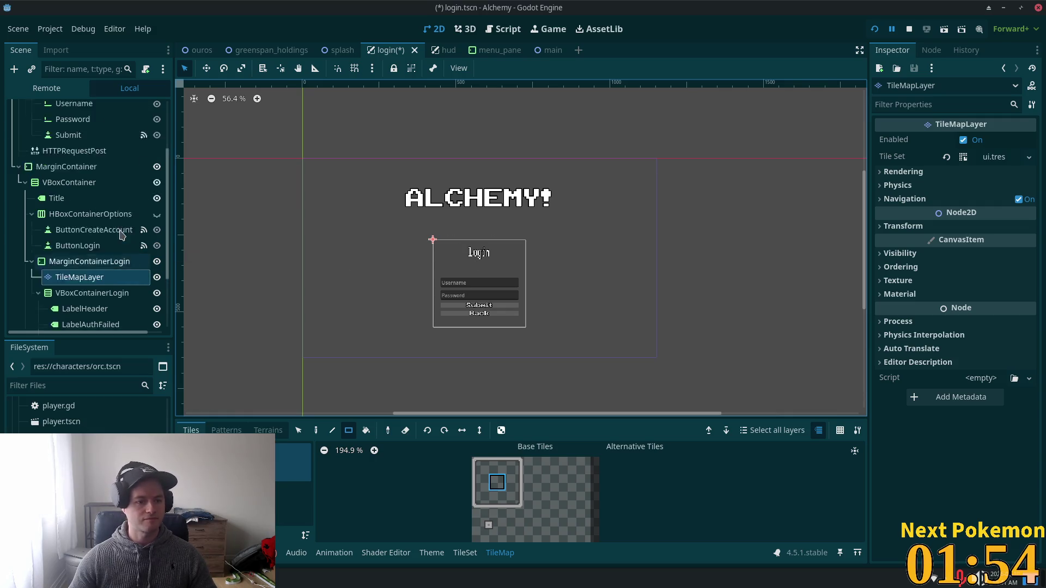
pyautogui.click(156, 290)
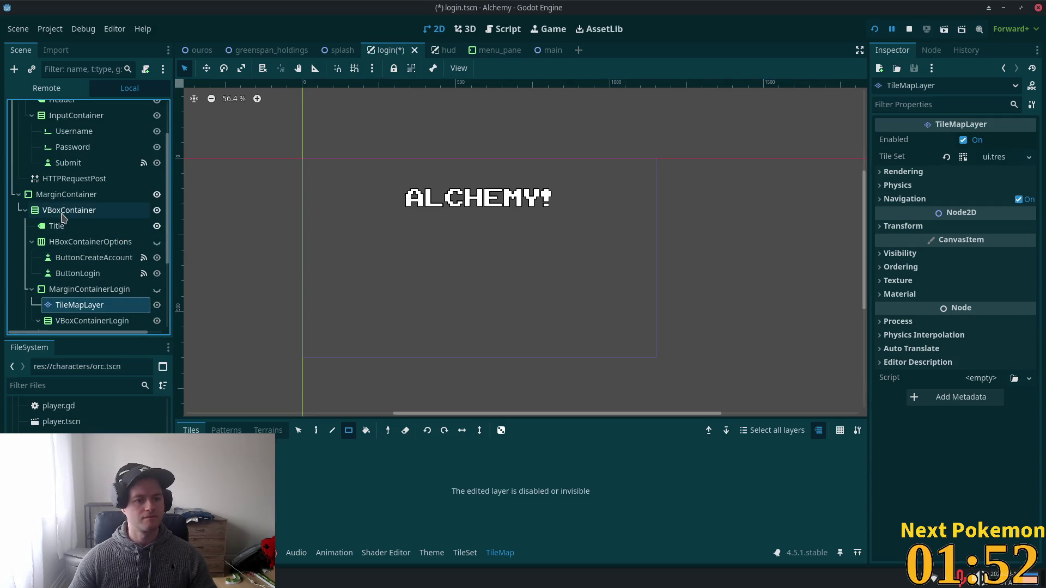
pyautogui.click(87, 242)
pyautogui.click(157, 242)
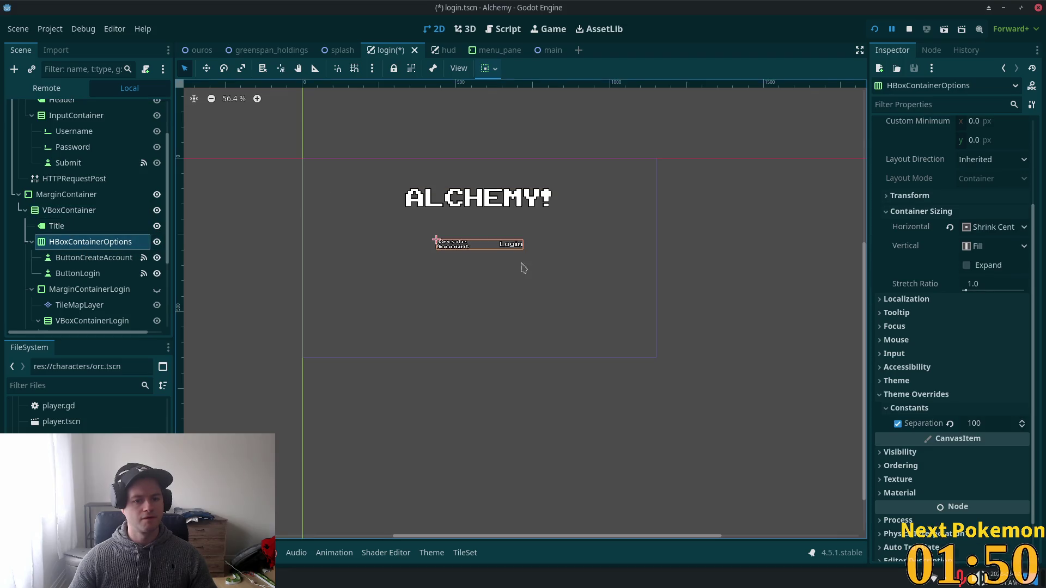
pyautogui.scroll(5, 458, 264)
pyautogui.scroll(6, 458, 265)
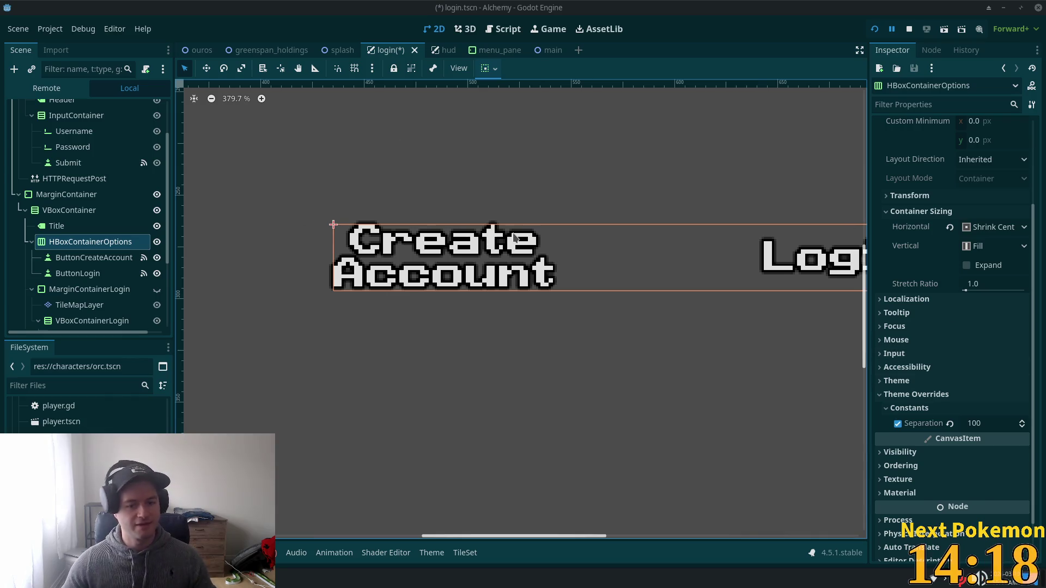
pyautogui.scroll(-3, 504, 257)
pyautogui.scroll(2, 501, 321)
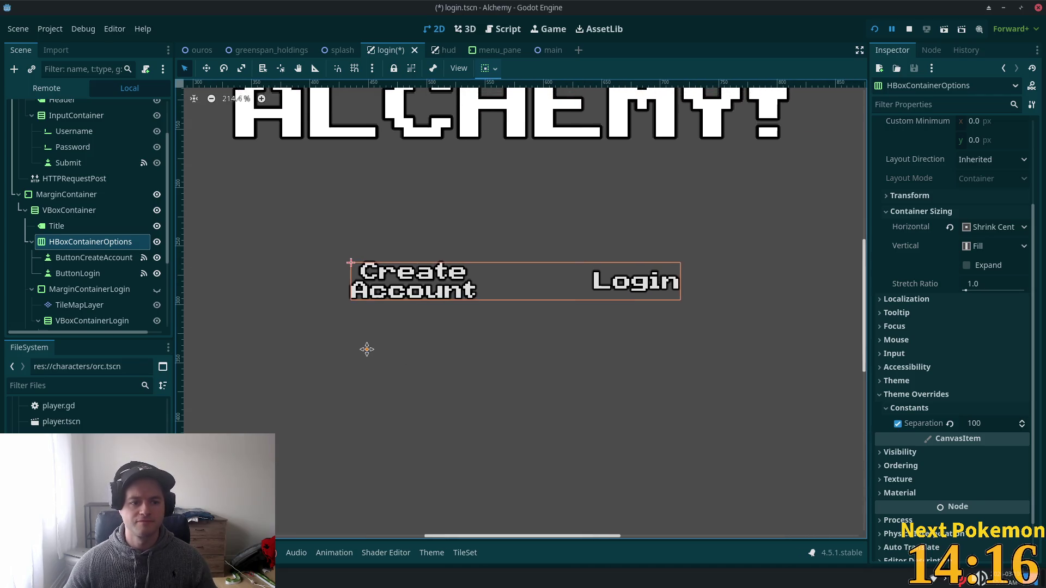
pyautogui.scroll(1, 358, 333)
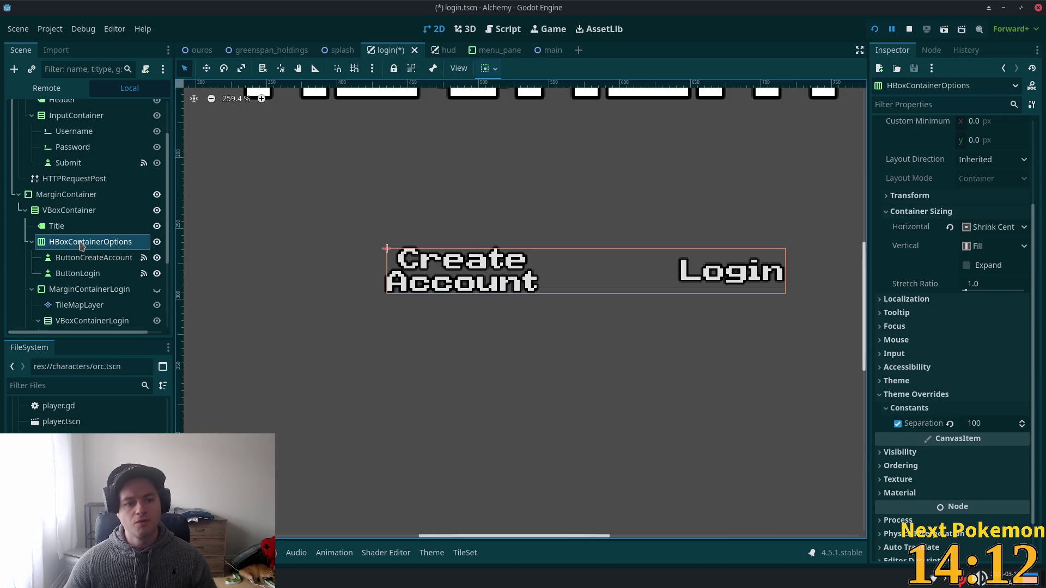
# Add a TileMapLayer child under ButtonCreateAccount and open its Tile Set list to pick ui.tres
pyautogui.click(84, 261)
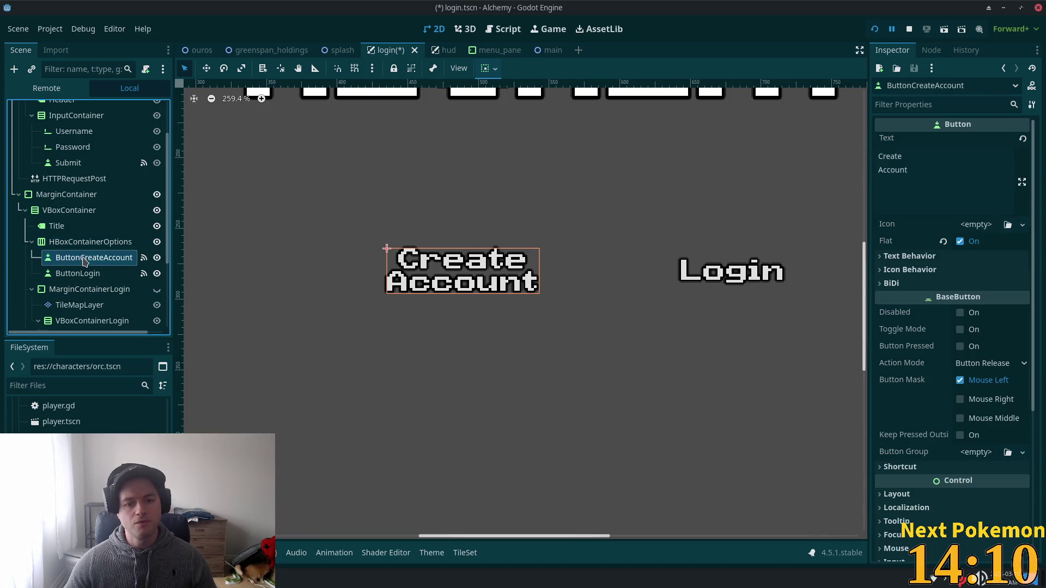
pyautogui.hotkey('ctrl', 'a')
pyautogui.click(460, 300)
pyautogui.doubleClick(460, 299)
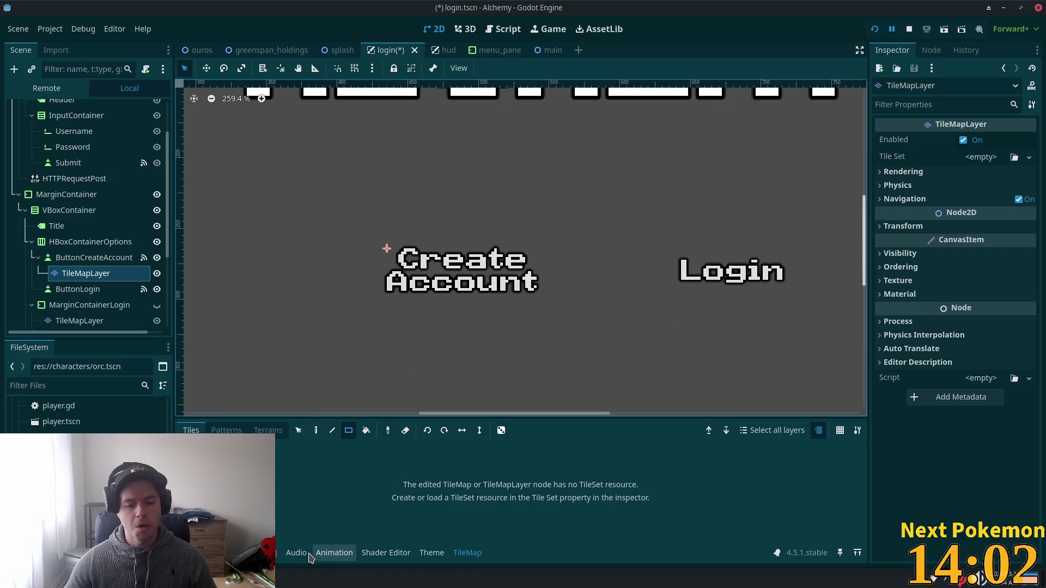
pyautogui.click(993, 159)
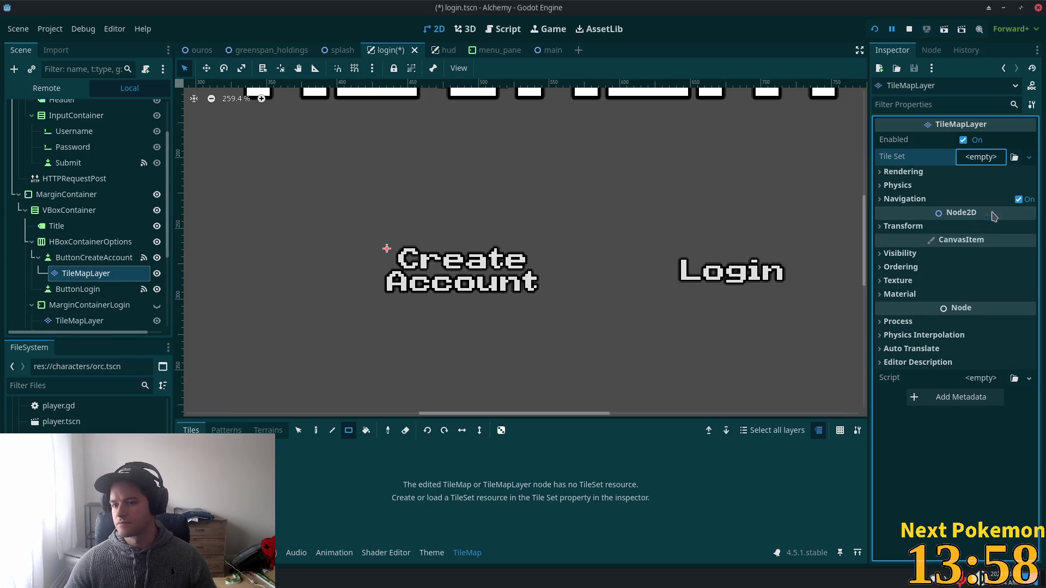
pyautogui.click(1014, 157)
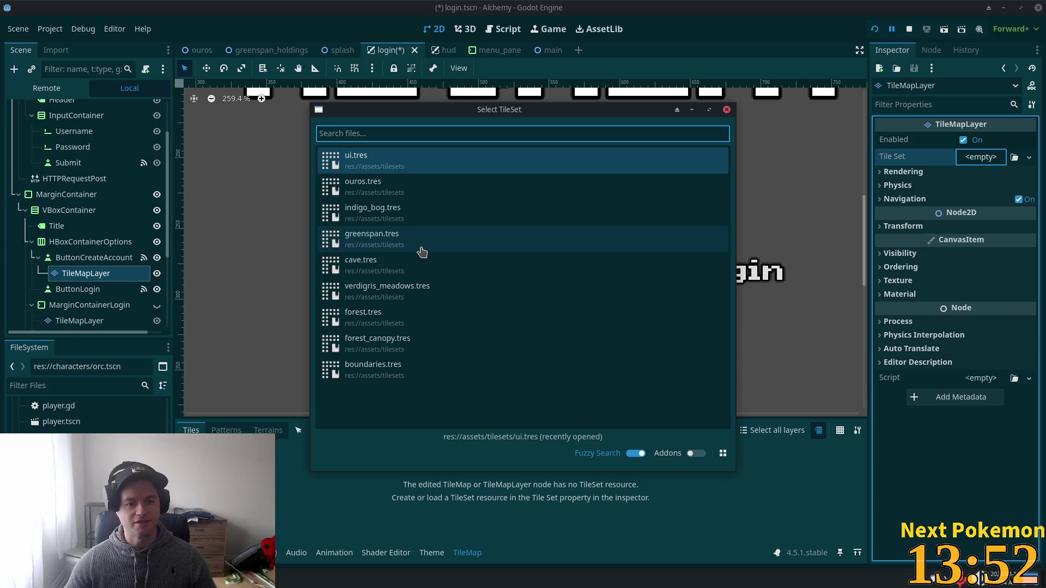
# Assign ui.tres, then paint the top-left corner, top edge and top-right corner above Create Account
pyautogui.doubleClick(356, 158)
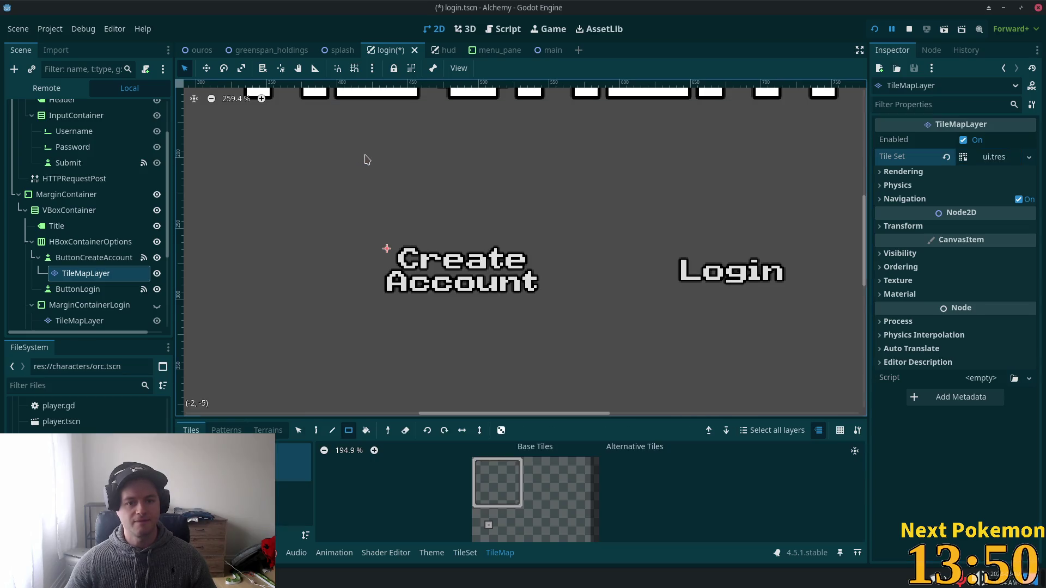
pyautogui.click(480, 465)
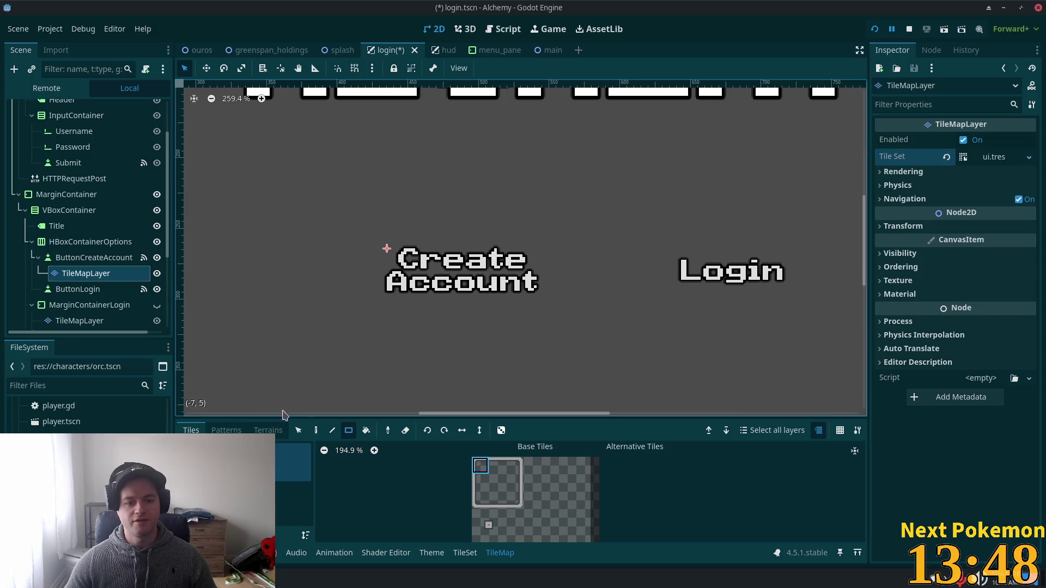
pyautogui.click(316, 430)
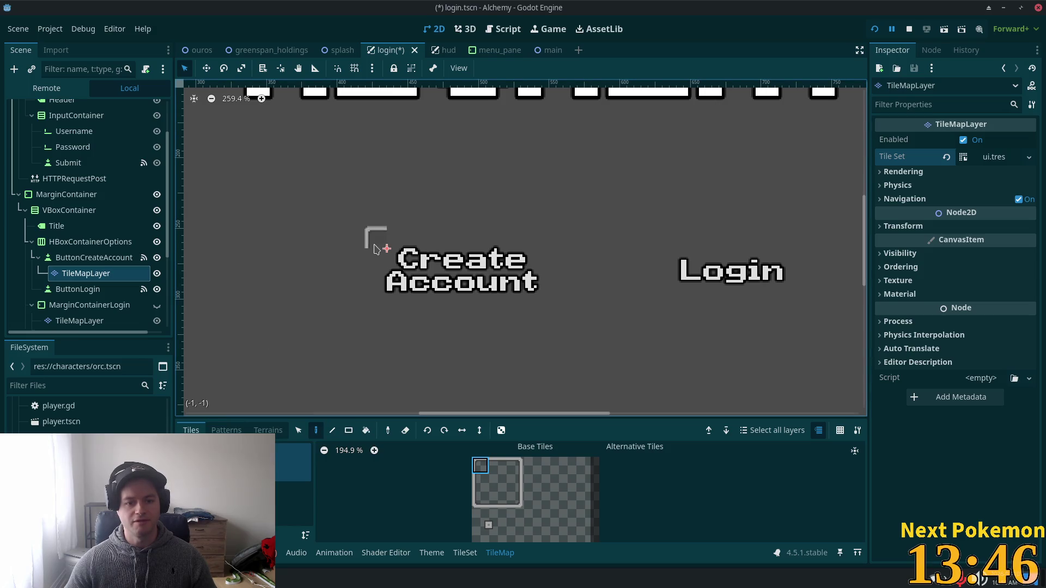
pyautogui.click(374, 249)
pyautogui.click(497, 466)
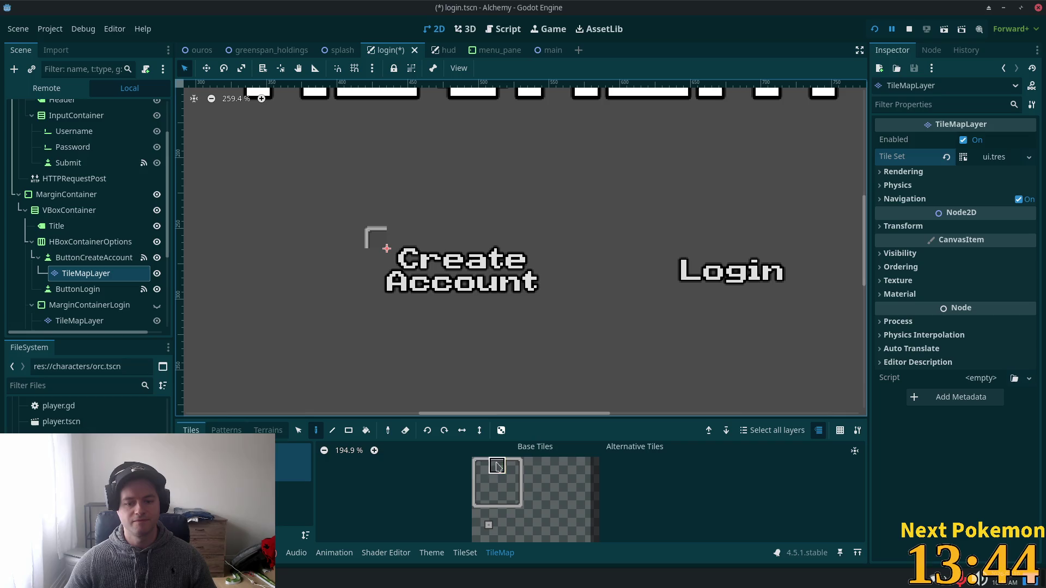
pyautogui.moveTo(388, 240); pyautogui.dragTo(506, 239)
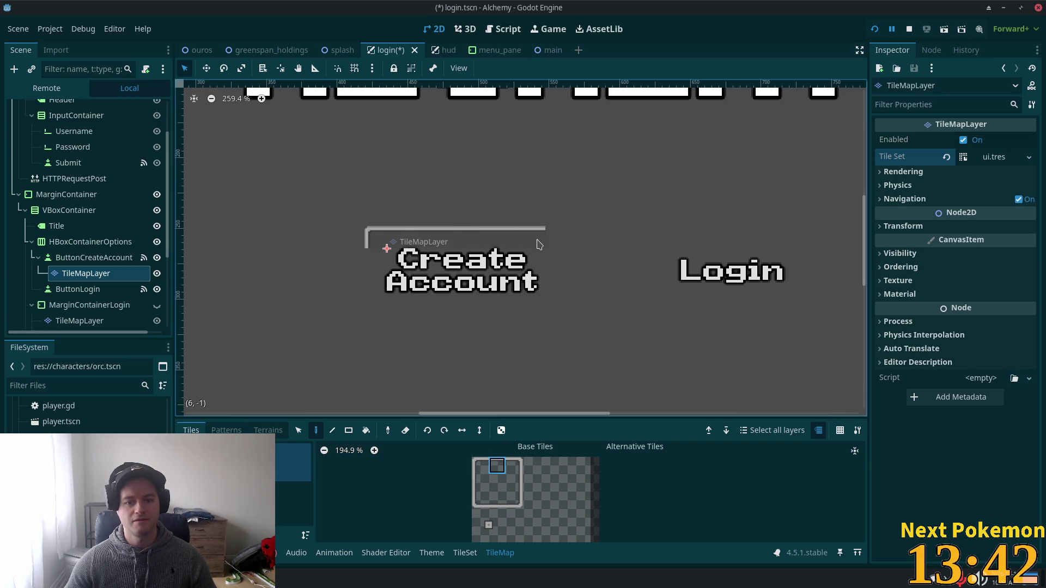
pyautogui.click(514, 466)
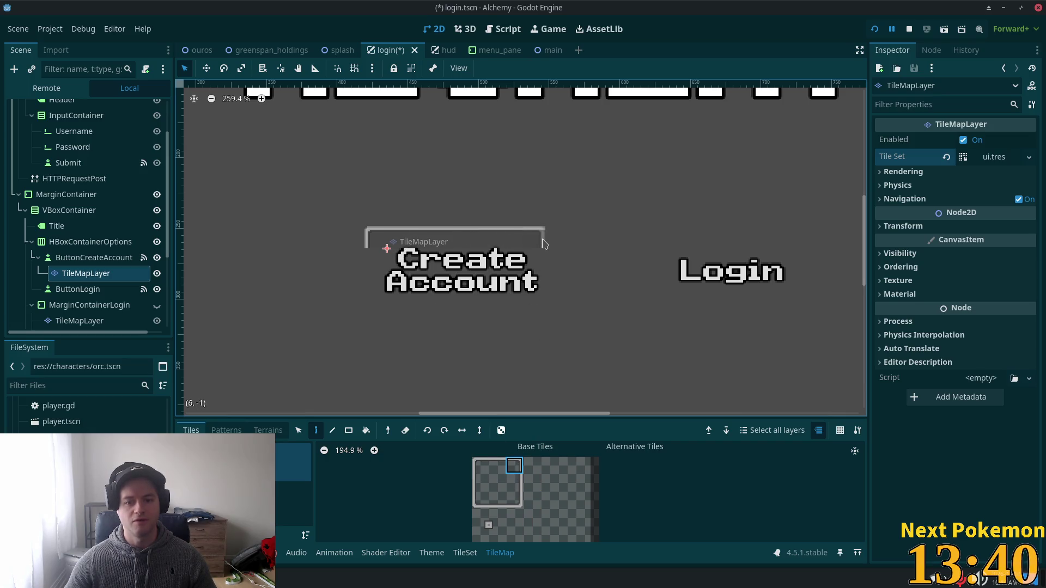
pyautogui.click(544, 244)
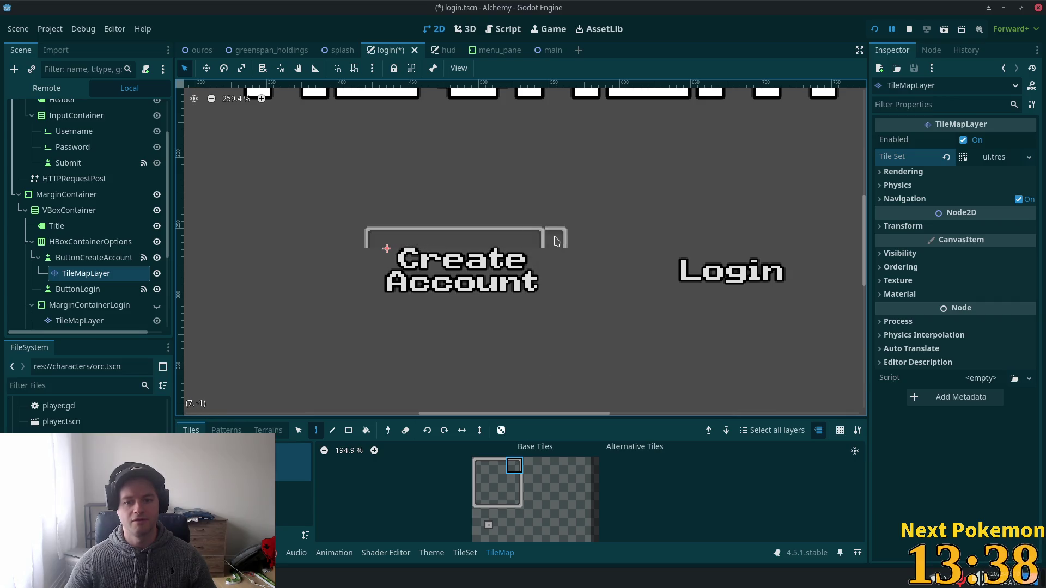
pyautogui.click(556, 240)
pyautogui.click(497, 466)
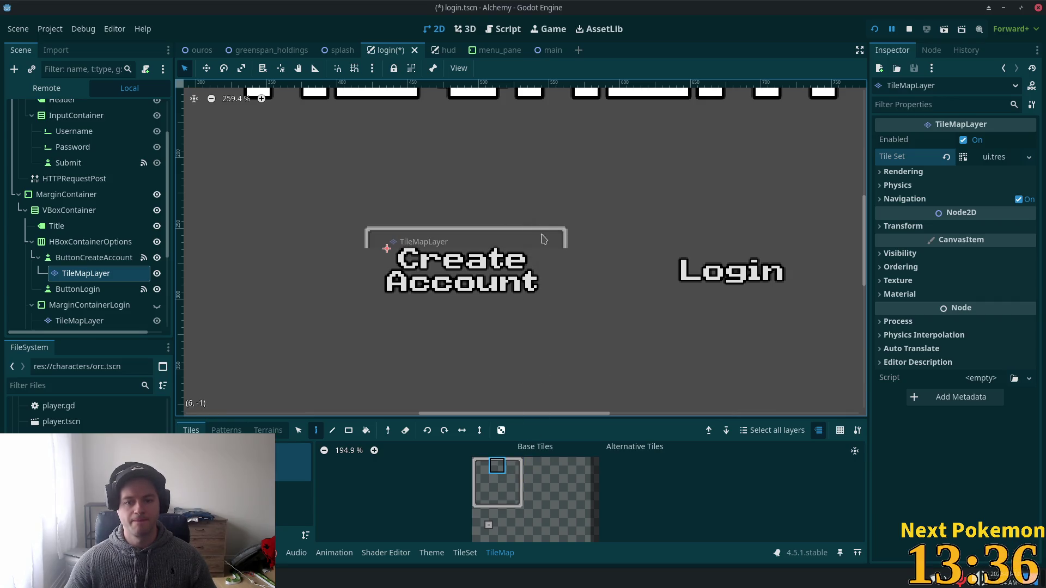
# Paint the right edge, bottom-right corner and bottom edge of the Create Account frame
pyautogui.click(514, 482)
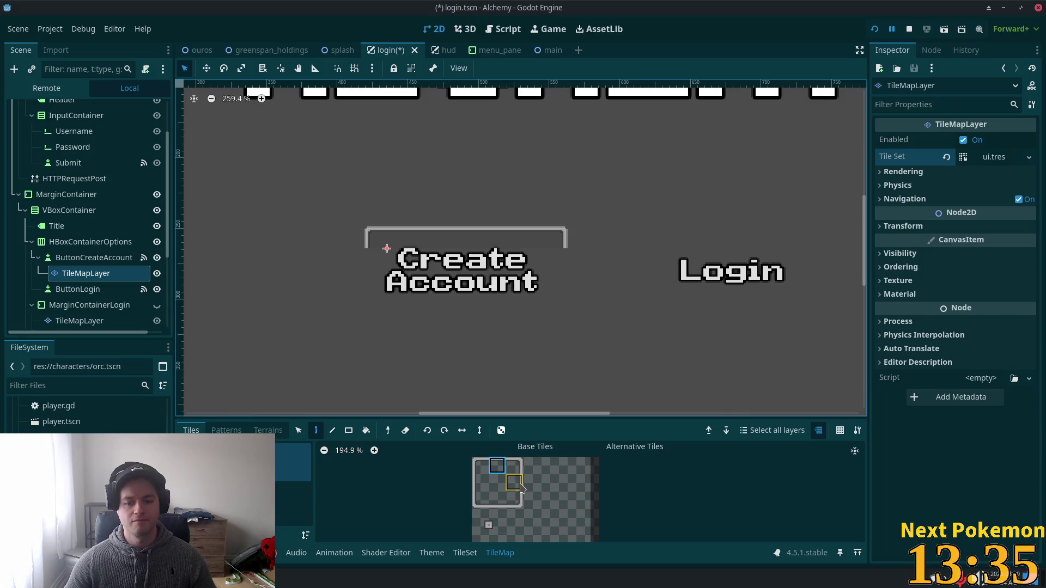
pyautogui.click(560, 265)
pyautogui.click(513, 499)
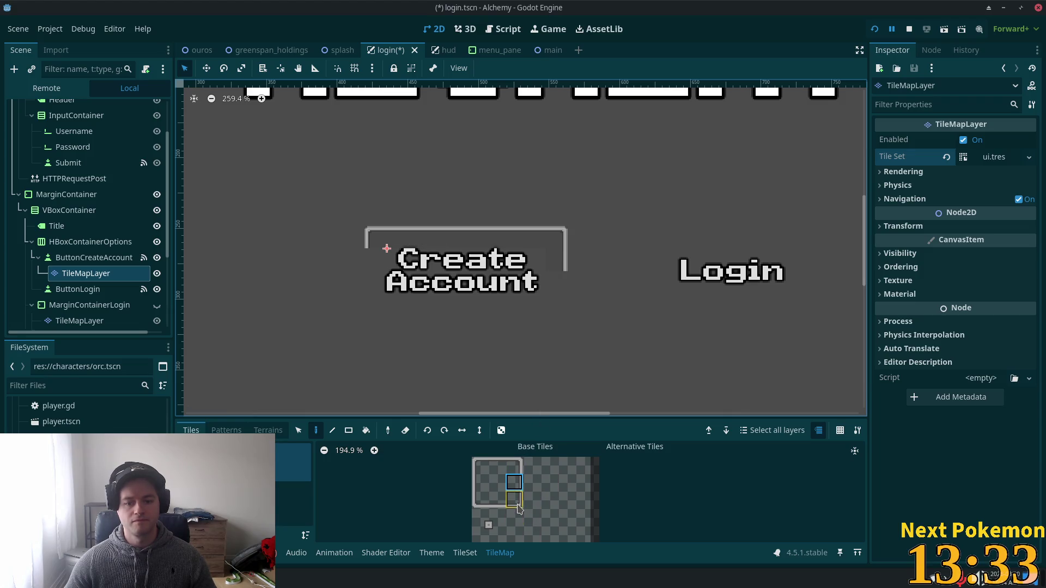
pyautogui.click(555, 300)
pyautogui.click(514, 483)
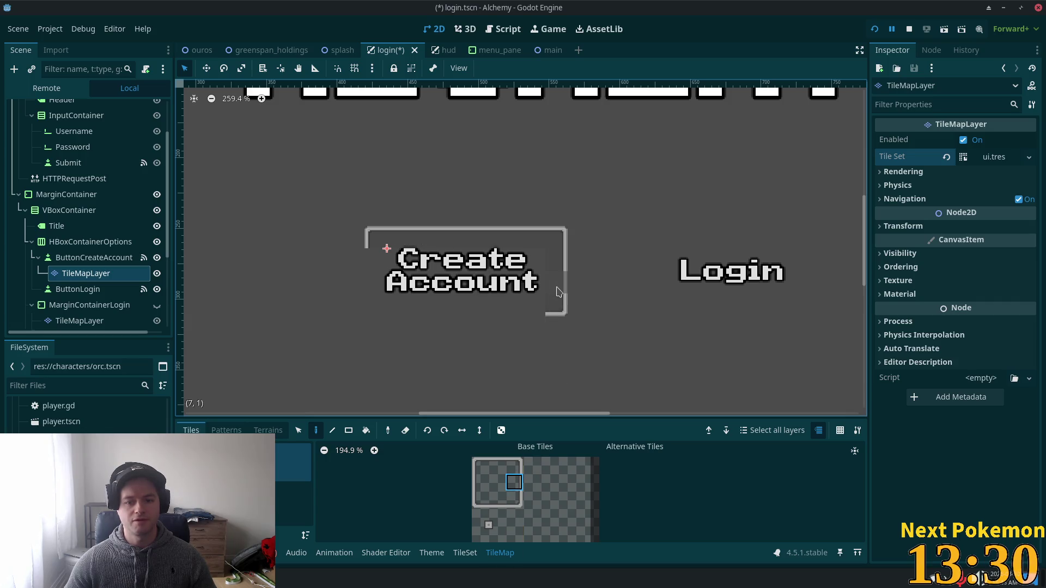
pyautogui.click(497, 499)
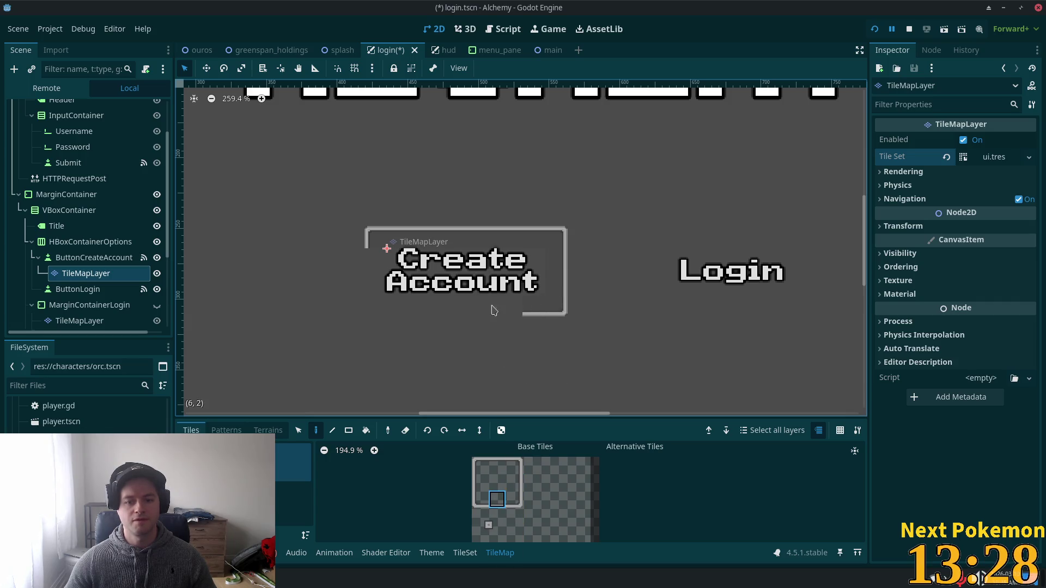
pyautogui.moveTo(493, 311); pyautogui.dragTo(380, 305)
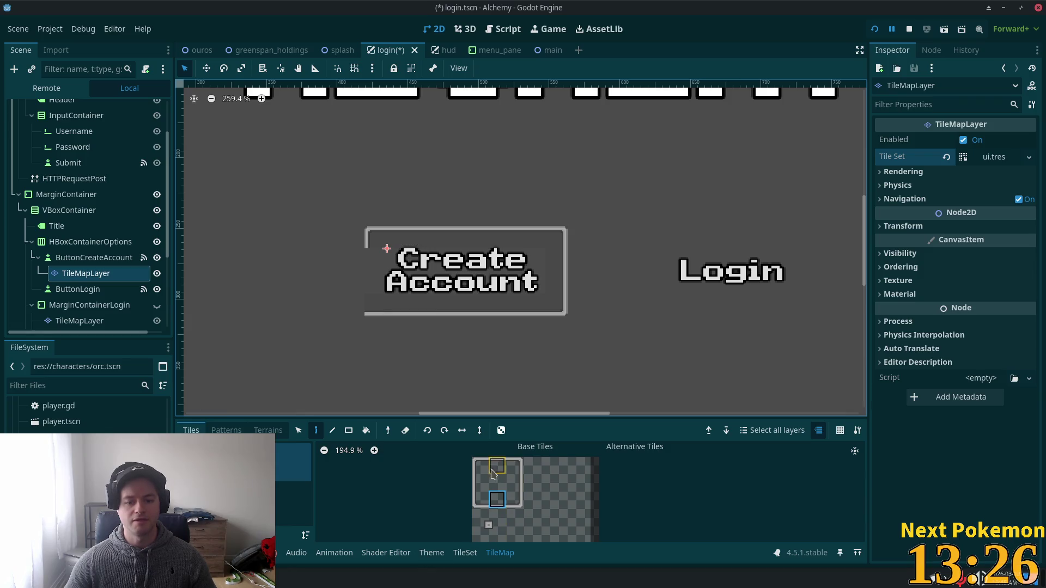
# Finish the frame with the bottom-left corner and left-edge tiles along the box
pyautogui.click(481, 499)
pyautogui.click(376, 306)
pyautogui.click(481, 483)
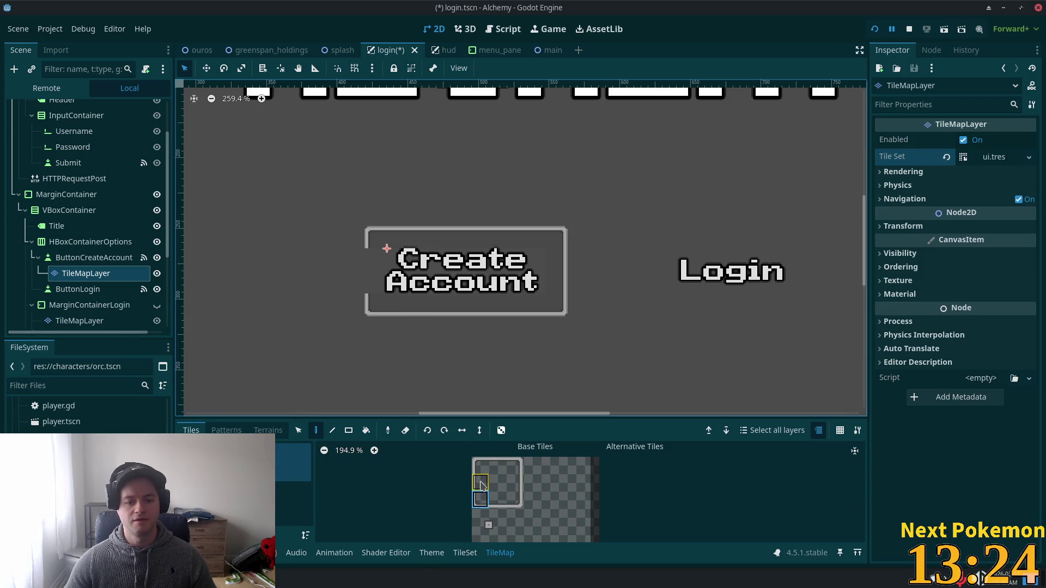
pyautogui.click(376, 261)
pyautogui.click(376, 283)
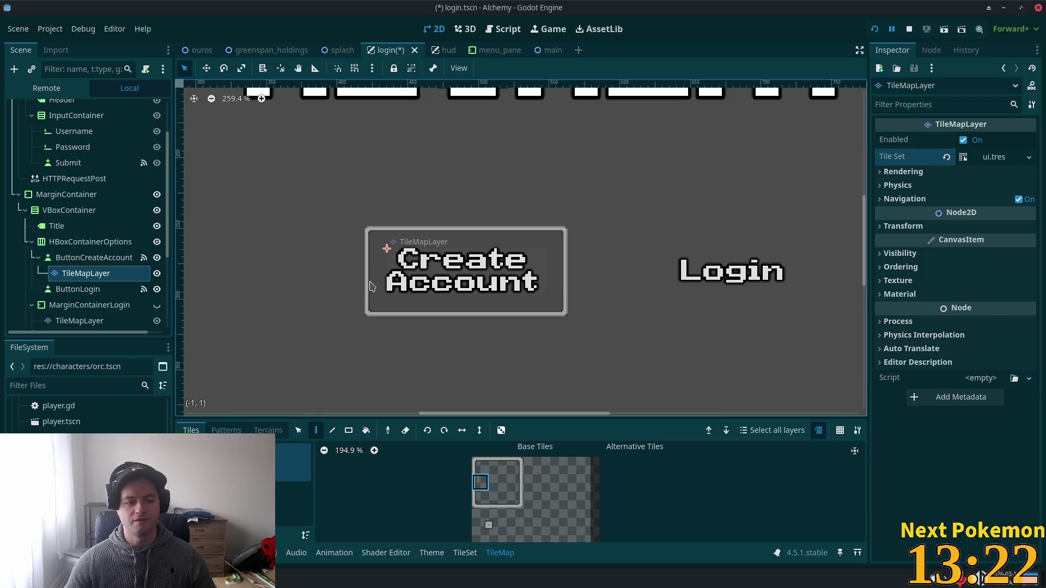
pyautogui.scroll(-2, 659, 325)
pyautogui.scroll(-1, 659, 324)
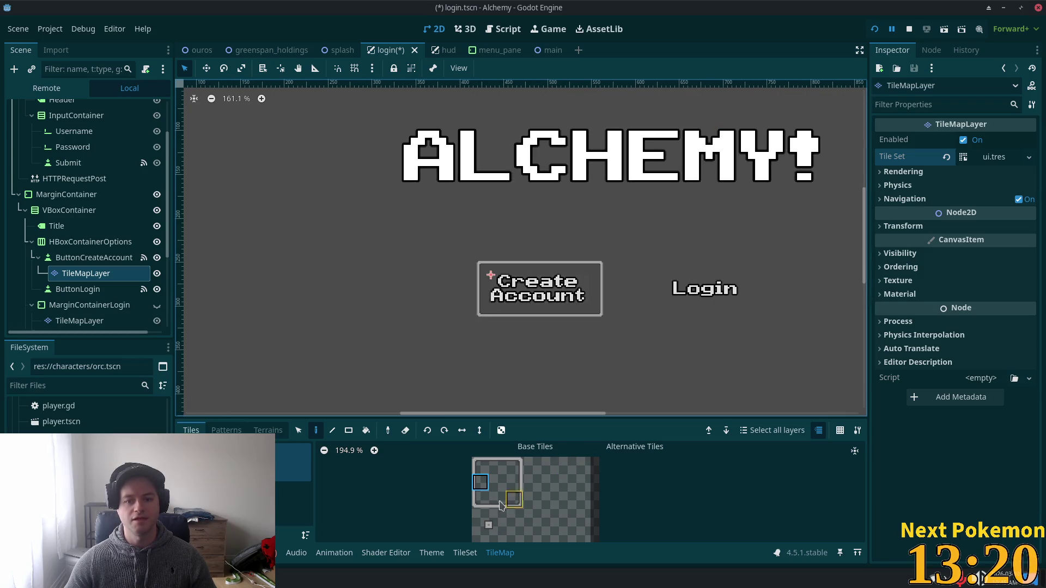
# Paint centre fill tiles inside the Create Account box, then undo them
pyautogui.click(497, 483)
pyautogui.moveTo(513, 297)
pyautogui.mouseDown()
pyautogui.moveTo(580, 297)
pyautogui.moveTo(582, 284)
pyautogui.moveTo(515, 285)
pyautogui.moveTo(582, 284)
pyautogui.moveTo(564, 298)
pyautogui.moveTo(503, 297)
pyautogui.mouseUp()
pyautogui.hotkey('ctrl', 'z')
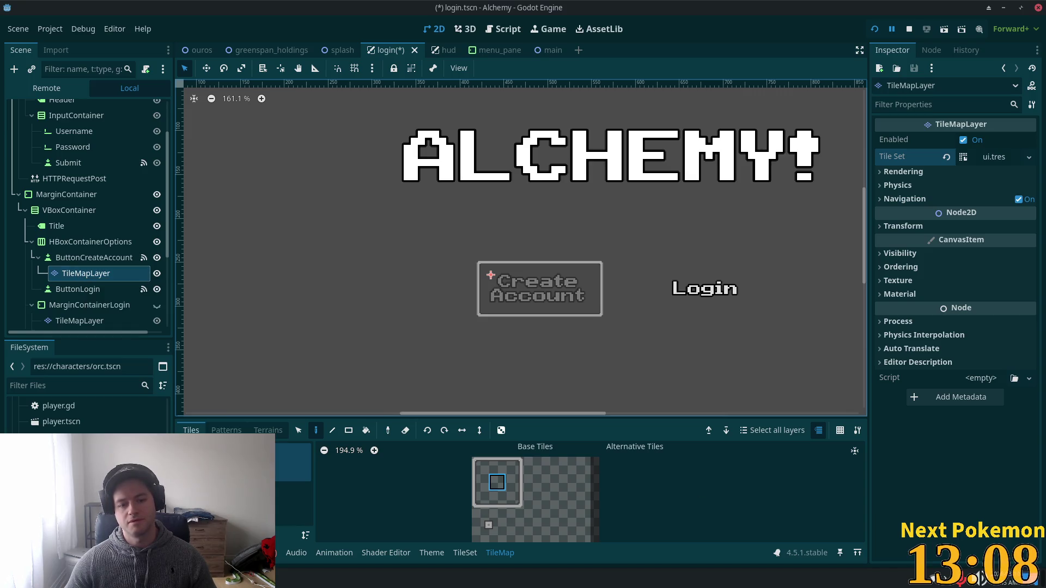
# Set the TileMapLayer's Ordering Z Index to -1 and save login.tscn
pyautogui.click(884, 255)
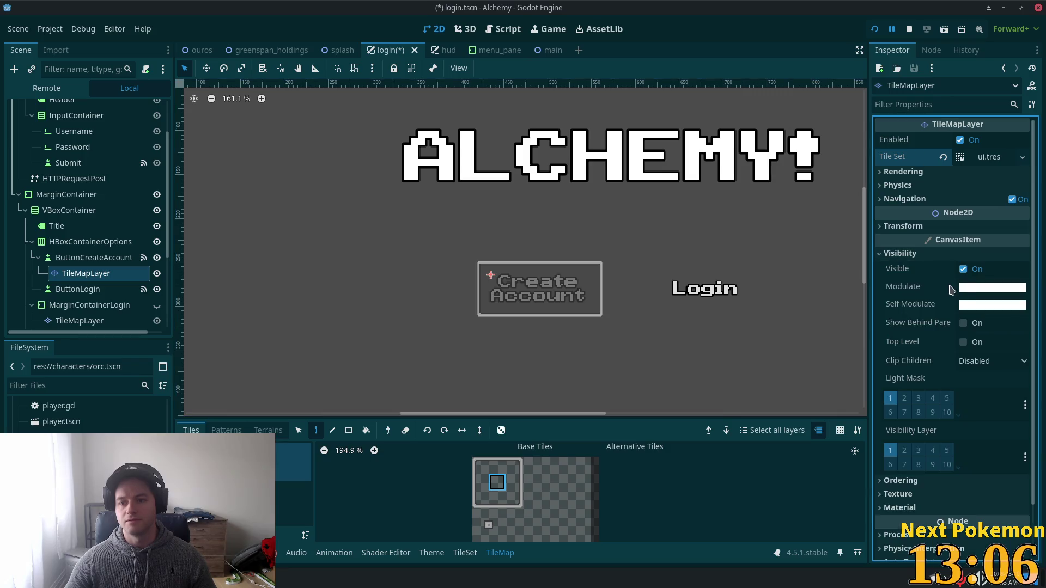
pyautogui.click(885, 254)
pyautogui.click(893, 267)
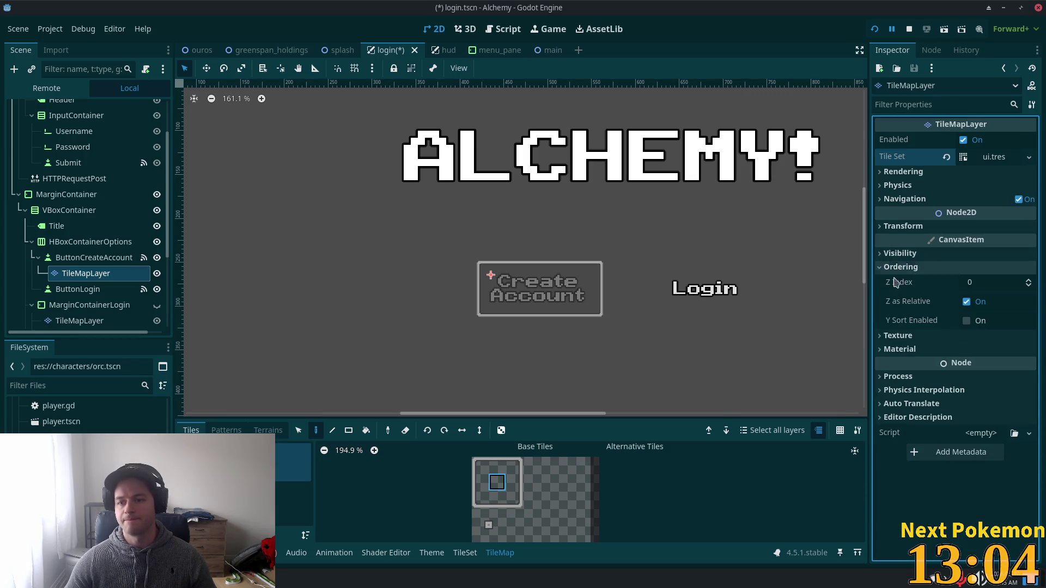
pyautogui.click(996, 283)
pyautogui.write('-1')
pyautogui.press('Tab')
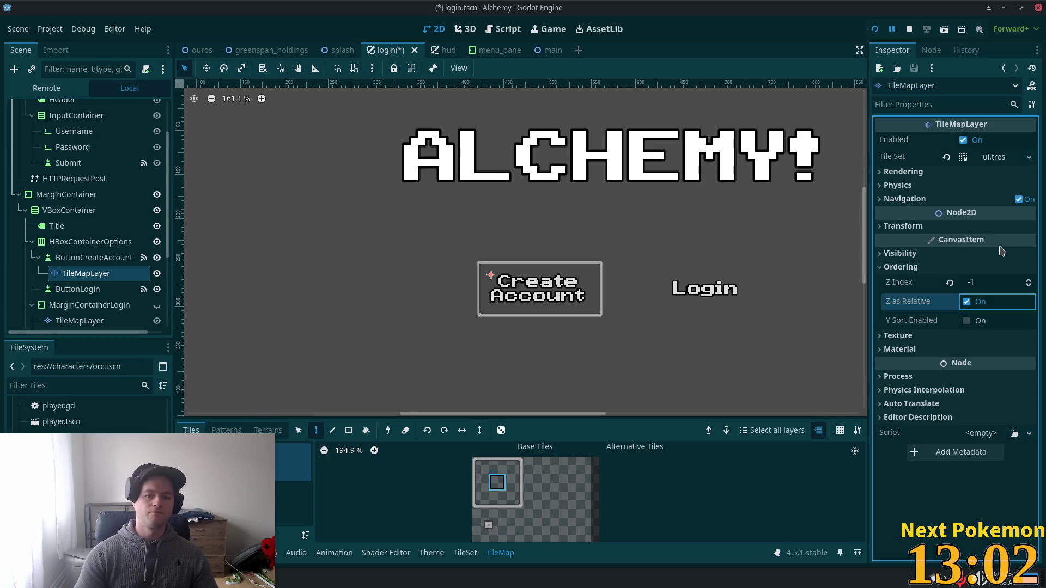
pyautogui.hotkey('ctrl', 's')
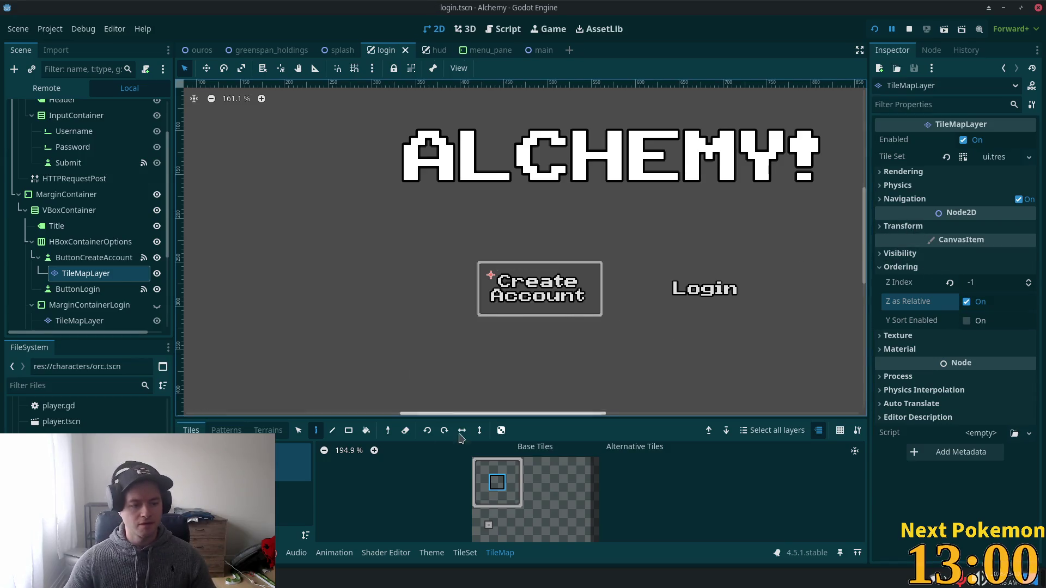
# Add a TileMapLayer child under ButtonLogin by searching 'tilemap' in Create New Node
pyautogui.scroll(-3, 109, 273)
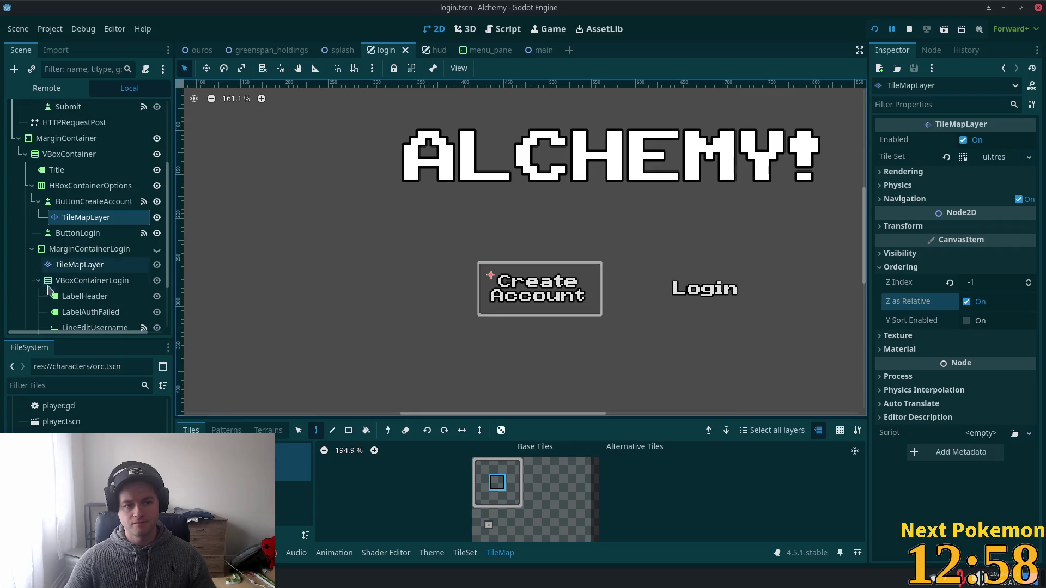
pyautogui.click(101, 234)
pyautogui.hotkey('ctrl', 'a')
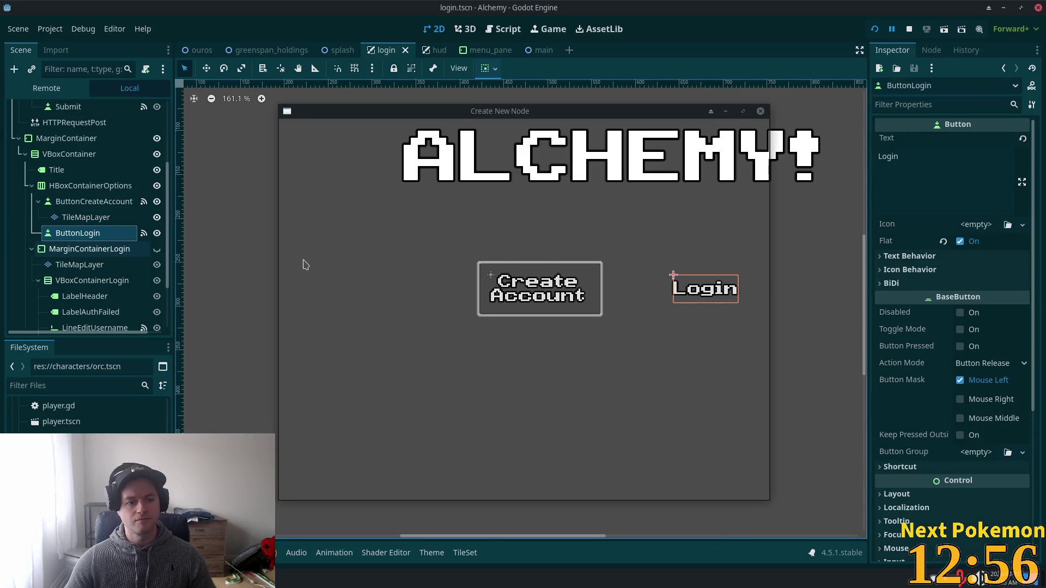
pyautogui.write('tilt')
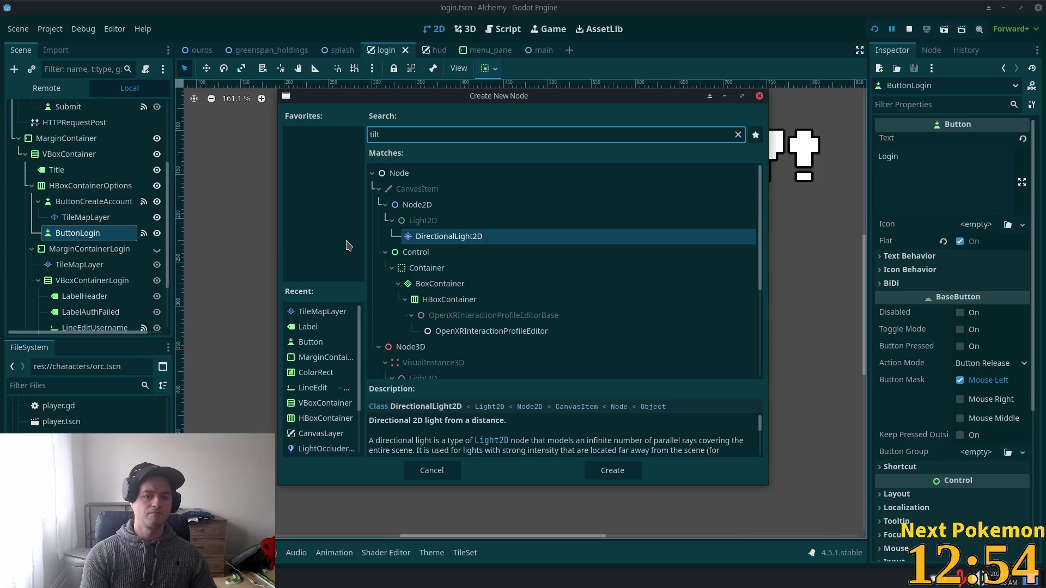
pyautogui.press('BackSpace')
pyautogui.write('emap')
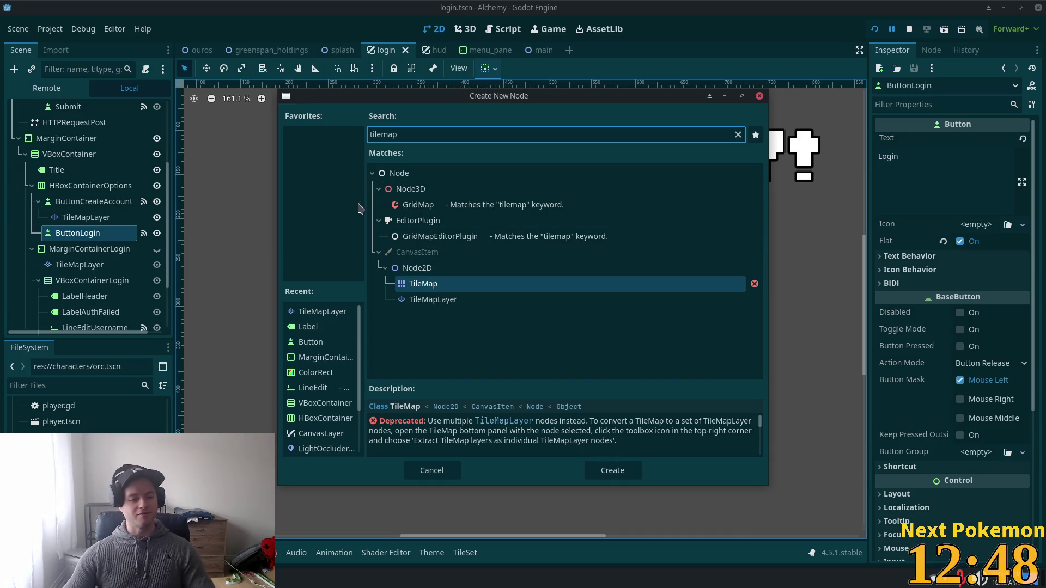
pyautogui.doubleClick(442, 300)
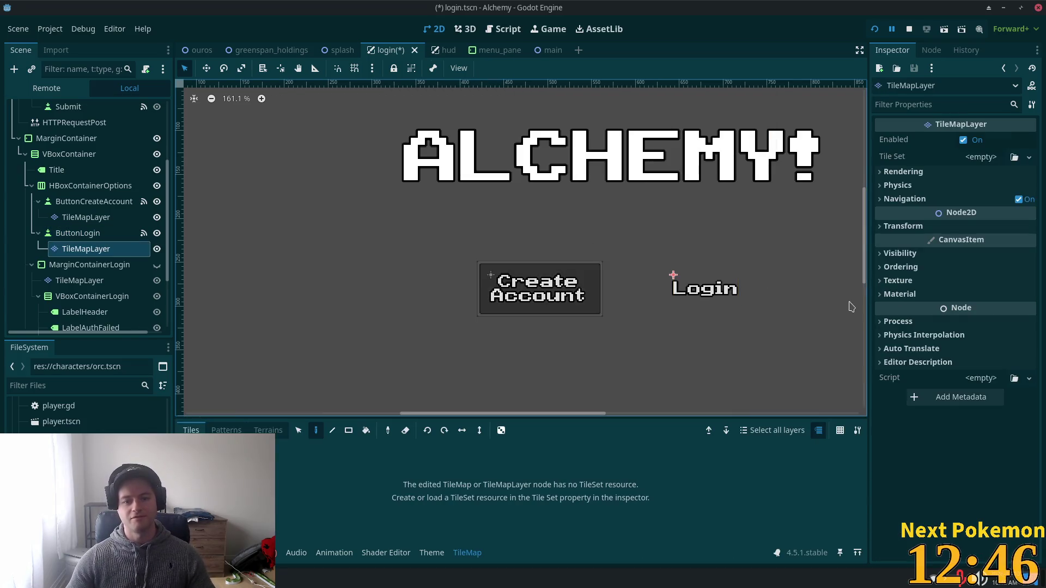
# Uncheck Flat on the ButtonCreateAccount node in the Inspector
pyautogui.scroll(6, 714, 321)
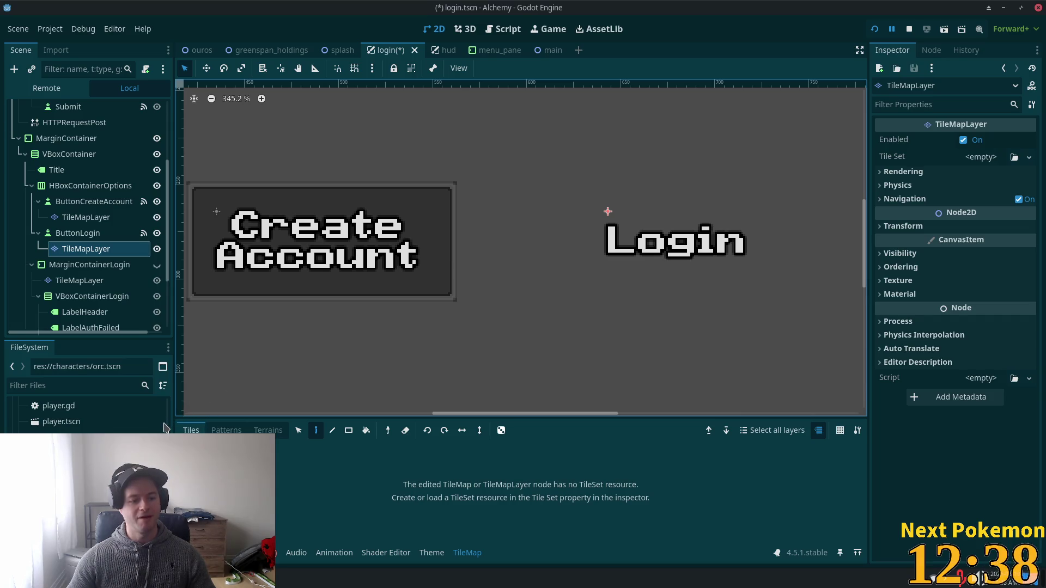
pyautogui.scroll(-5, 355, 337)
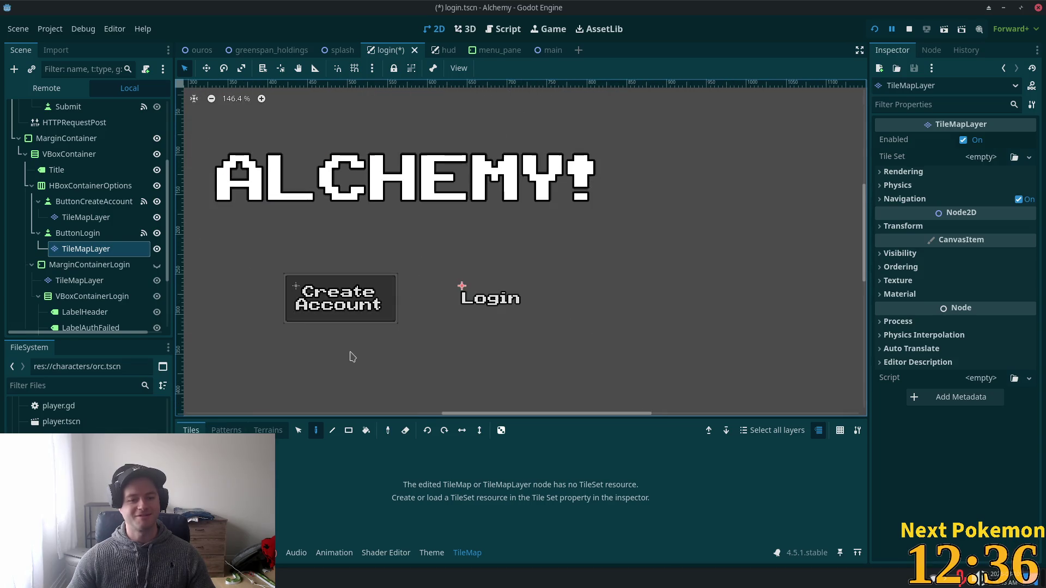
pyautogui.click(56, 201)
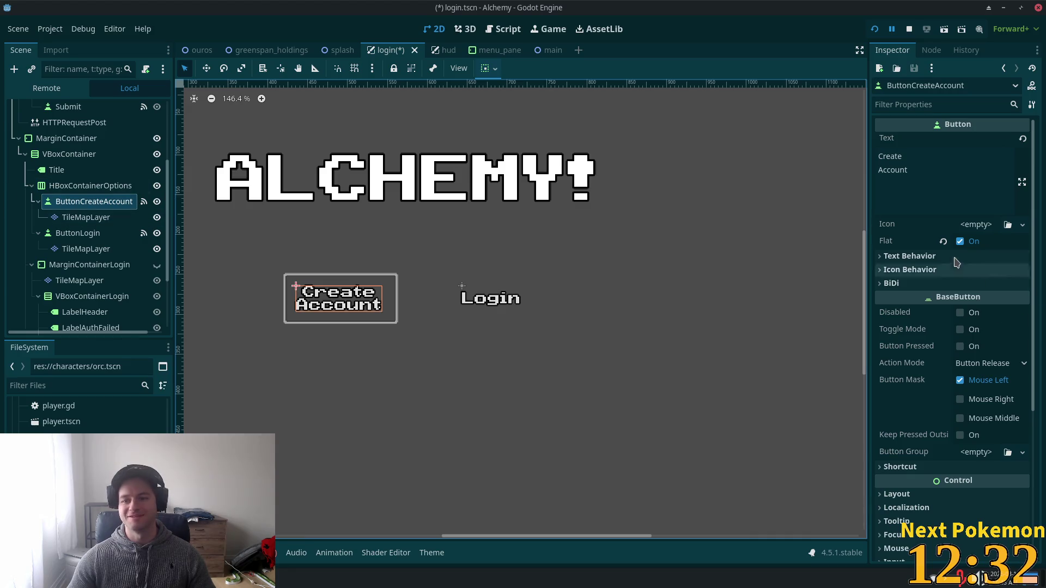
pyautogui.click(965, 244)
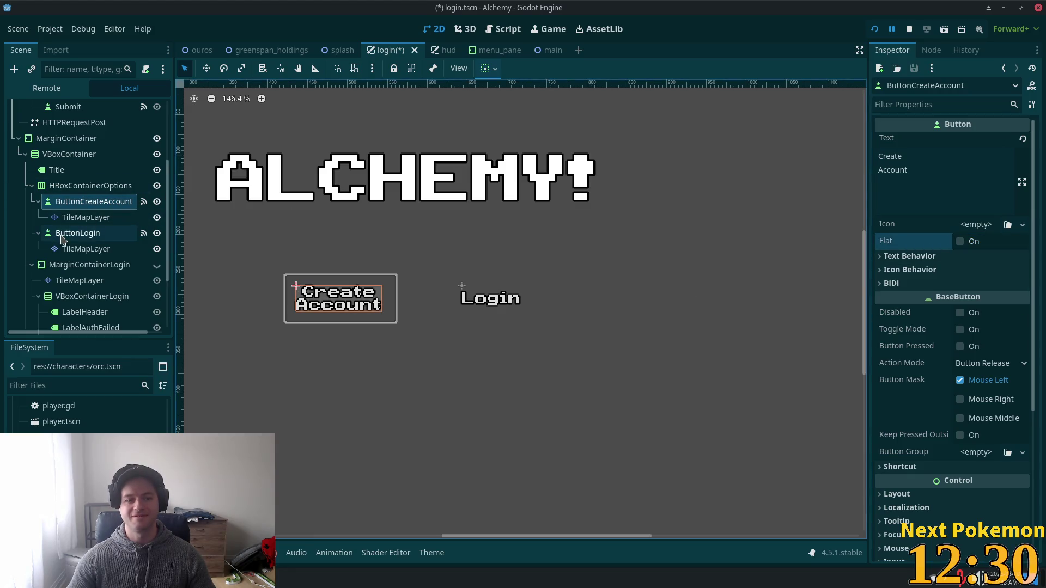
# Check the Create Account TileMapLayer and Login button nodes, then reselect ButtonCreateAccount
pyautogui.click(64, 217)
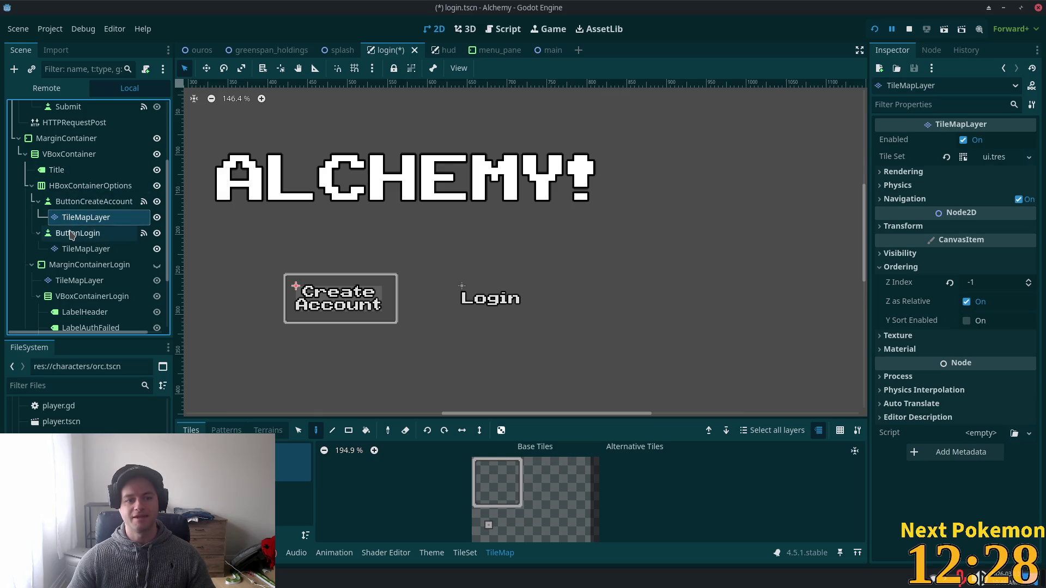
pyautogui.click(77, 233)
pyautogui.scroll(5, 354, 346)
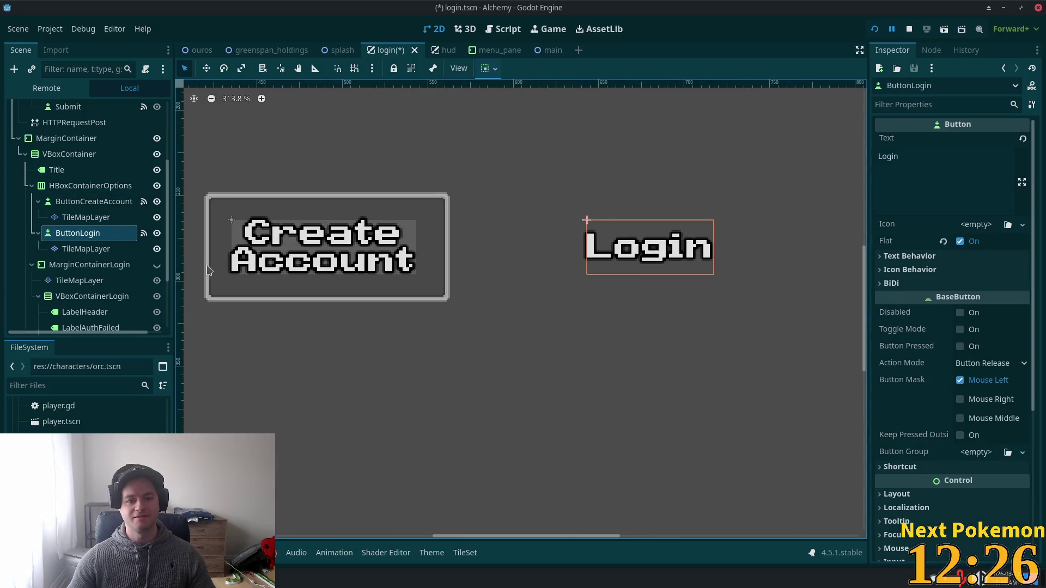
pyautogui.click(74, 218)
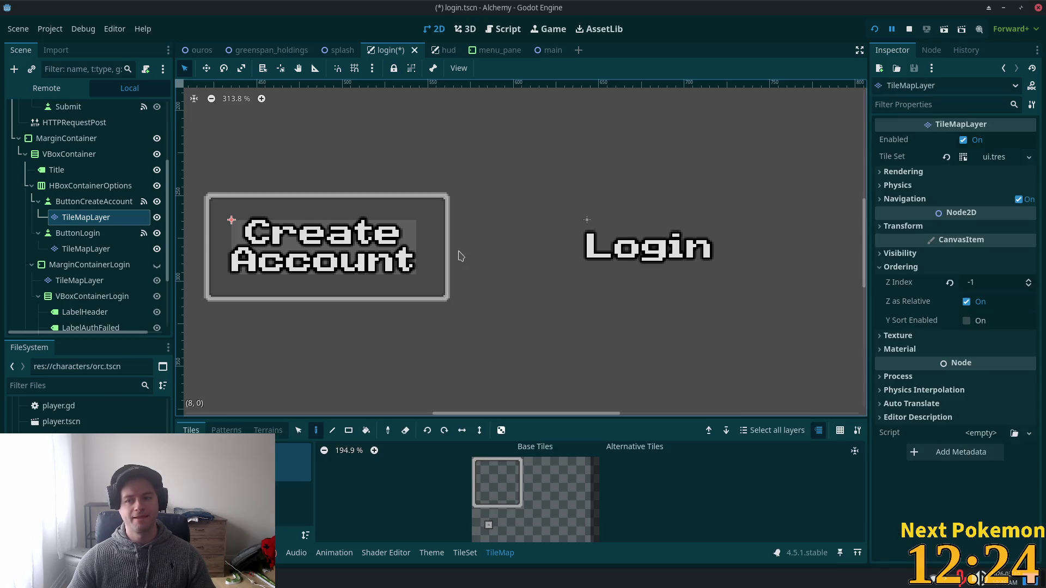
pyautogui.click(499, 482)
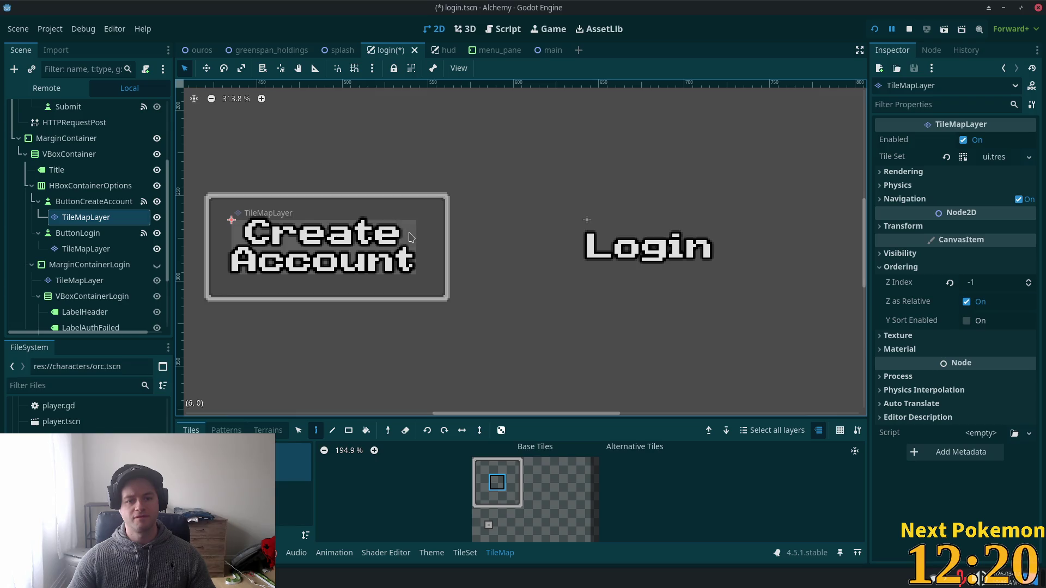
pyautogui.click(94, 204)
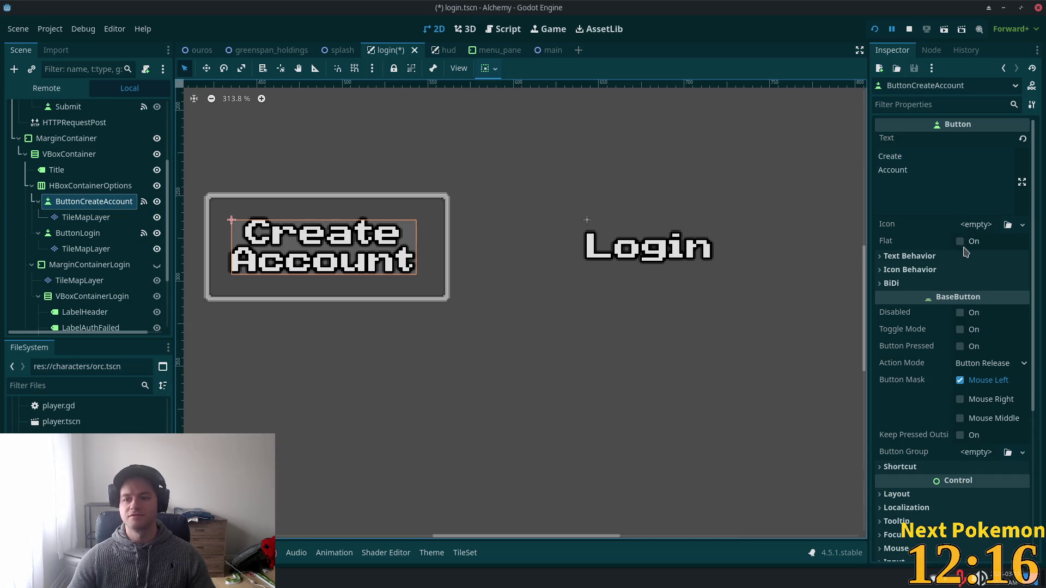
# Save login.tscn, then select HBoxContainerOptions, ButtonLogin and the Login TileMapLayer
pyautogui.hotkey('ctrl', 's')
pyautogui.click(81, 186)
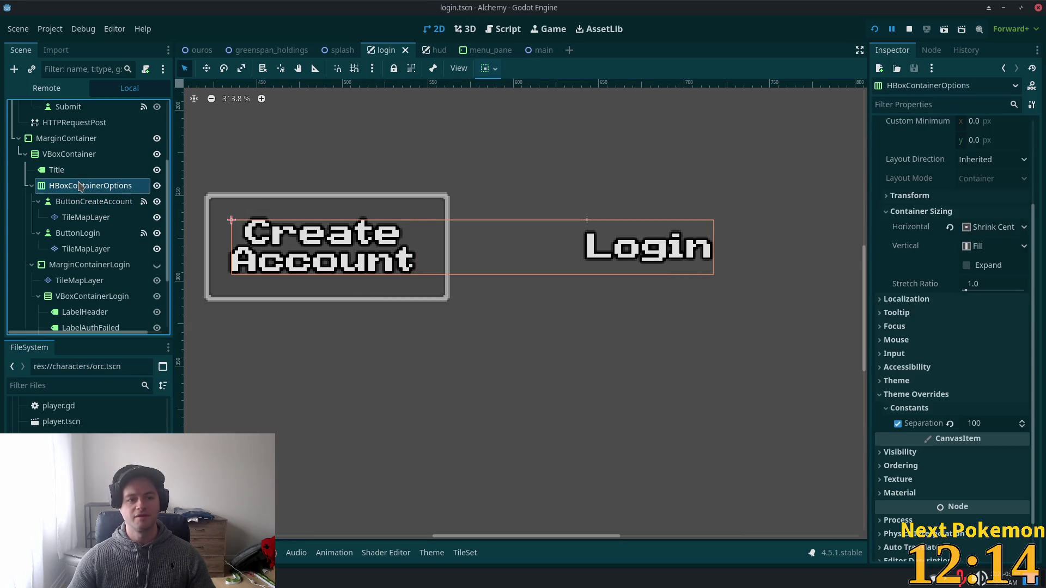
pyautogui.scroll(-1, 205, 240)
pyautogui.scroll(-2, 82, 218)
pyautogui.scroll(2, 70, 223)
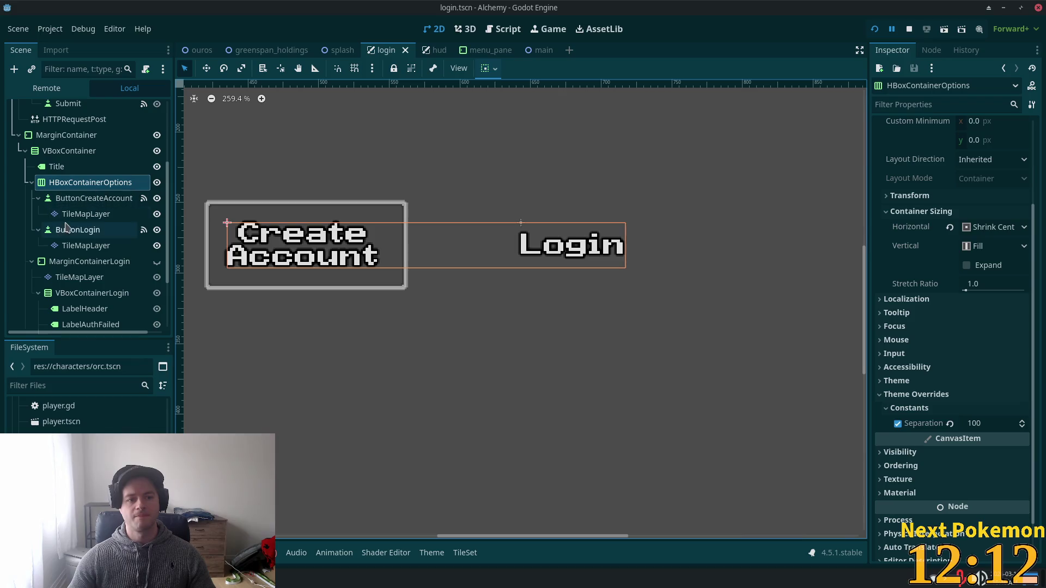
pyautogui.click(65, 228)
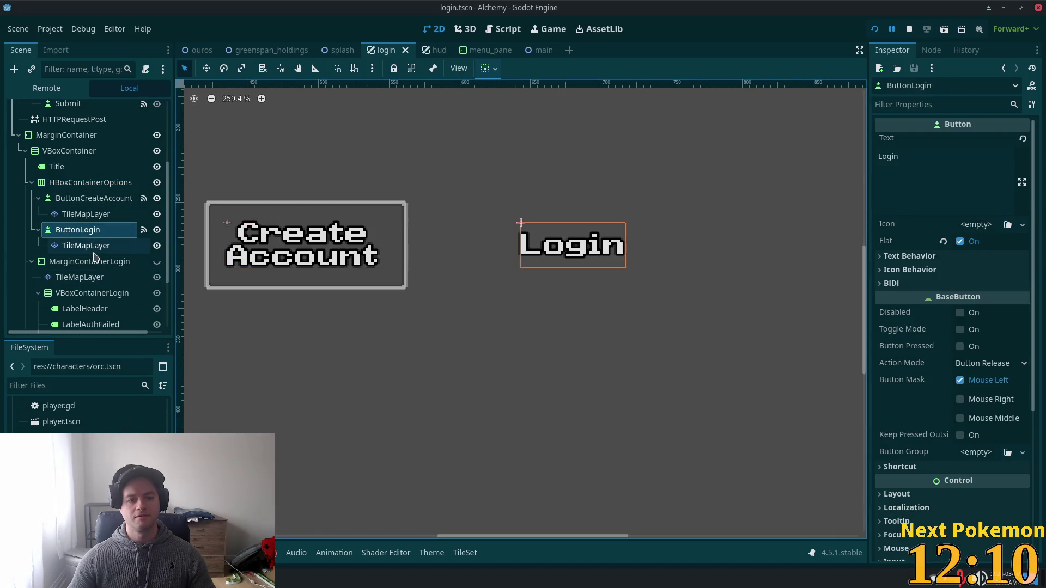
pyautogui.click(86, 245)
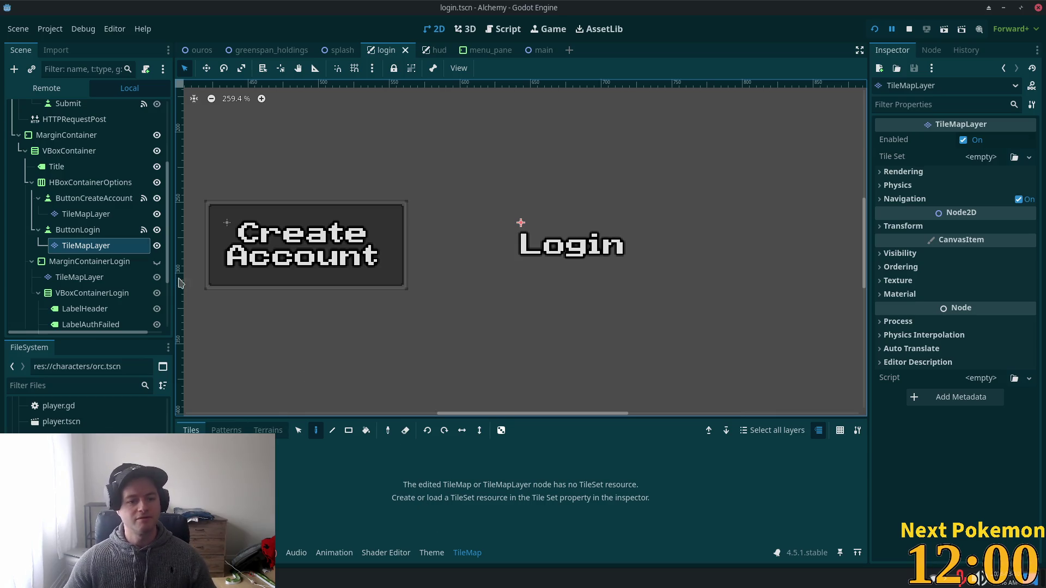
pyautogui.scroll(-7, 379, 343)
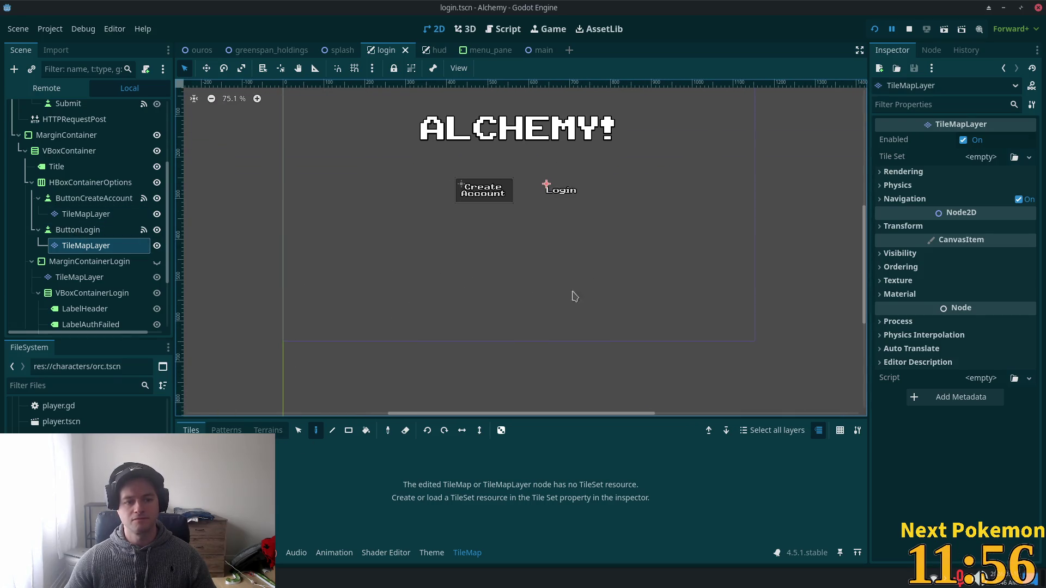
pyautogui.scroll(3, 605, 212)
# Quick-load ui.tres into the Login TileMapLayer's Tile Set property
pyautogui.click(981, 157)
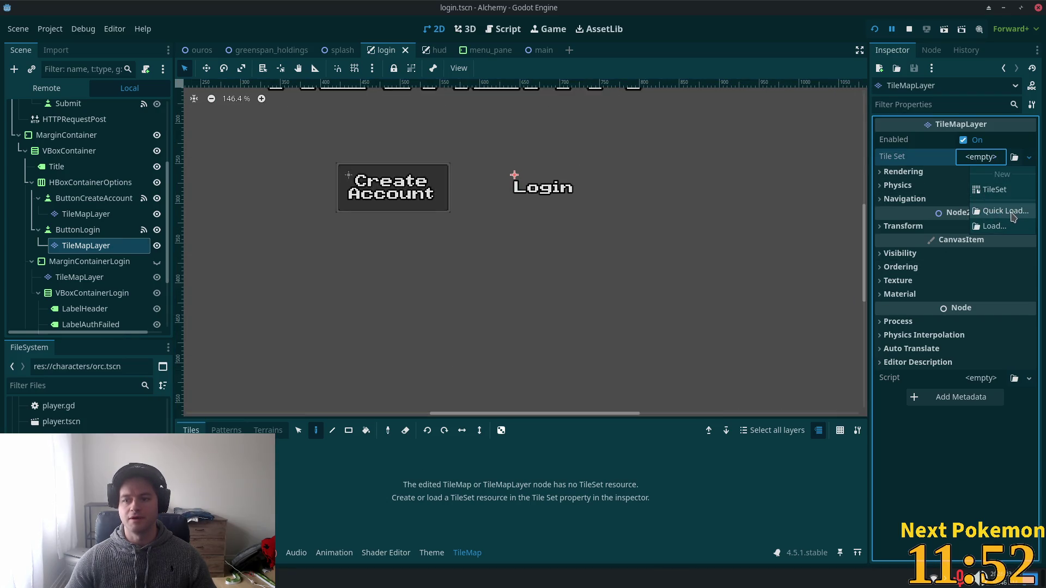
pyautogui.click(995, 212)
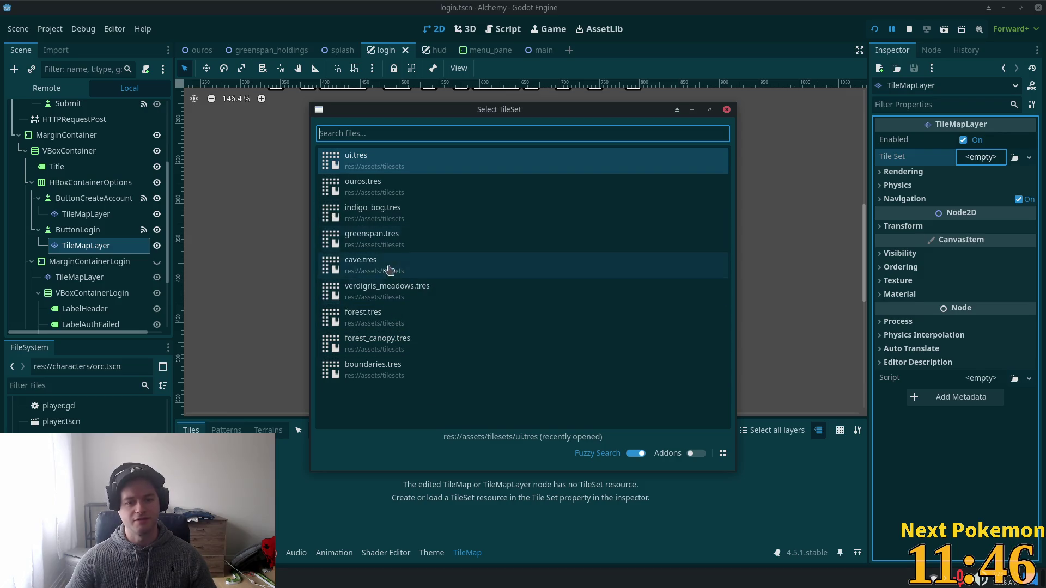
pyautogui.doubleClick(359, 165)
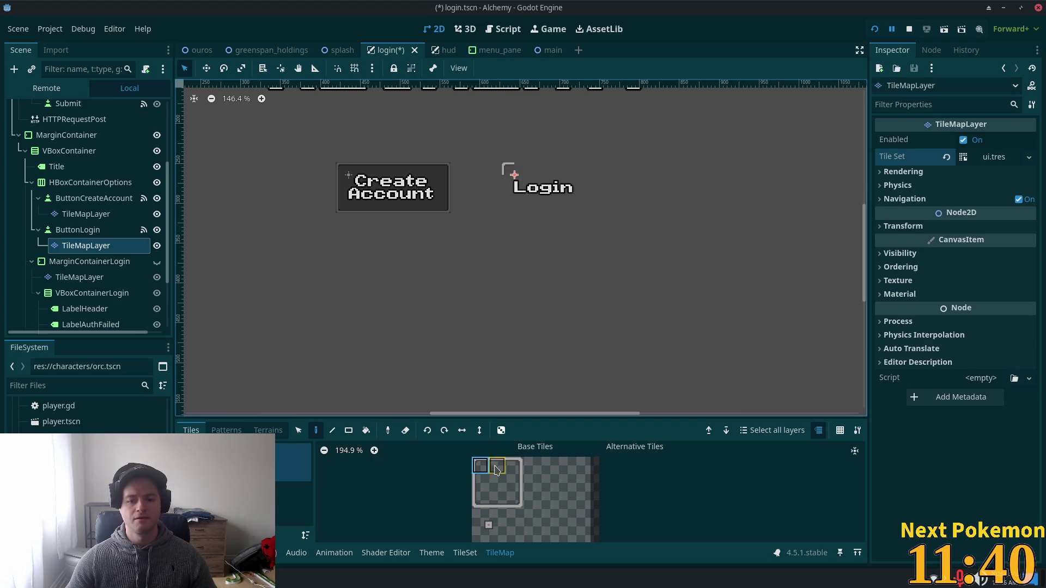
# Paint the top edge, top-right corner and right edge of the Login frame
pyautogui.click(497, 467)
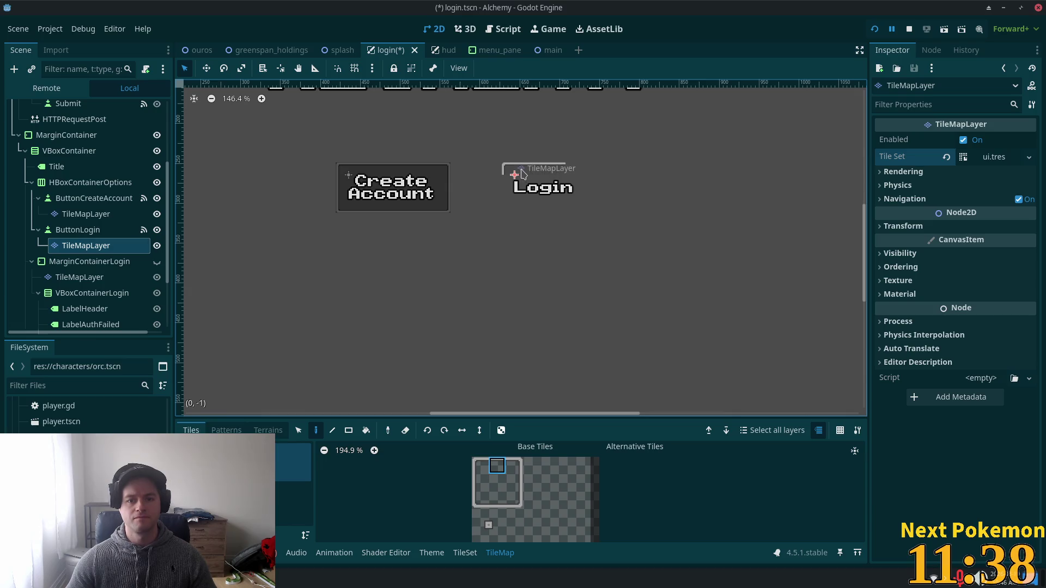
pyautogui.click(570, 174)
pyautogui.click(514, 466)
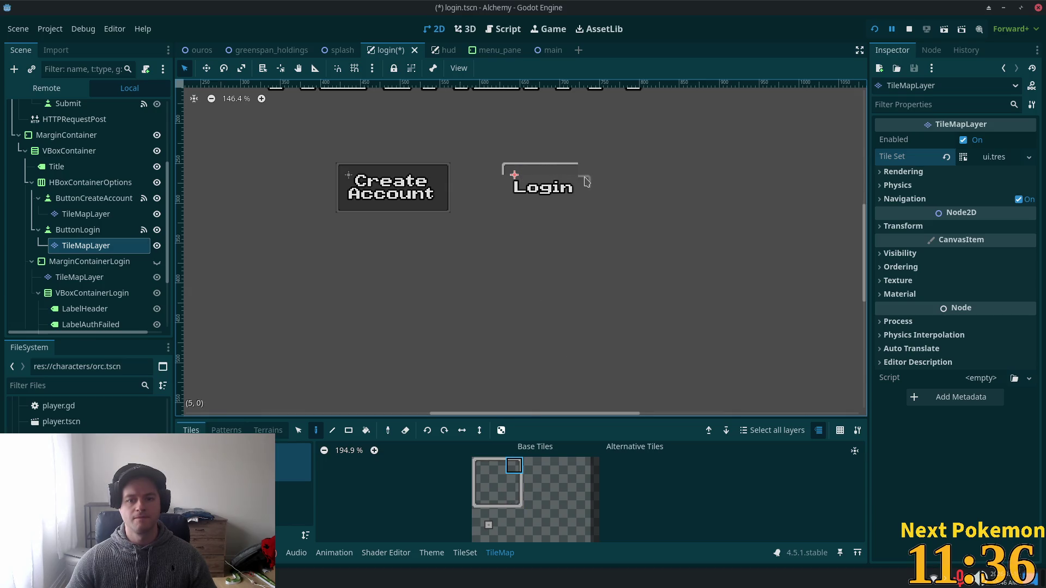
pyautogui.click(584, 169)
pyautogui.click(514, 482)
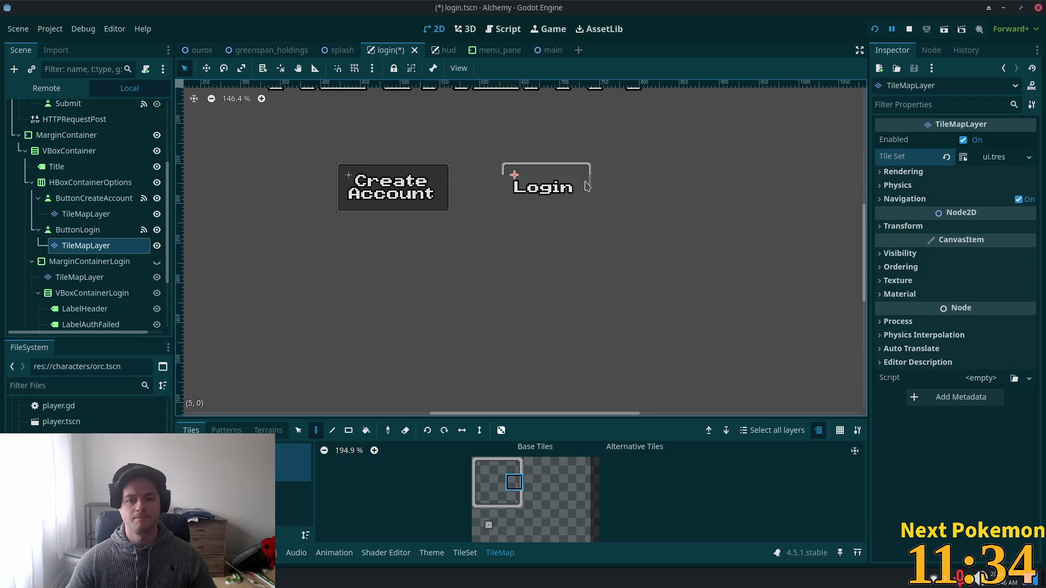
pyautogui.click(587, 186)
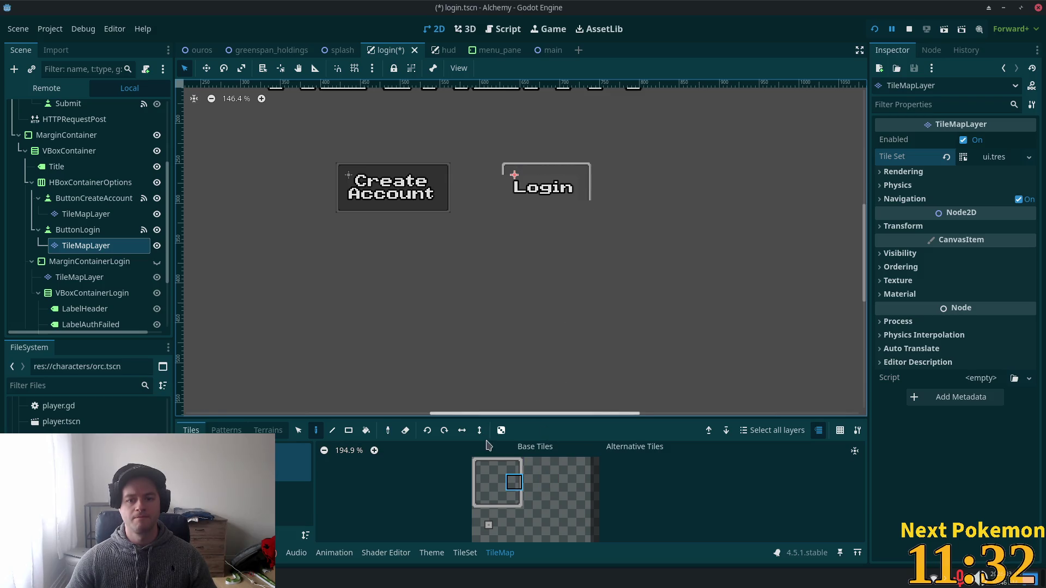
# Paint the bottom edge, bottom-left corner and left edge, then start the centre fill
pyautogui.click(514, 499)
pyautogui.moveTo(584, 210)
pyautogui.mouseDown()
pyautogui.moveTo(507, 209)
pyautogui.moveTo(525, 207)
pyautogui.mouseUp()
pyautogui.click(497, 499)
pyautogui.click(510, 210)
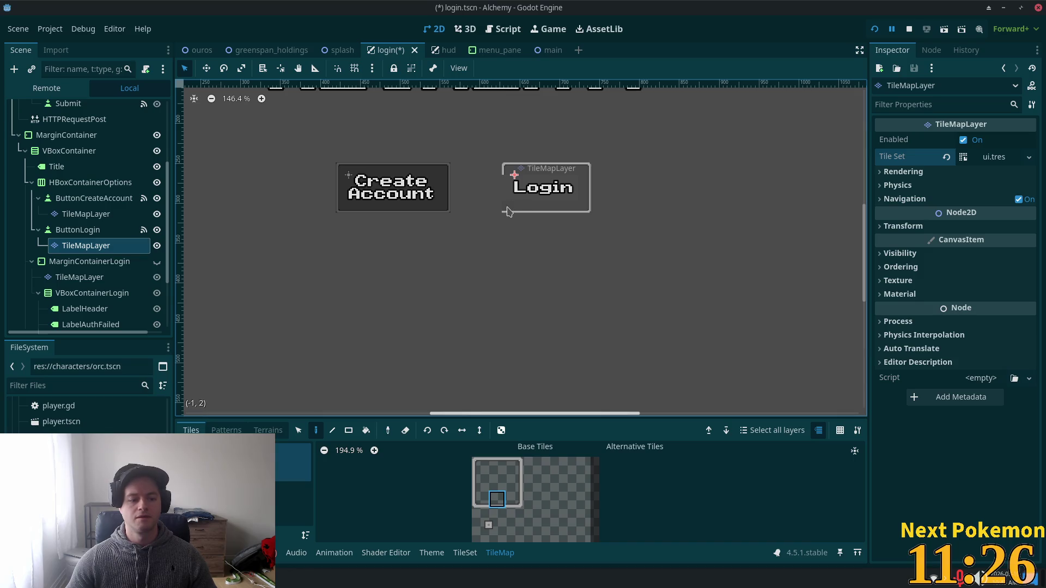
pyautogui.click(480, 499)
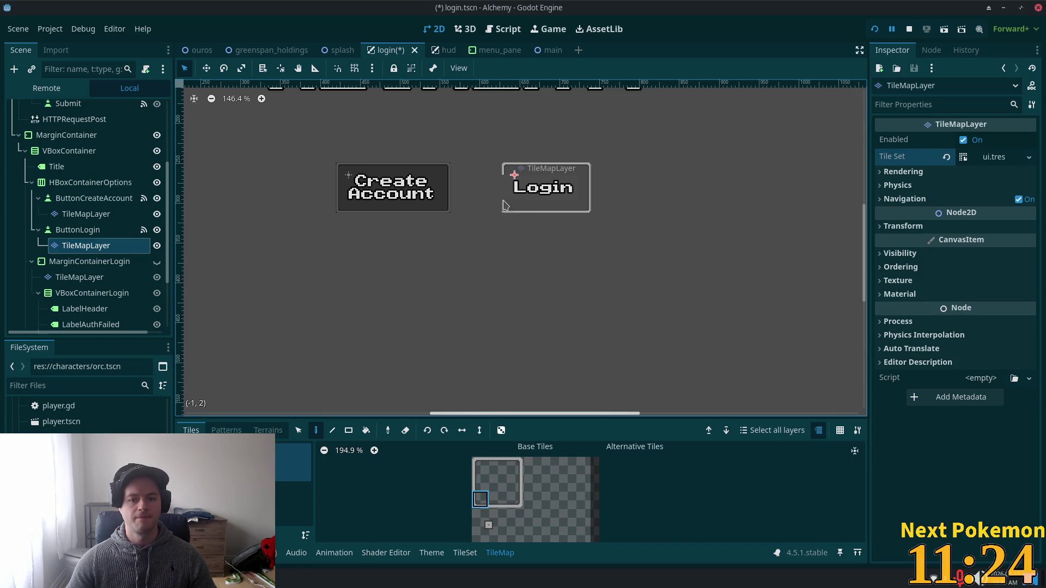
pyautogui.click(480, 482)
pyautogui.click(510, 188)
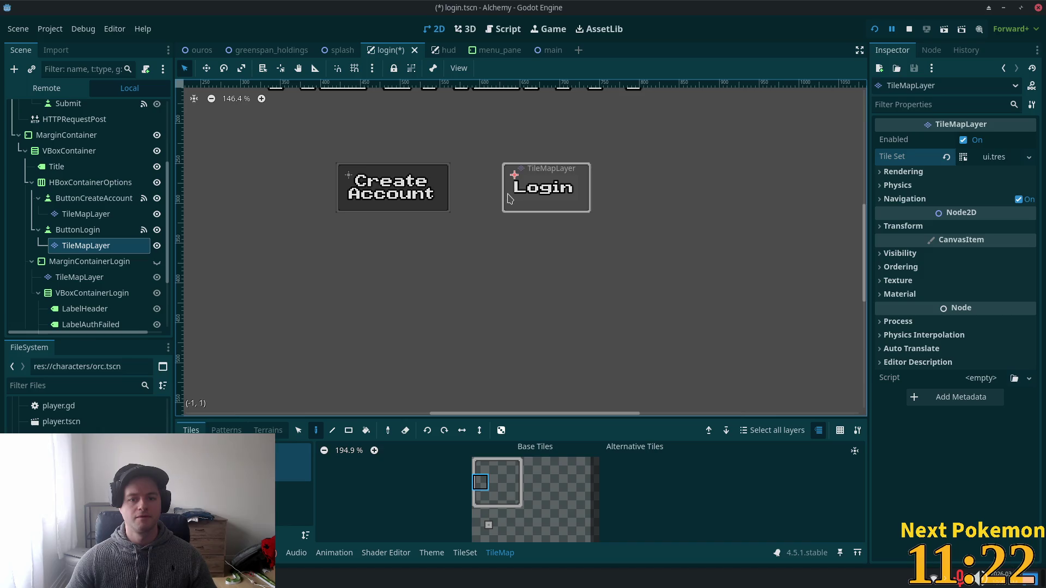
pyautogui.click(497, 482)
pyautogui.moveTo(527, 186)
pyautogui.mouseDown()
pyautogui.moveTo(571, 196)
pyautogui.moveTo(534, 194)
pyautogui.mouseUp()
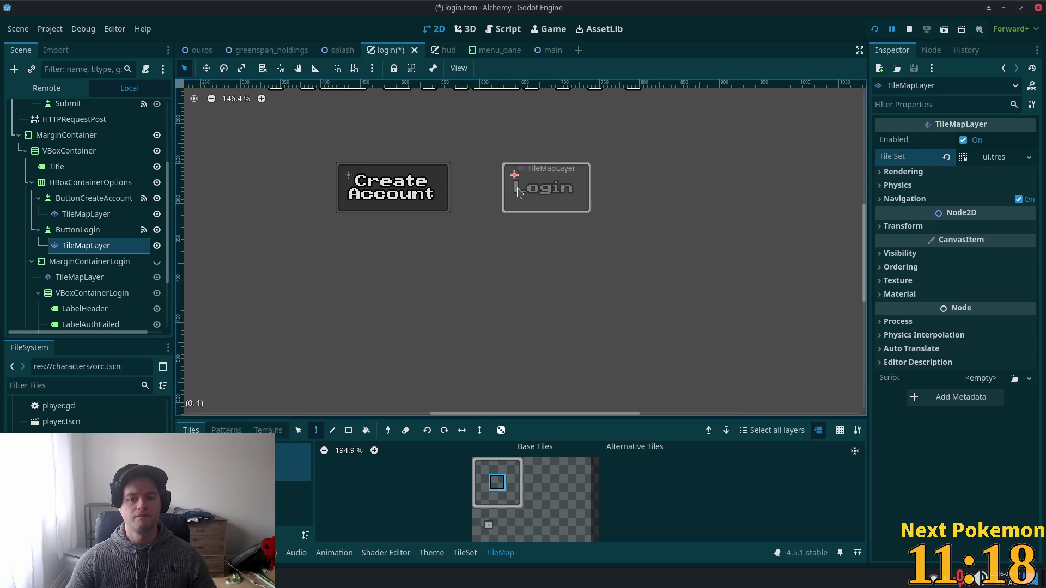
# Save the scene and set the Login TileMapLayer's Ordering Z Index to -1
pyautogui.hotkey('ctrl', 's')
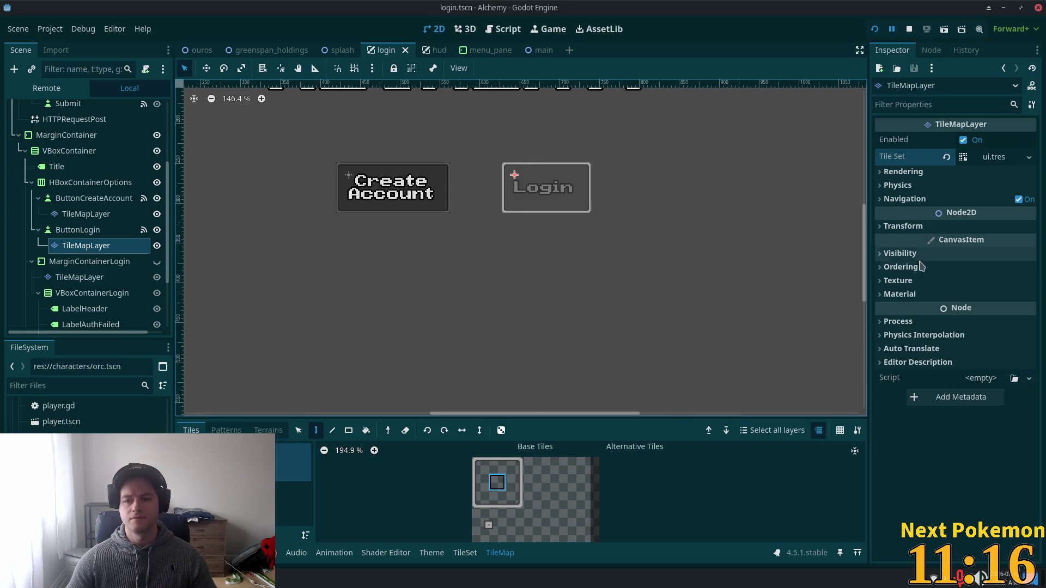
pyautogui.click(914, 280)
pyautogui.click(913, 267)
pyautogui.click(987, 282)
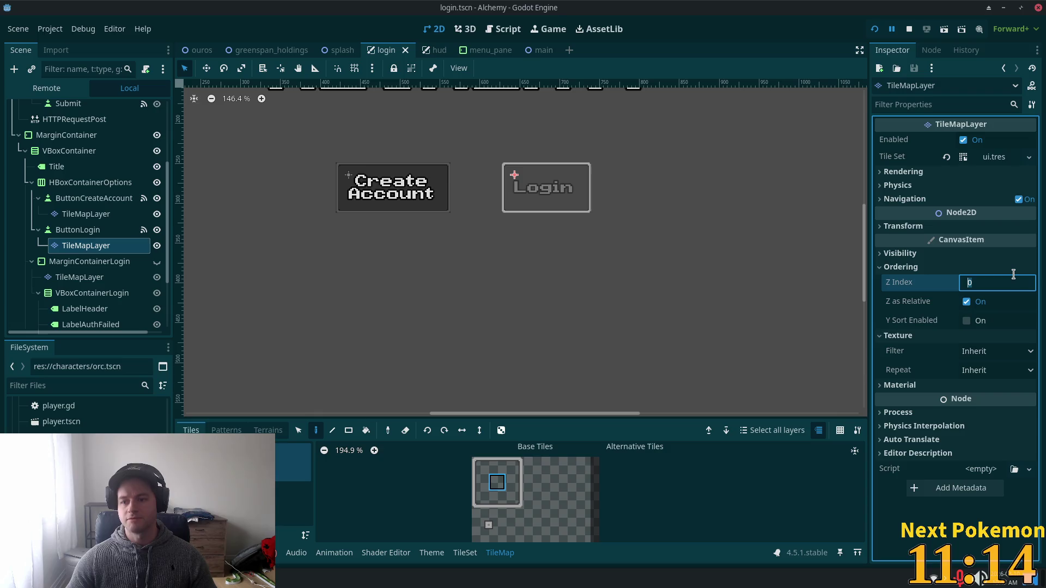
pyautogui.write('-1')
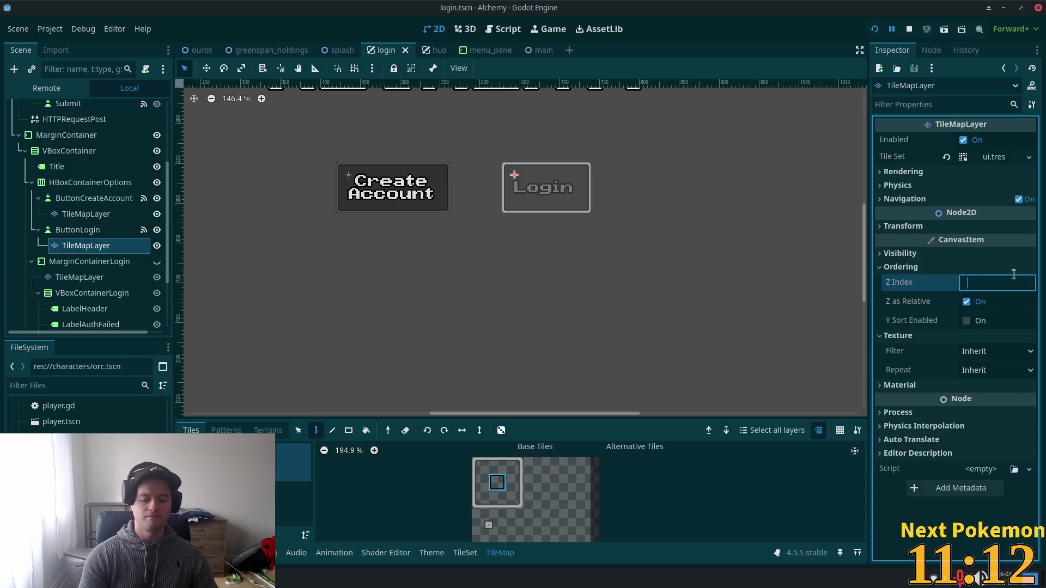
pyautogui.write('-1')
pyautogui.press('Tab')
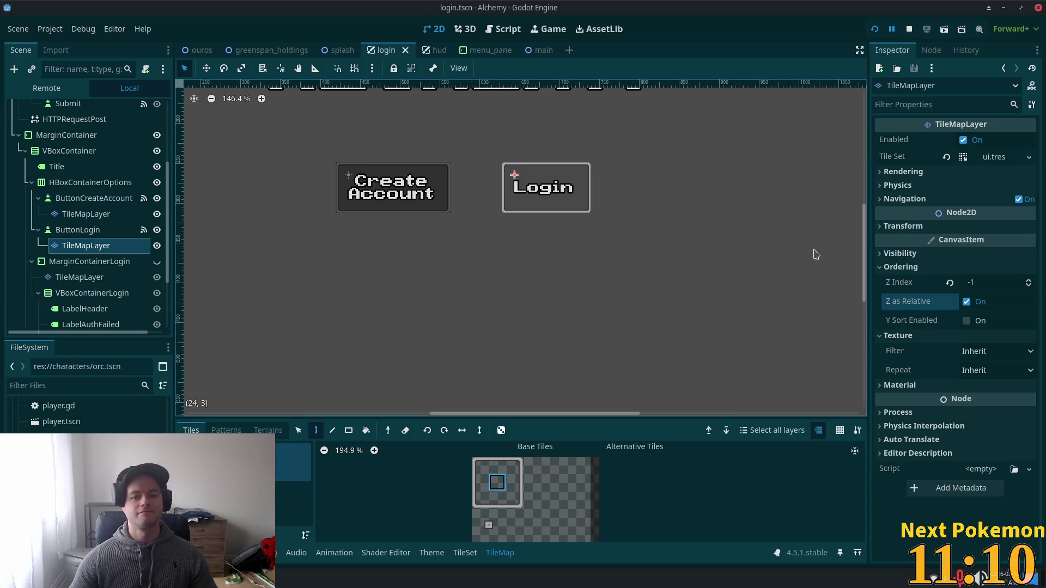
# Run the game, open Login, and sign in with the username and password
pyautogui.click(69, 135)
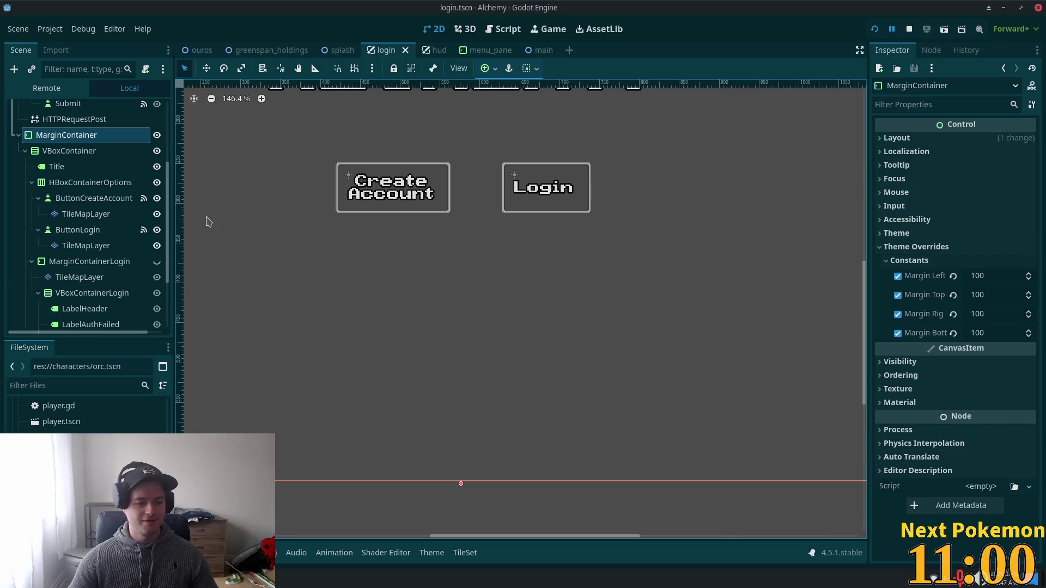
pyautogui.click(875, 29)
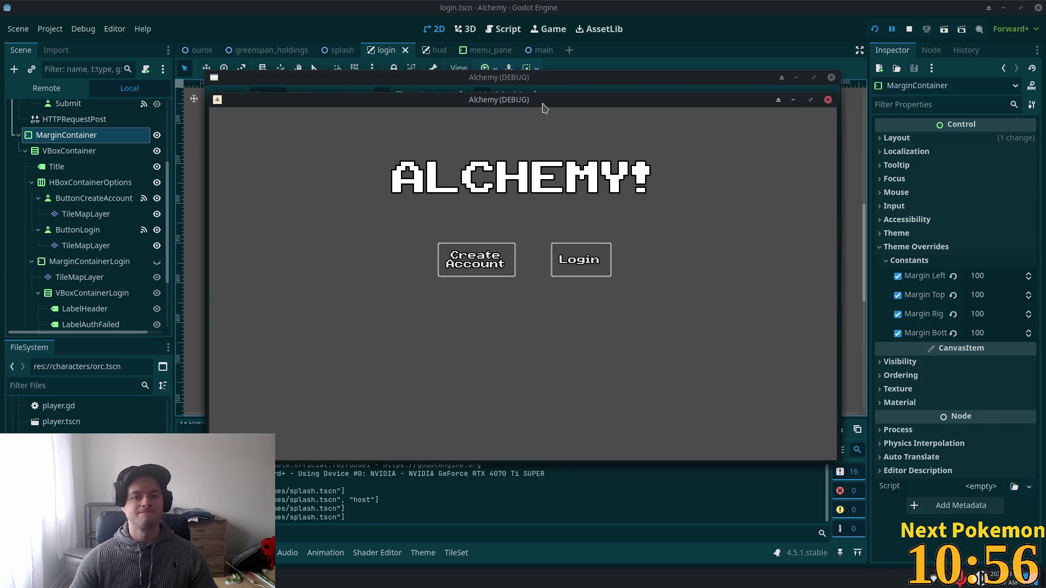
pyautogui.click(576, 262)
pyautogui.click(521, 331)
pyautogui.write('Delric')
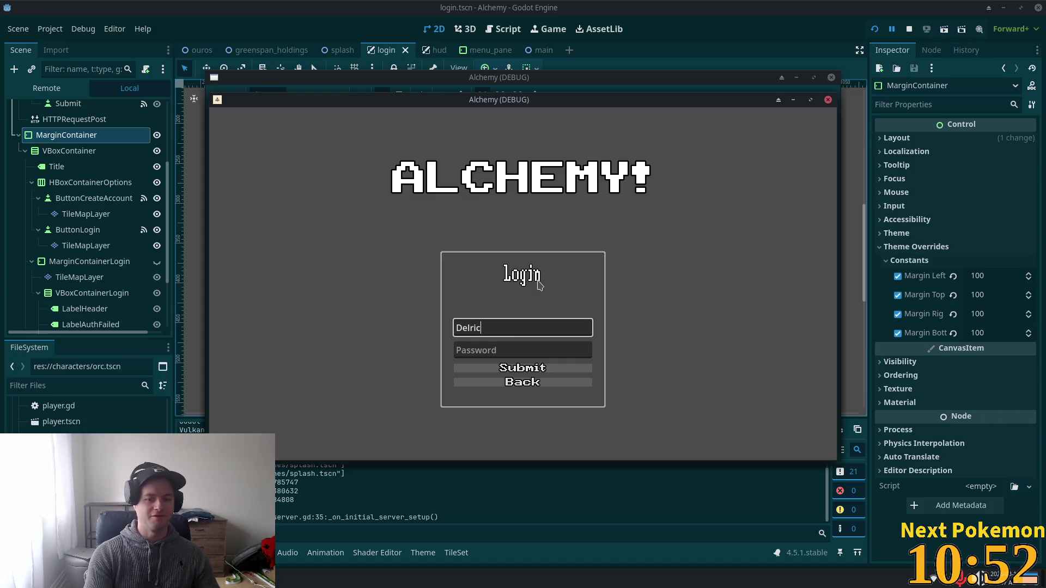
pyautogui.press('Tab')
pyautogui.write('********')
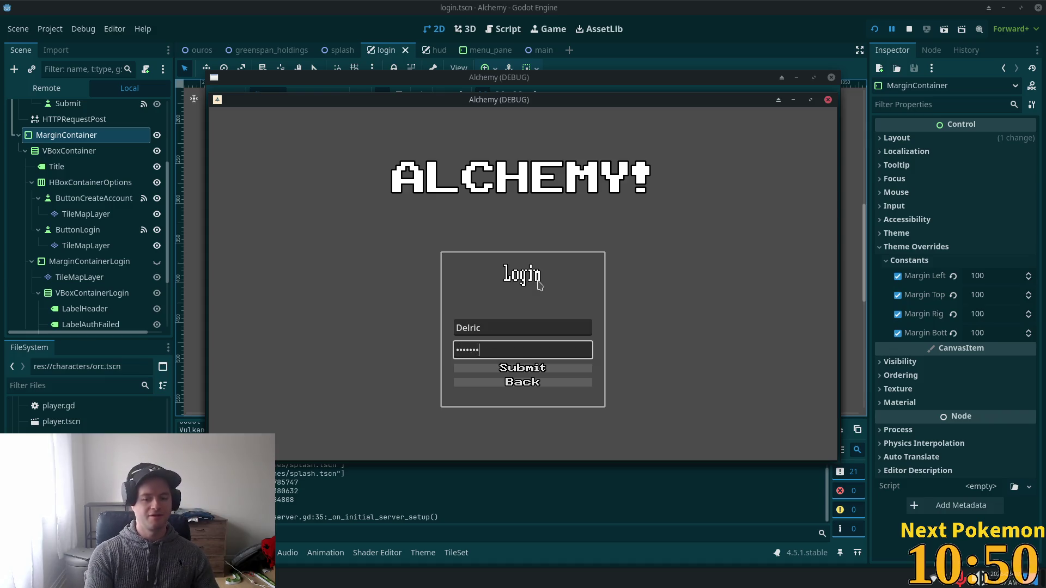
pyautogui.press('Return')
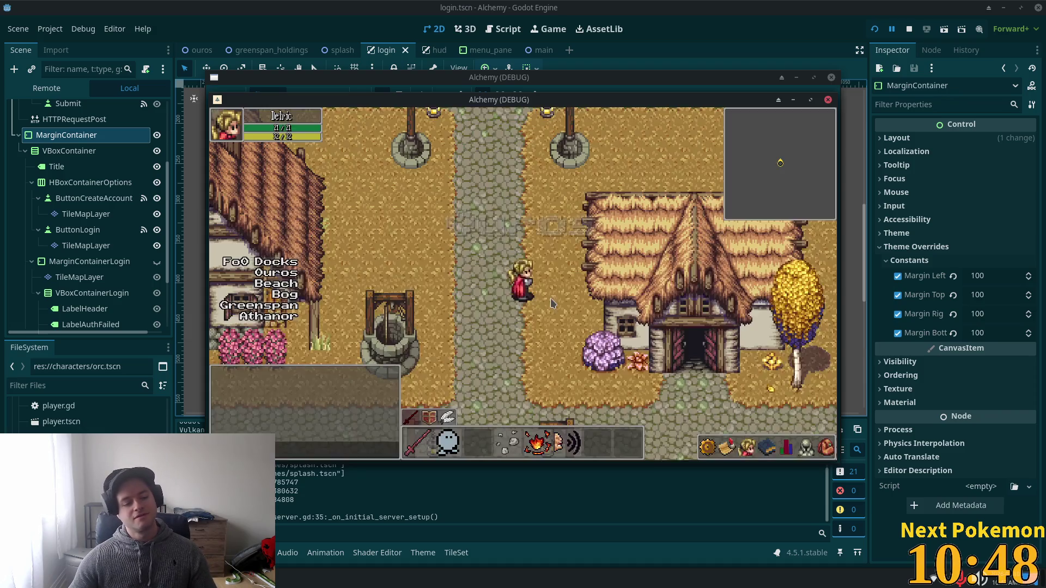
# Walk the hero south, travel to the Beach area, then head northwest
pyautogui.press('Down')
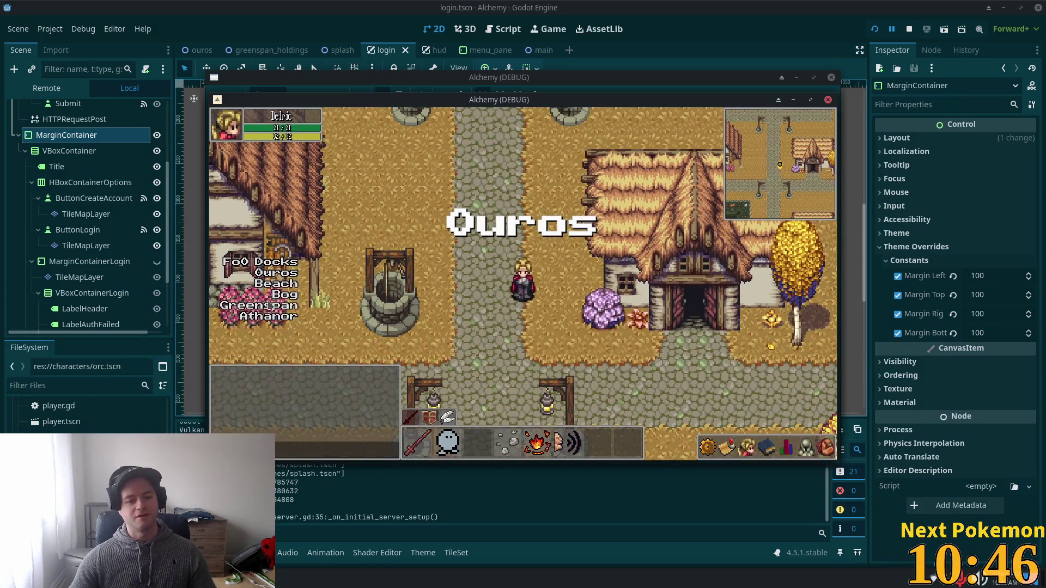
pyautogui.click(279, 284)
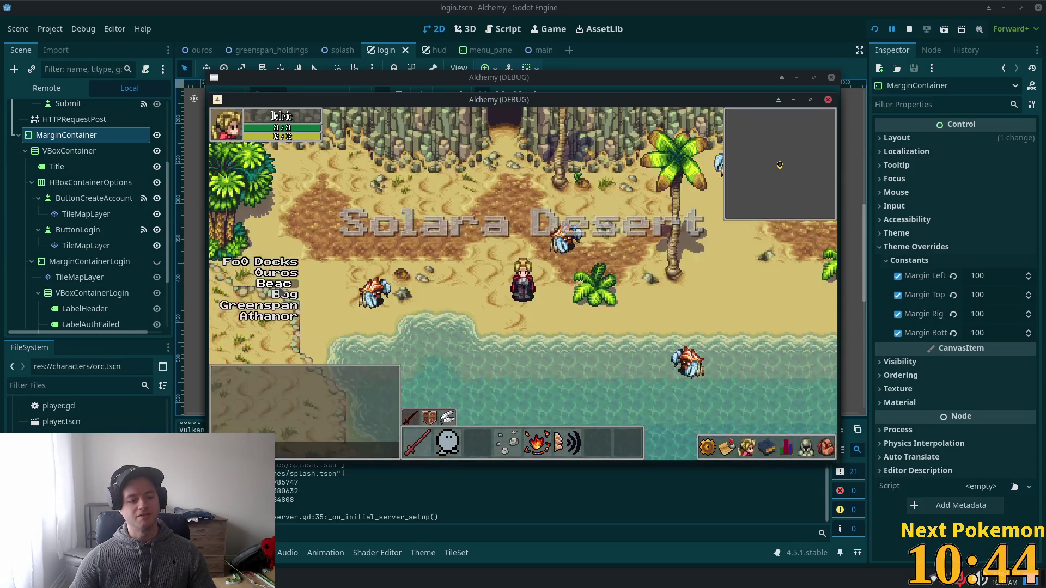
pyautogui.press('Right')
pyautogui.press('Left')
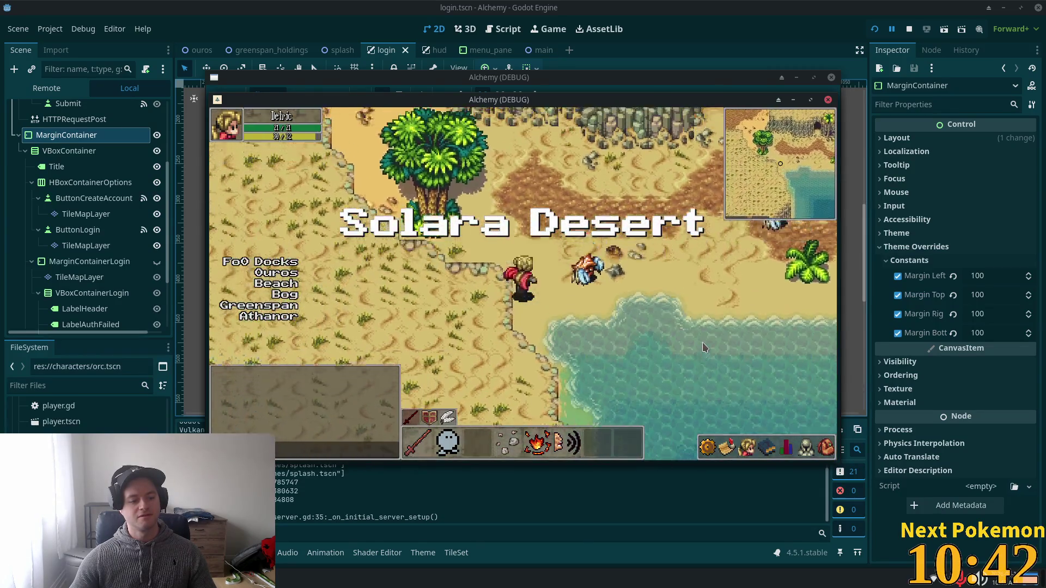
pyautogui.press('Up')
pyautogui.press('Left')
pyautogui.press('Up')
pyautogui.press('Left')
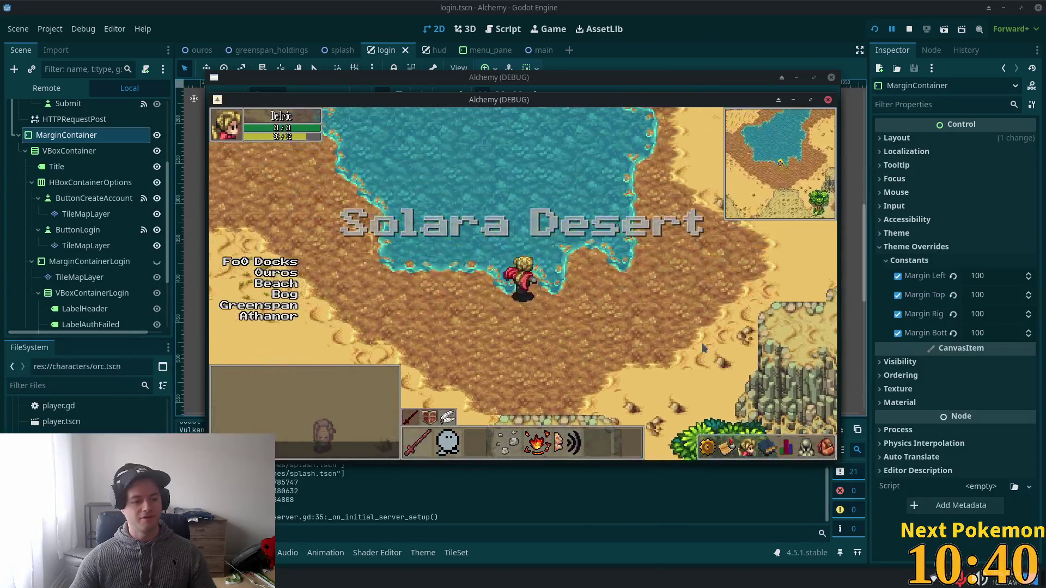
pyautogui.press('Up')
pyautogui.press('Left')
# Keep walking the hero north and northwest along the path
pyautogui.press('Up')
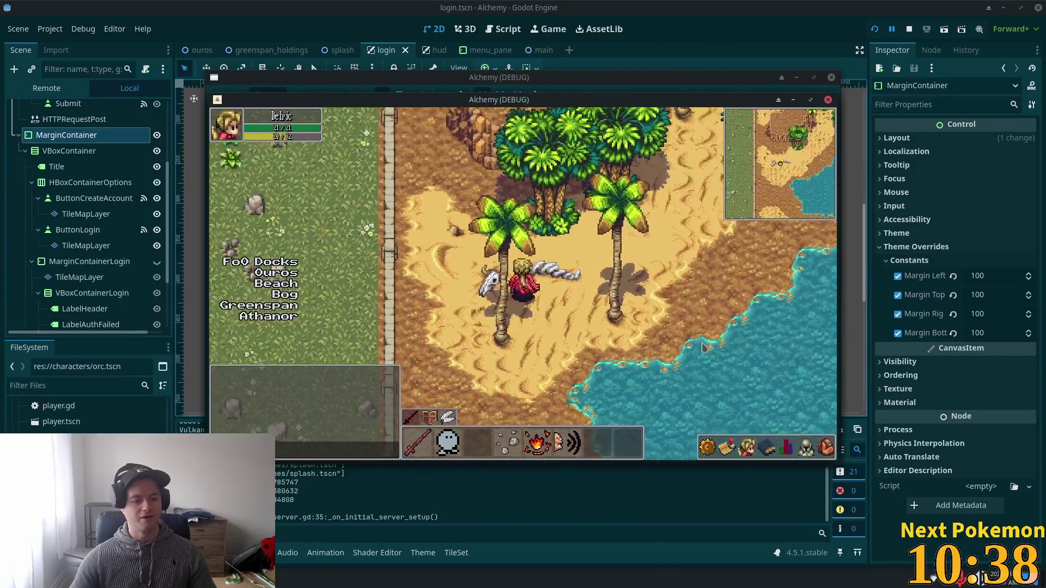
pyautogui.press('Up')
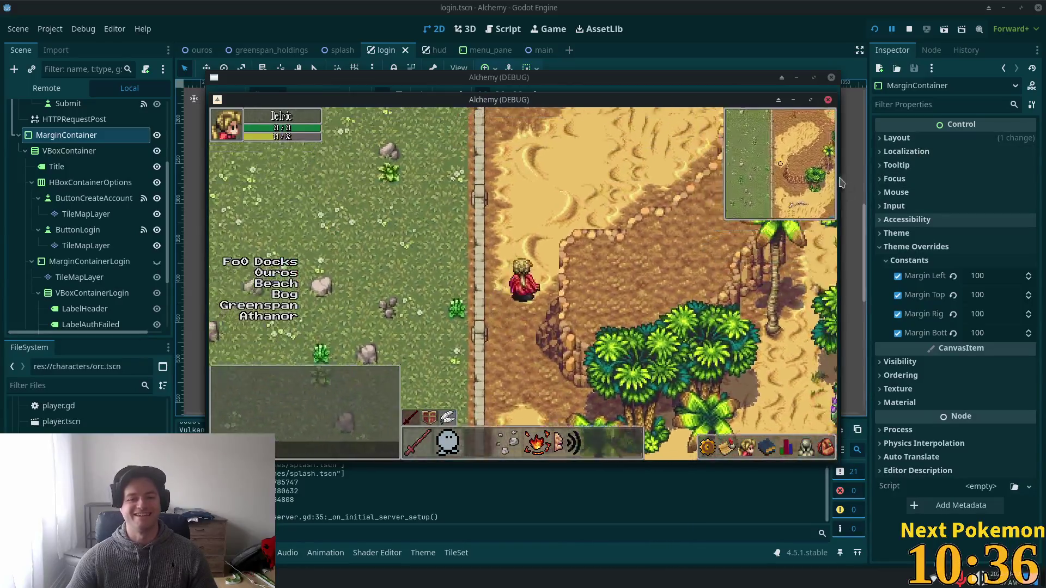
pyautogui.press('Up')
pyautogui.press('Left')
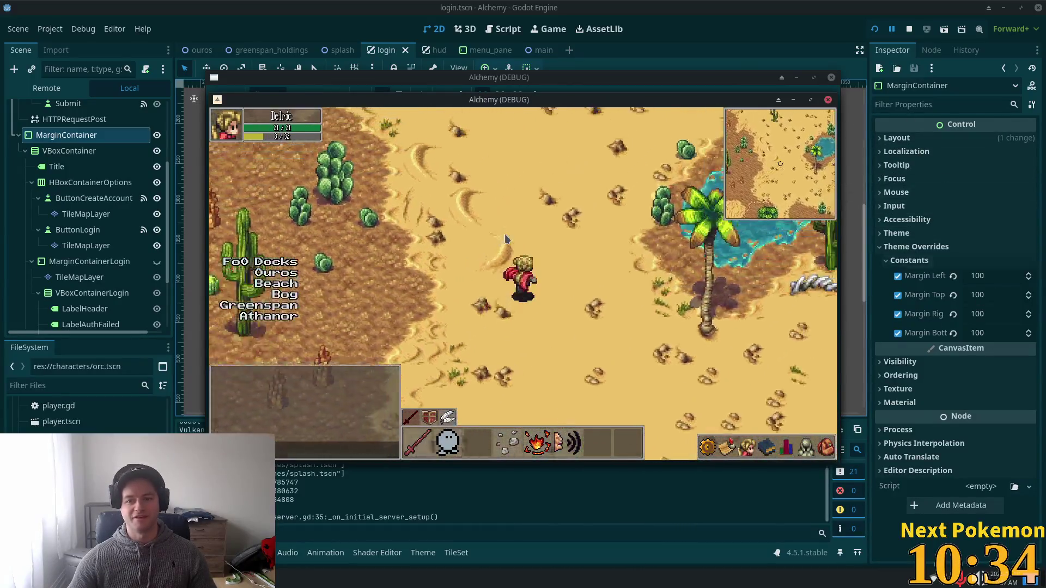
pyautogui.press('Up')
pyautogui.press('Left')
pyautogui.press('Up')
pyautogui.press('Left')
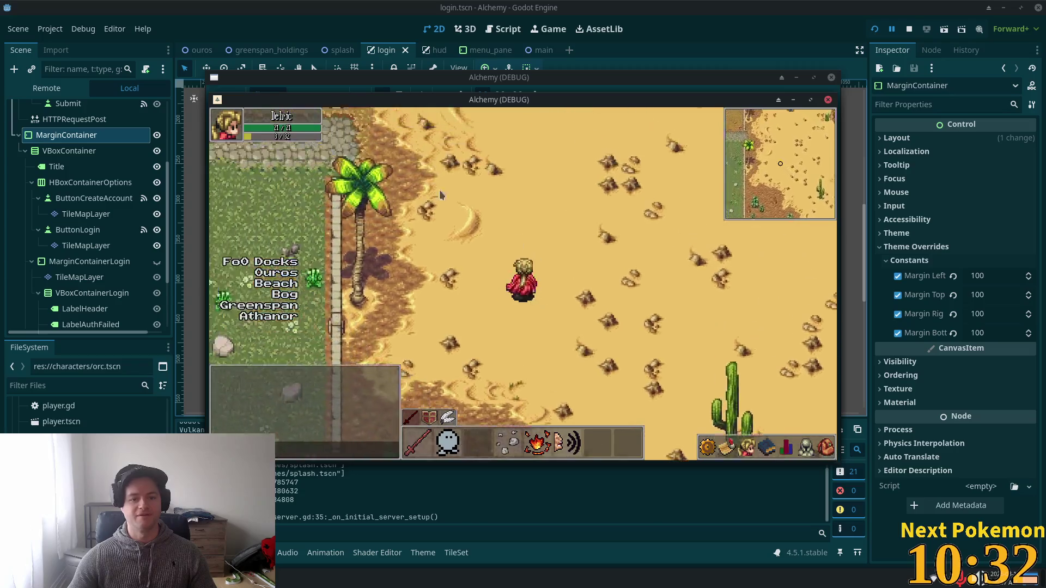
pyautogui.press('Up')
pyautogui.press('Left')
# Walk west into Ouros Highlands and cross the highlands past the cliff edge
pyautogui.press('Left')
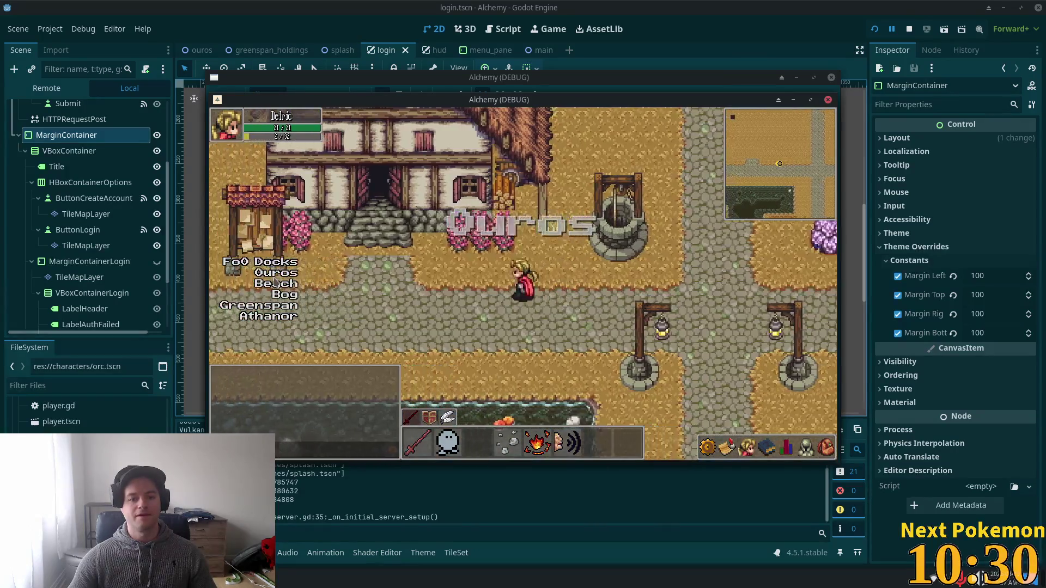
pyautogui.press('Left')
pyautogui.press('Left')
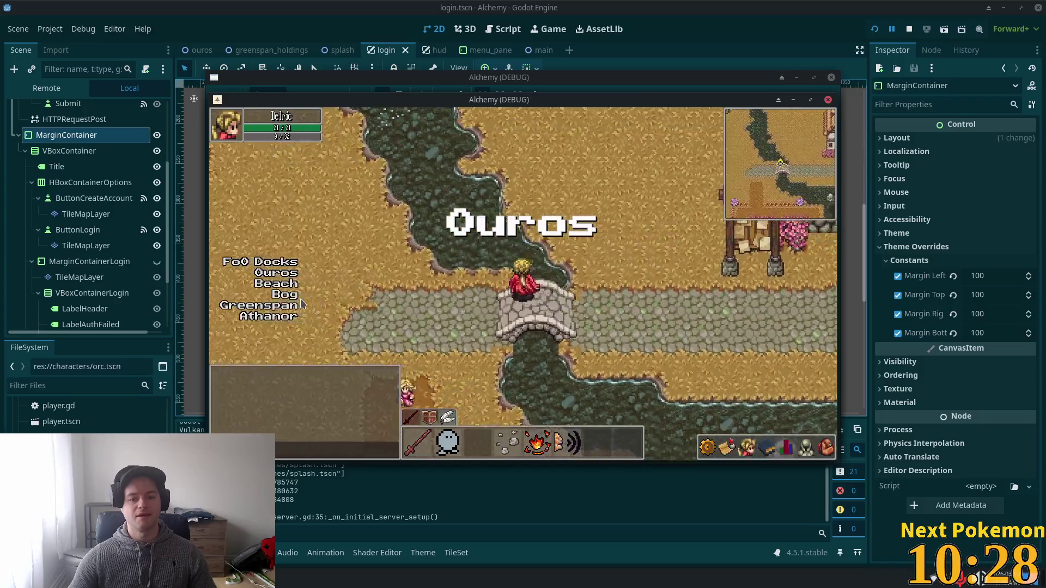
pyautogui.press('Up')
pyautogui.press('Up')
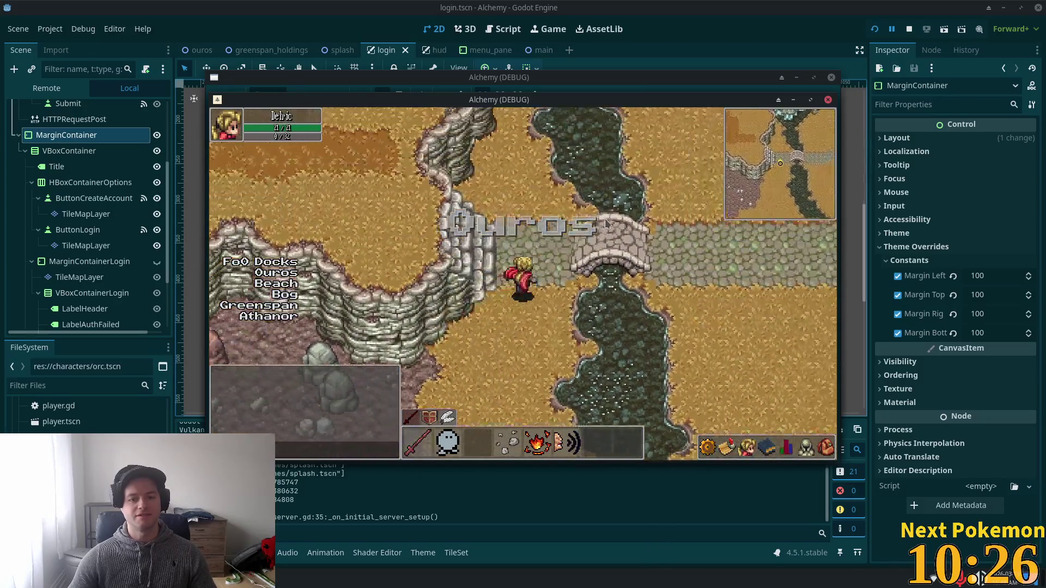
pyautogui.press('Left')
pyautogui.press('Left')
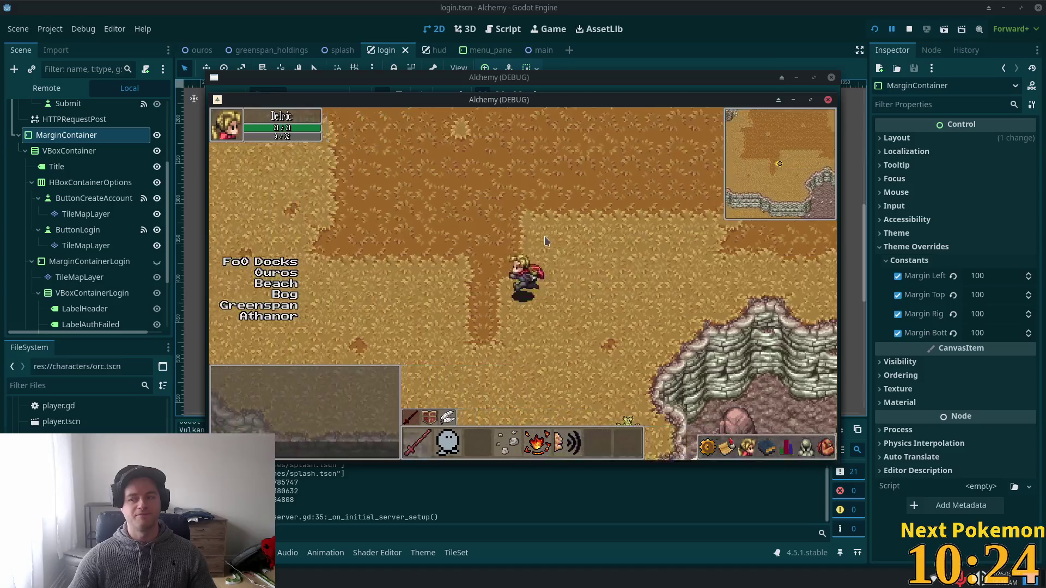
pyautogui.press('Left')
pyautogui.press('Up')
pyautogui.press('Up')
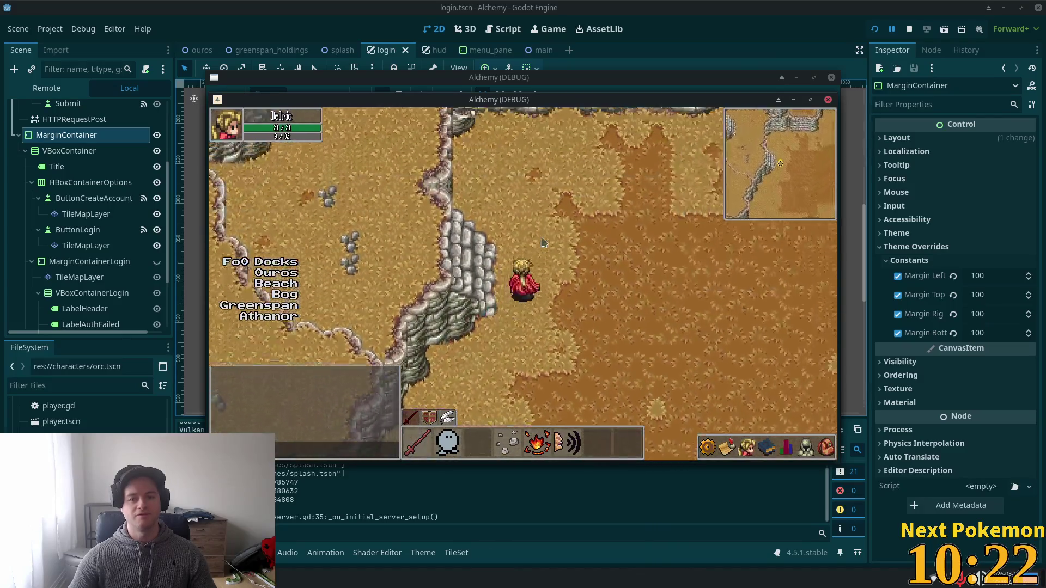
pyautogui.press('Up')
pyautogui.press('Left')
pyautogui.press('Down')
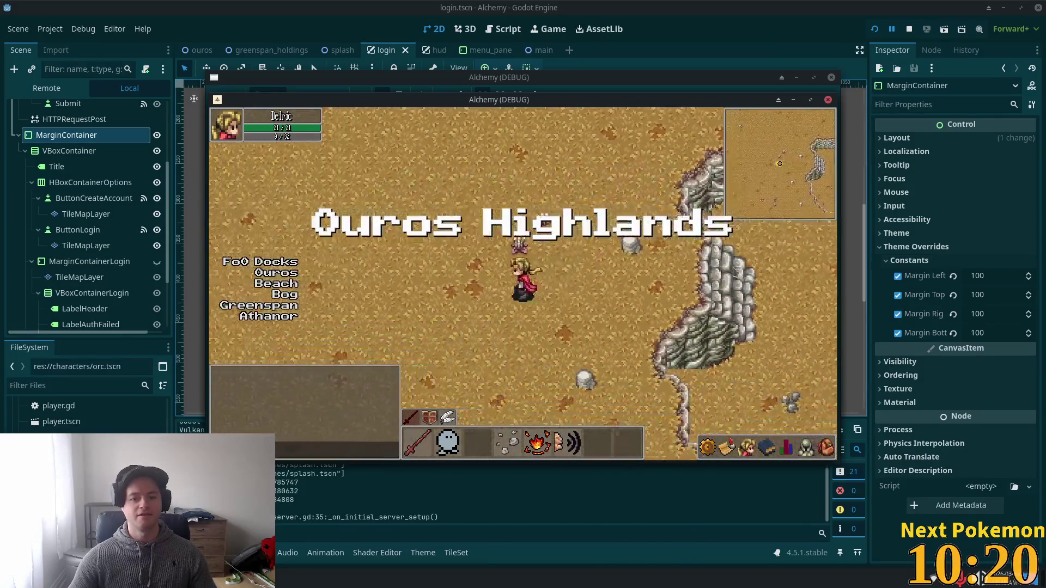
pyautogui.press('Left')
pyautogui.press('Up')
pyautogui.press('Left')
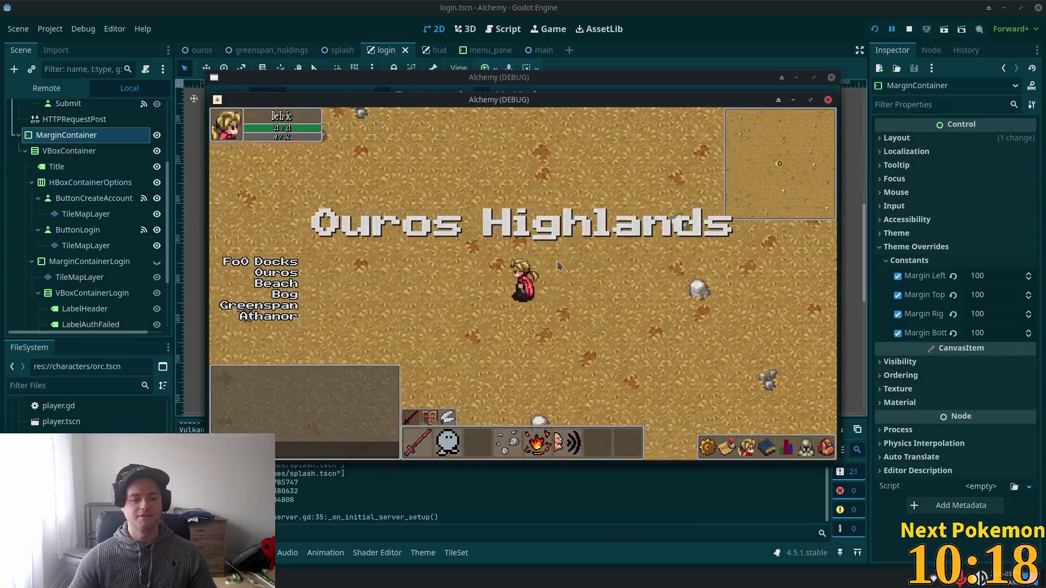
pyautogui.press('Left')
pyautogui.press('Left')
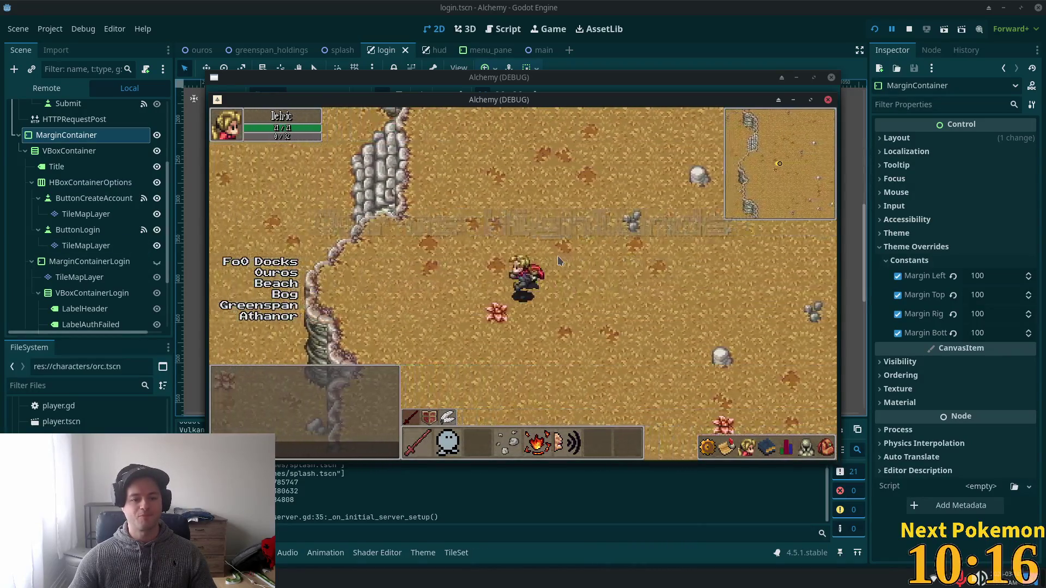
pyautogui.press('Left')
pyautogui.press('Left')
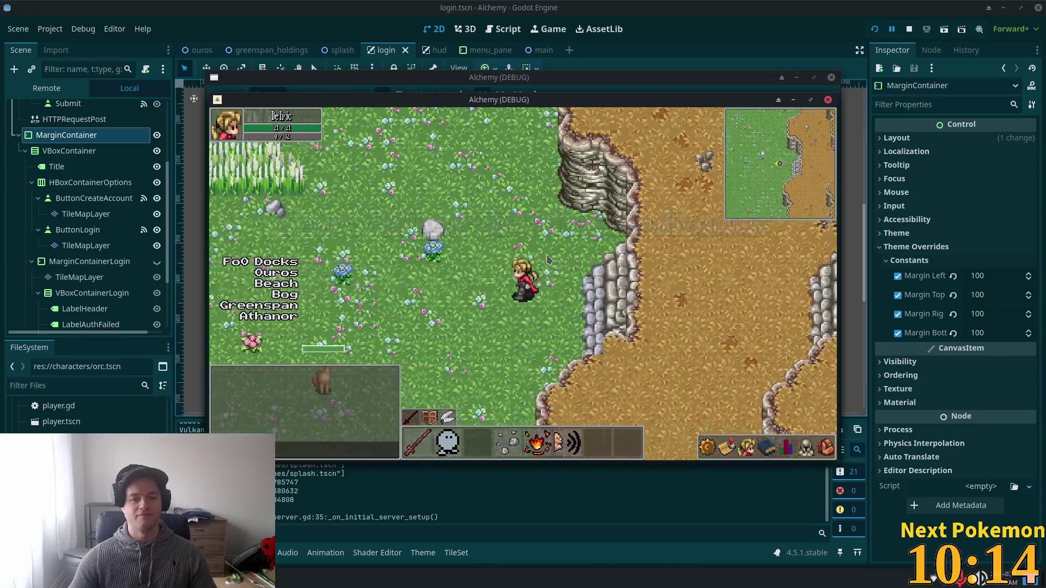
pyautogui.press('Left')
# Walk north through Verdigris Meadows' tall grass, then southwest toward the deer and tree line
pyautogui.press('Up')
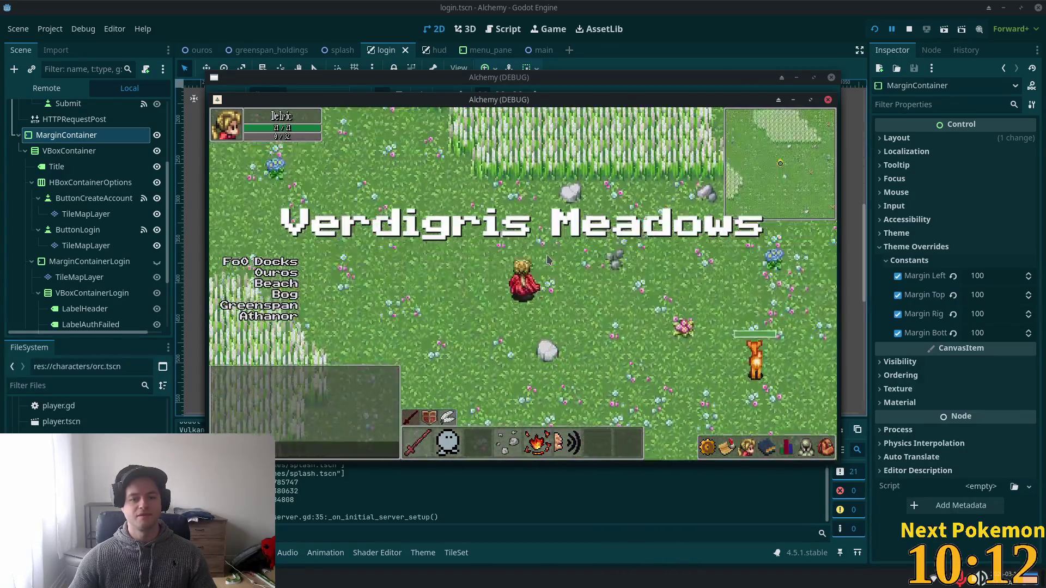
pyautogui.press('Up')
pyautogui.press('Up')
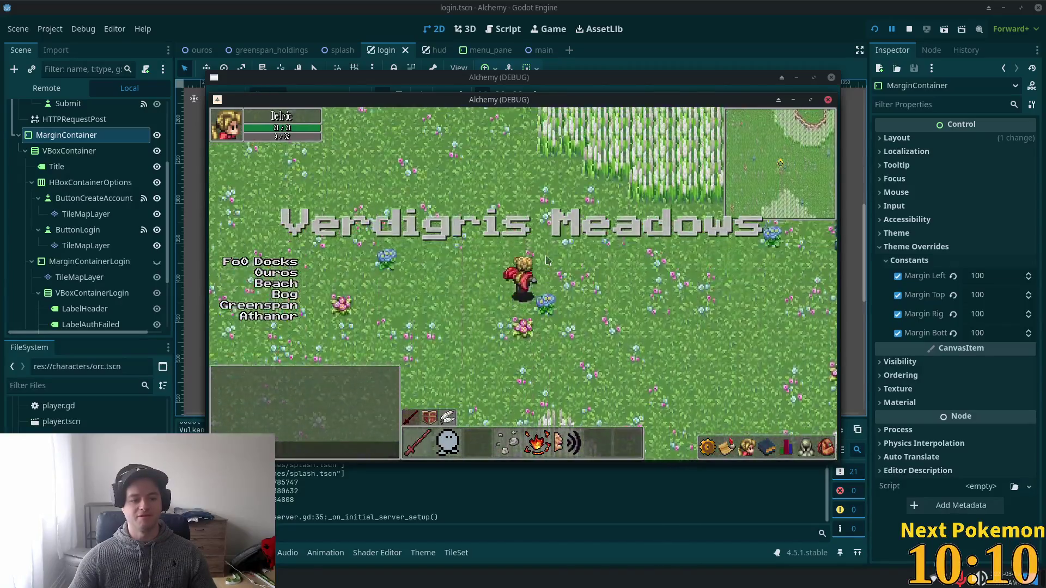
pyautogui.press('Up')
pyautogui.press('Up')
pyautogui.press('Right')
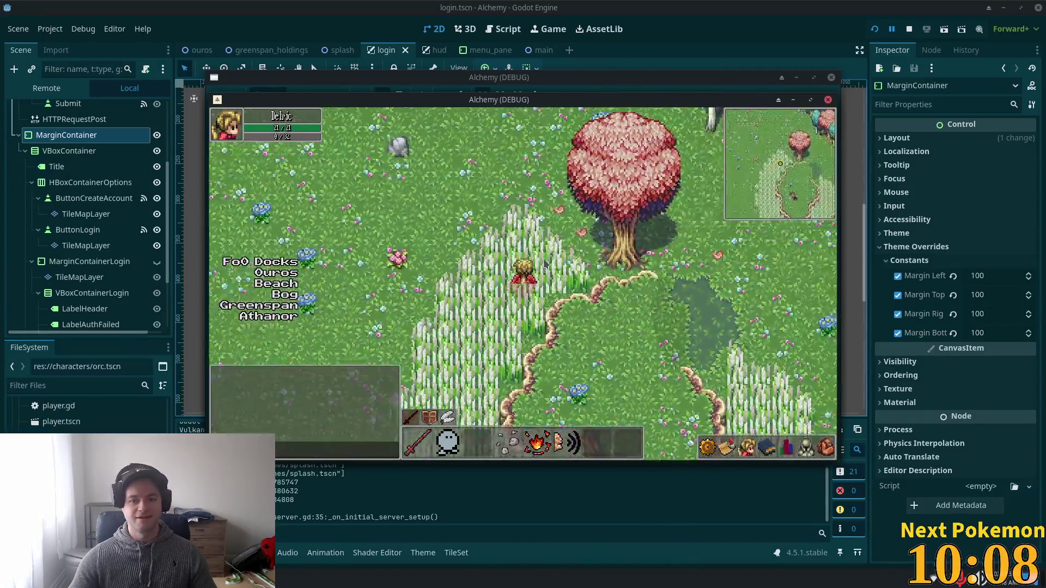
pyautogui.press('Up')
pyautogui.press('Left')
pyautogui.press('Down')
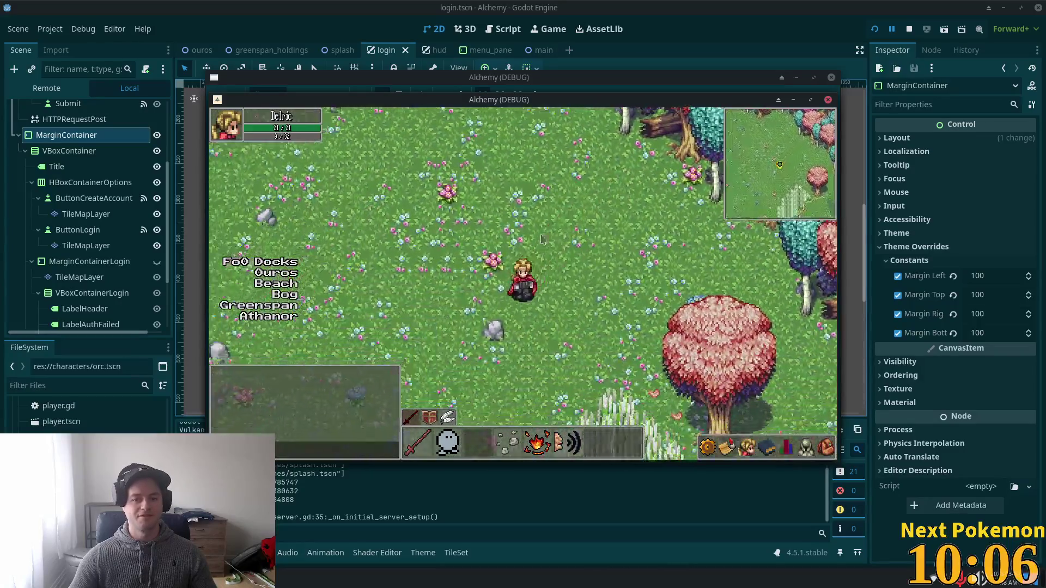
pyautogui.press('Left')
pyautogui.press('Down')
pyautogui.press('Left')
pyautogui.press('Down')
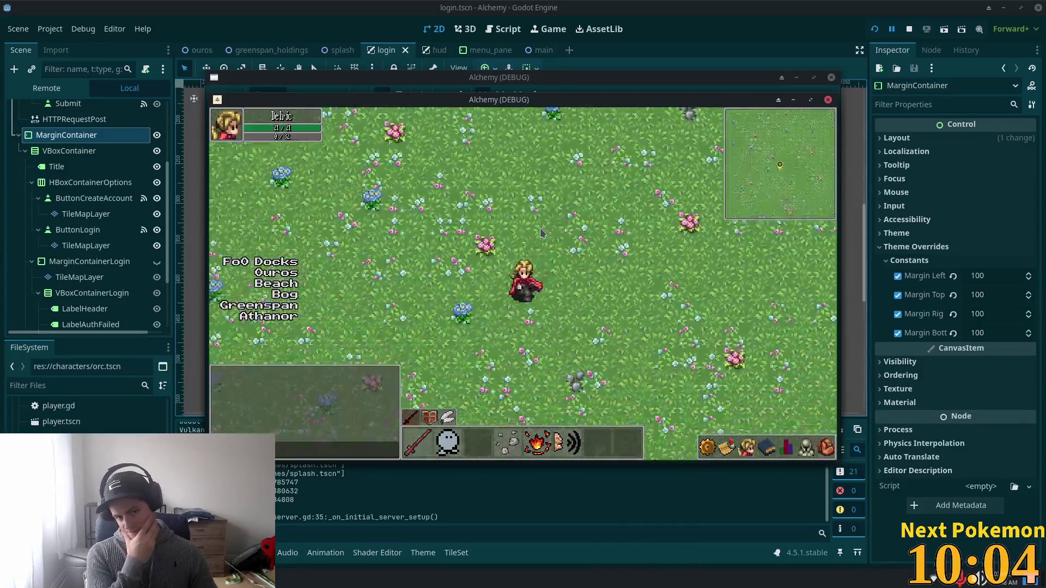
pyautogui.press('Left')
pyautogui.press('Down')
pyautogui.press('Left')
pyautogui.press('Down')
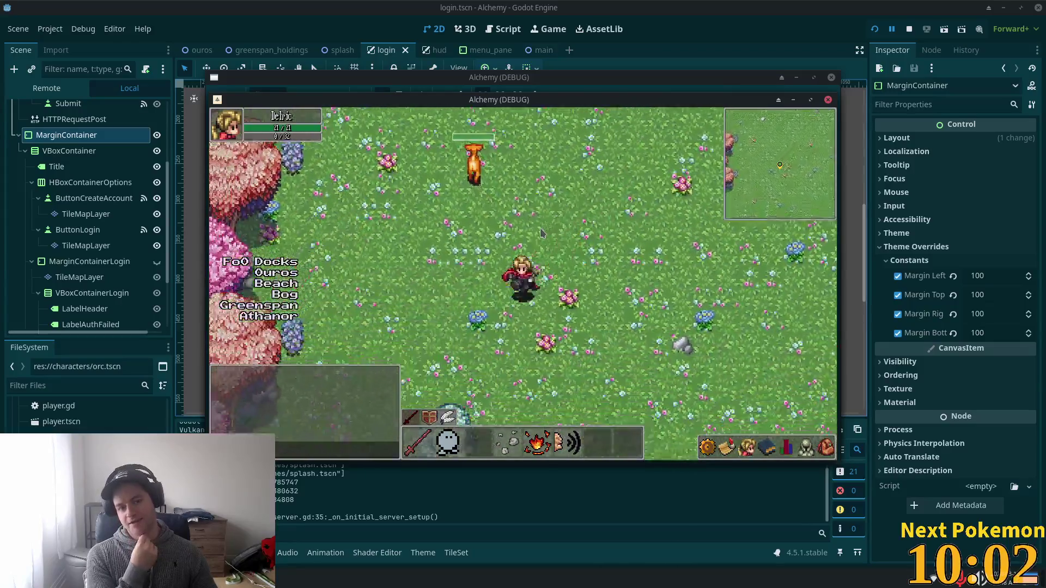
pyautogui.press('Left')
pyautogui.press('Down')
pyautogui.press('Left')
pyautogui.press('Down')
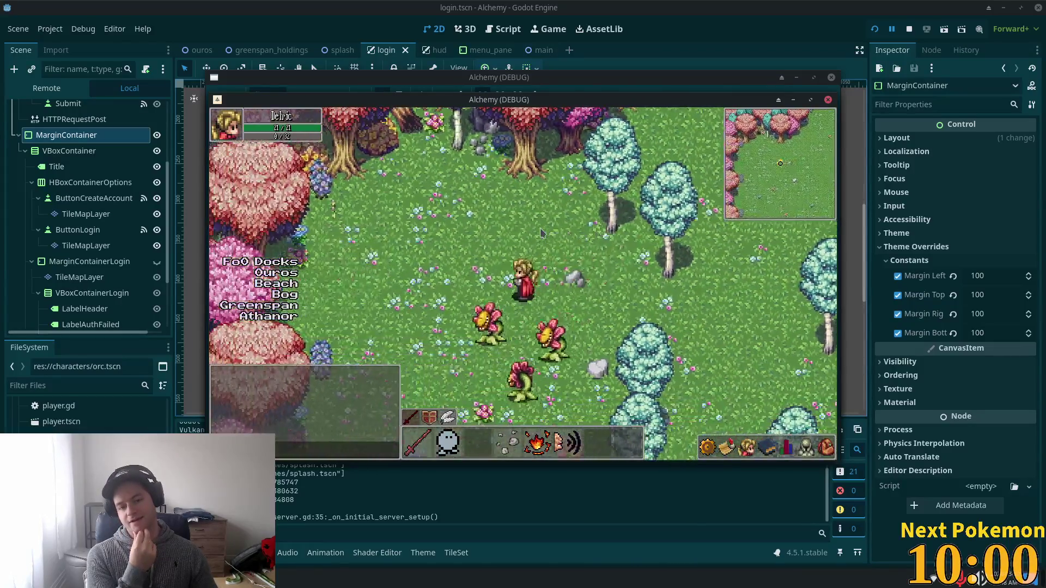
# Follow the dirt path below the pink trees west into Indigo Bog
pyautogui.press('Right')
pyautogui.press('Up')
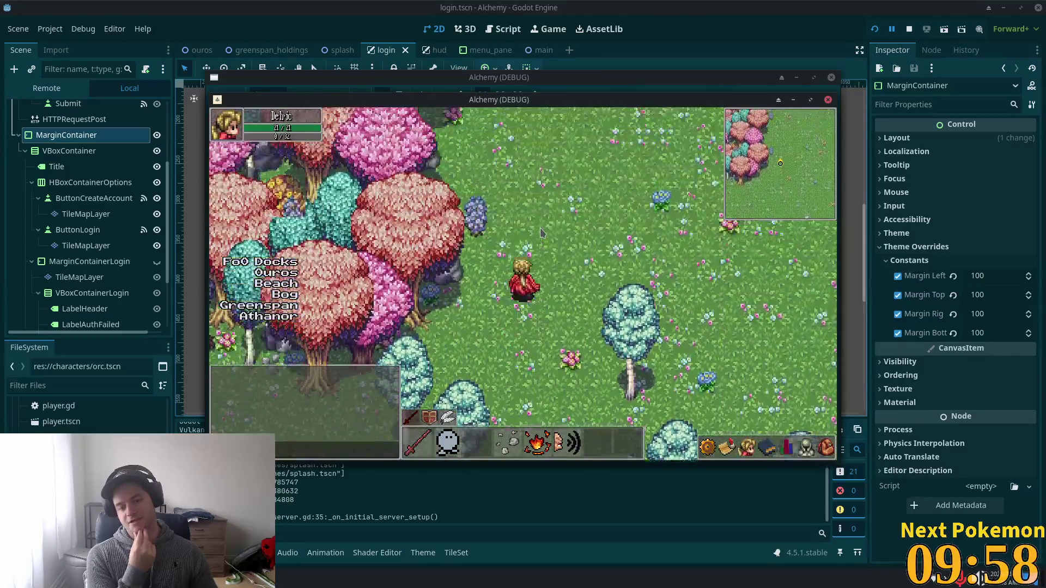
pyautogui.press('Up')
pyautogui.press('Down')
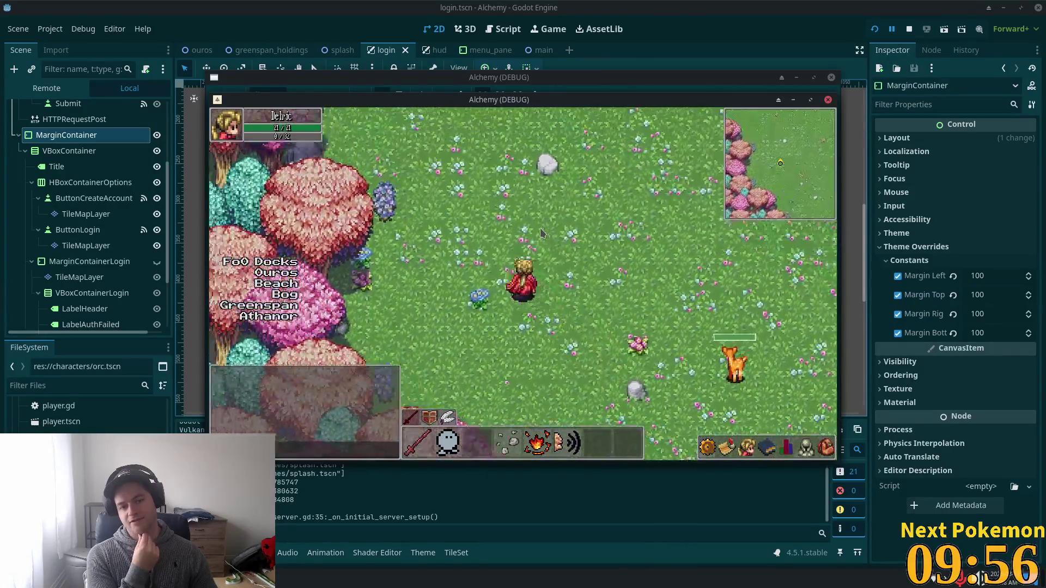
pyautogui.press('Up')
pyautogui.press('Up')
pyautogui.press('Left')
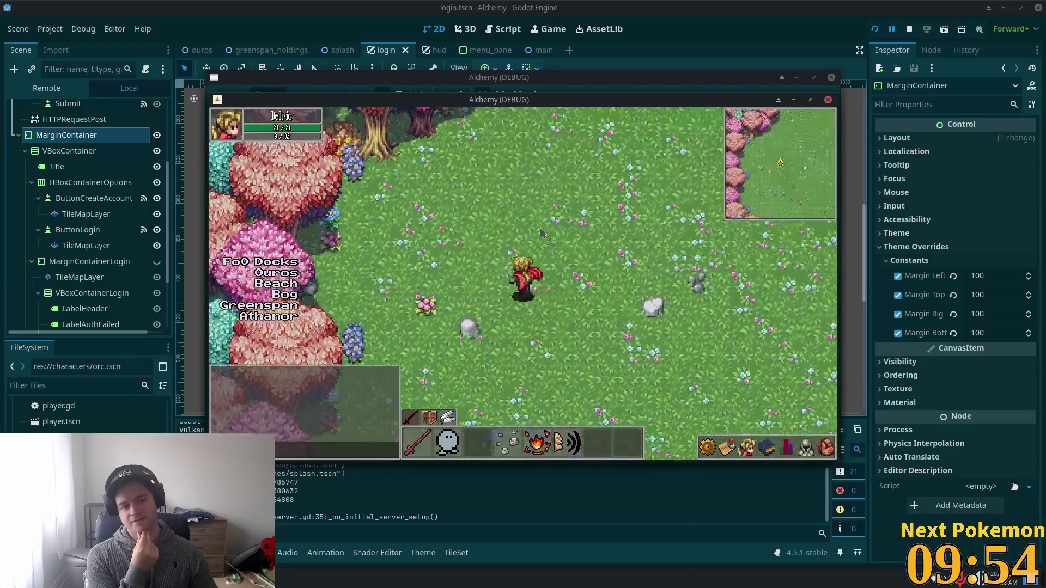
pyautogui.press('Up')
pyautogui.press('Up')
pyautogui.press('Left')
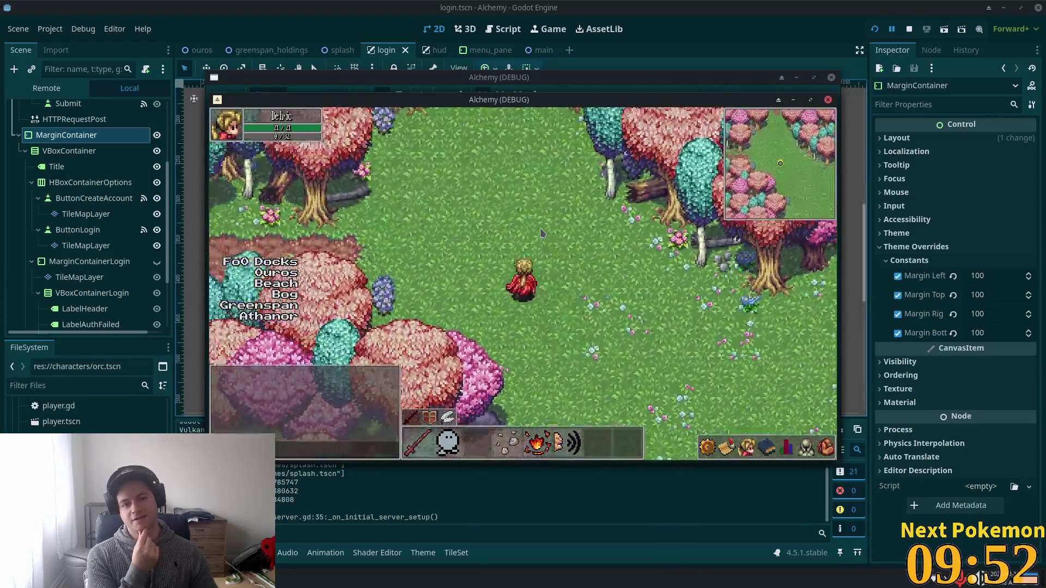
pyautogui.press('Left')
pyautogui.press('Left')
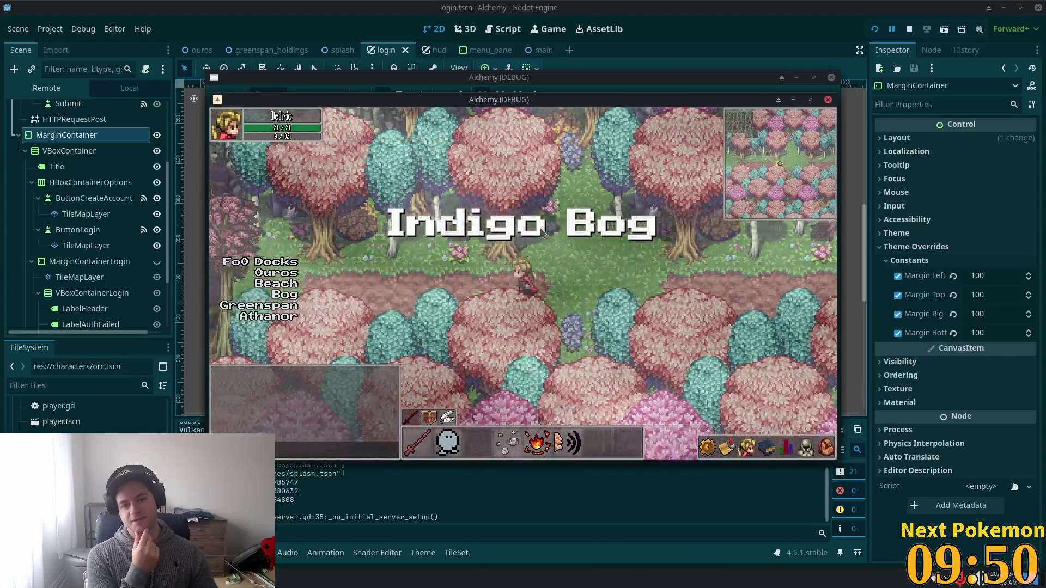
pyautogui.press('Left')
pyautogui.press('Left')
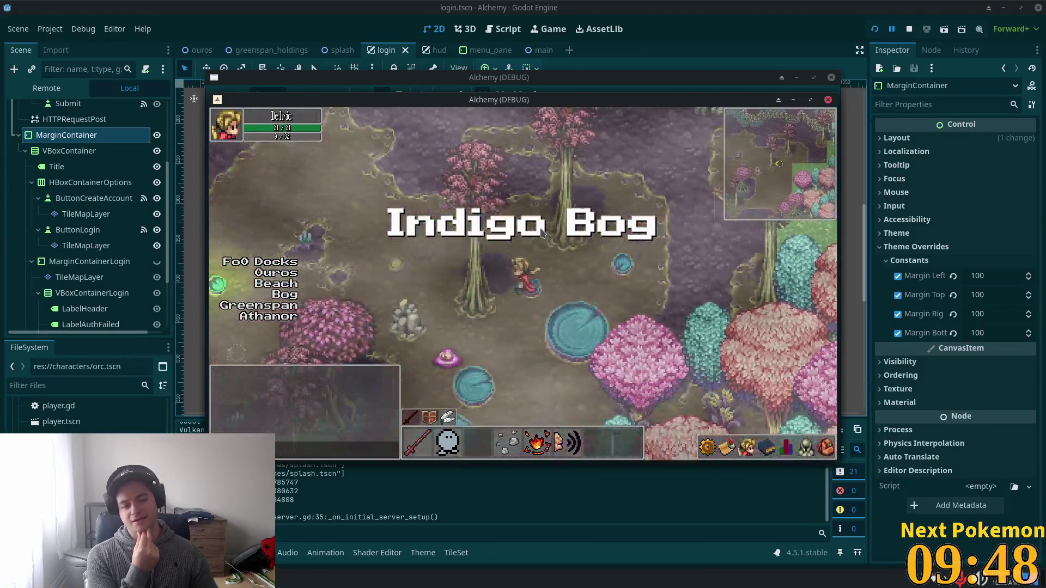
# Cross Indigo Bog southwest between the trees and enter Bog Cave
pyautogui.press('Left')
pyautogui.press('Down')
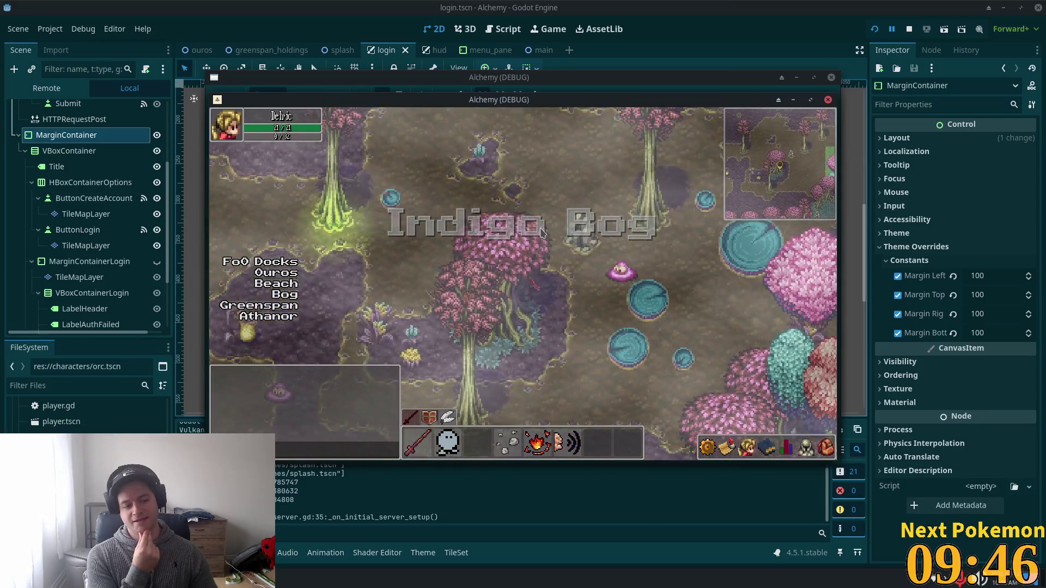
pyautogui.press('Left')
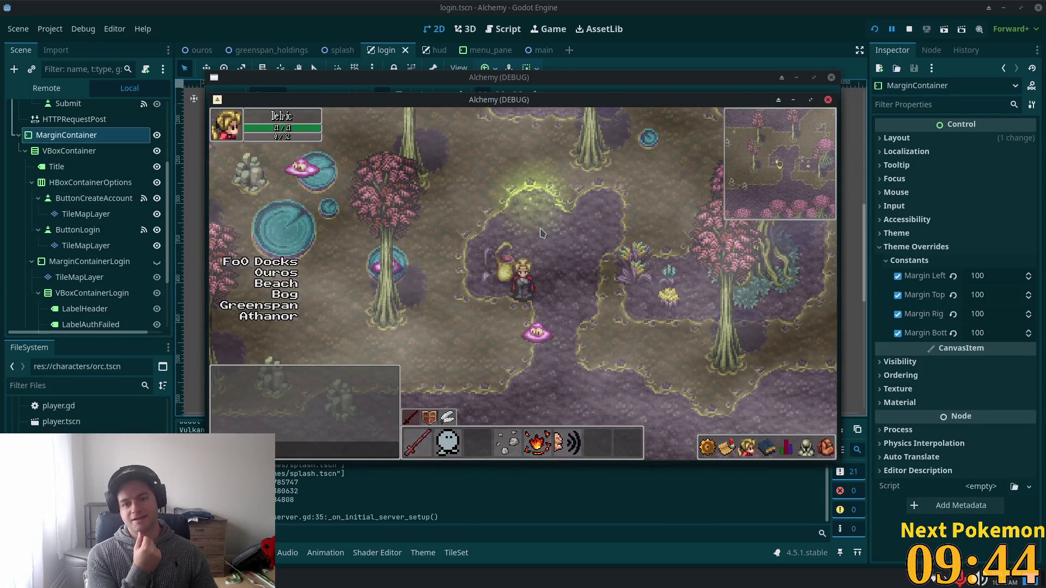
pyautogui.press('Left')
pyautogui.press('Down')
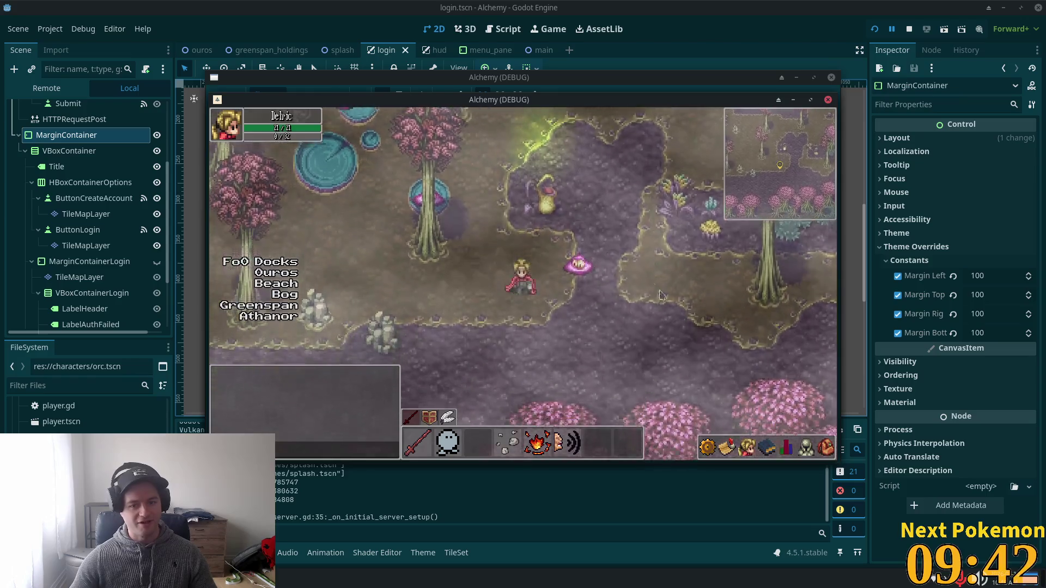
pyautogui.press('Left')
pyautogui.press('Down')
pyautogui.press('Up')
pyautogui.press('Left')
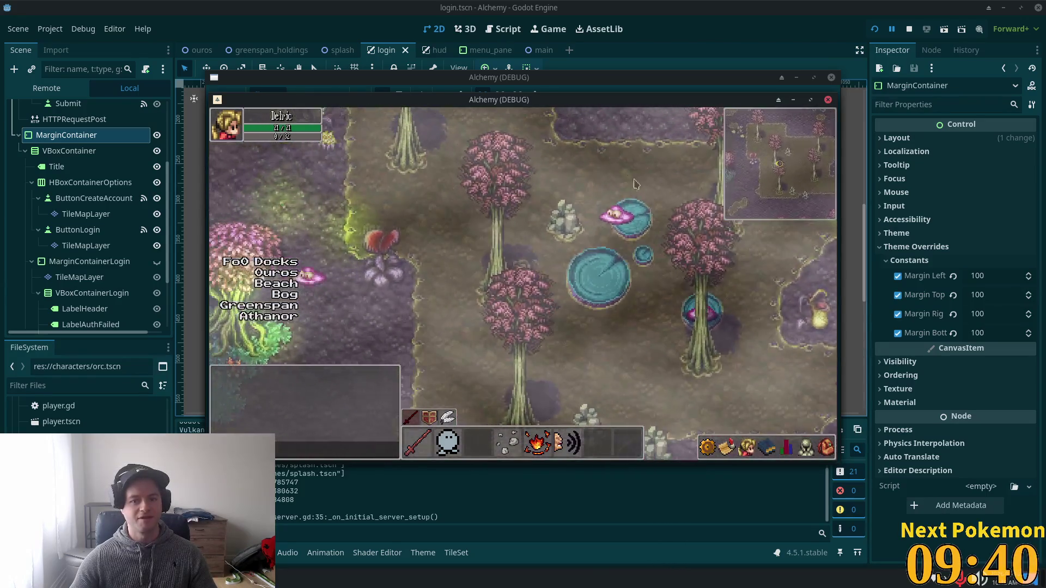
pyautogui.press('Left')
pyautogui.press('Down')
pyautogui.press('Left')
pyautogui.press('Down')
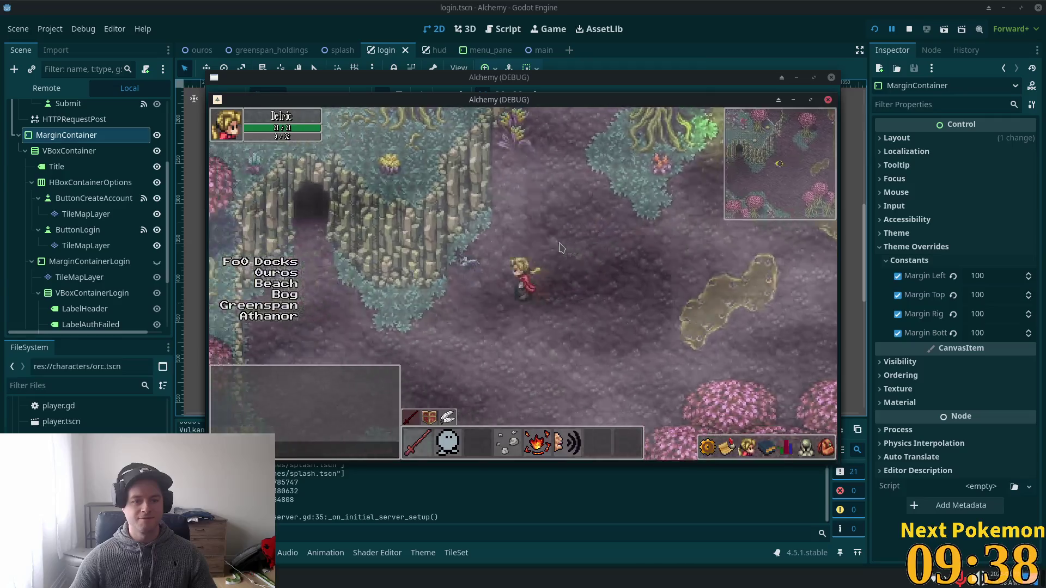
pyautogui.press('Up')
pyautogui.press('Left')
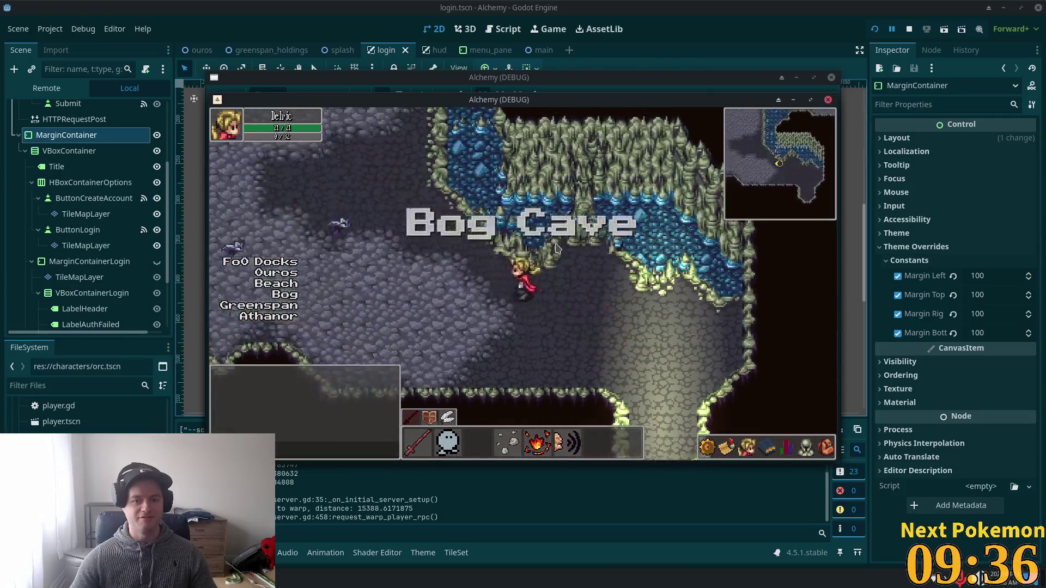
# Walk across Bog Cave beside the chasm, then warp to the Bog destination
pyautogui.press('Left')
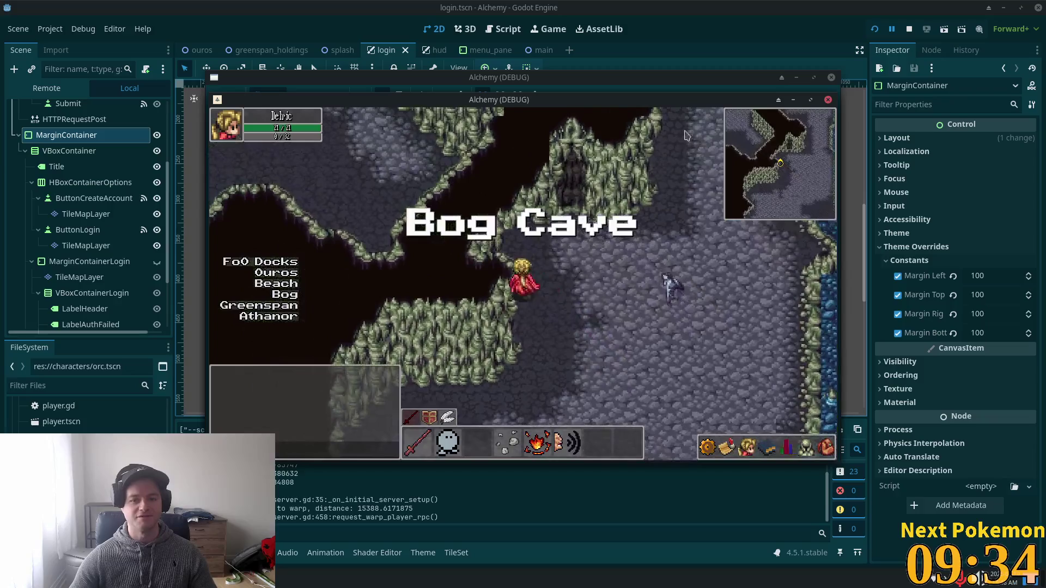
pyautogui.press('Up')
pyautogui.press('Left')
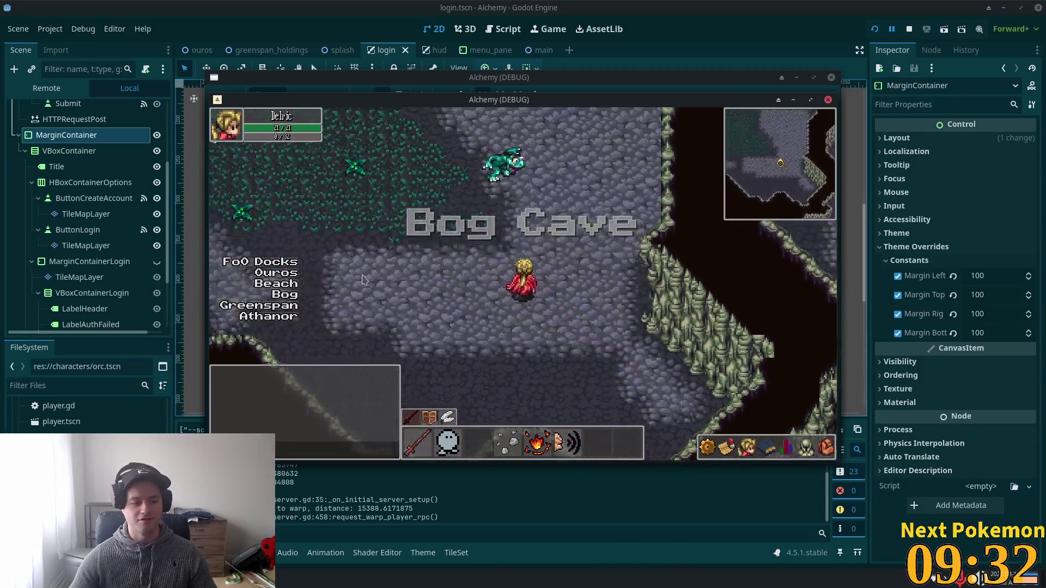
pyautogui.press('Down')
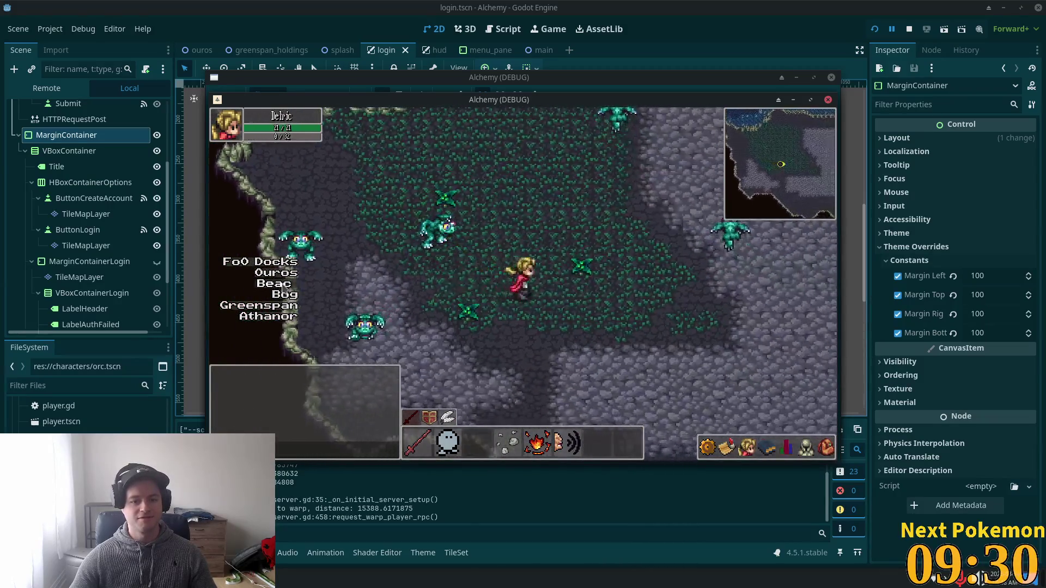
pyautogui.press('Down')
pyautogui.press('Right')
pyautogui.click(284, 296)
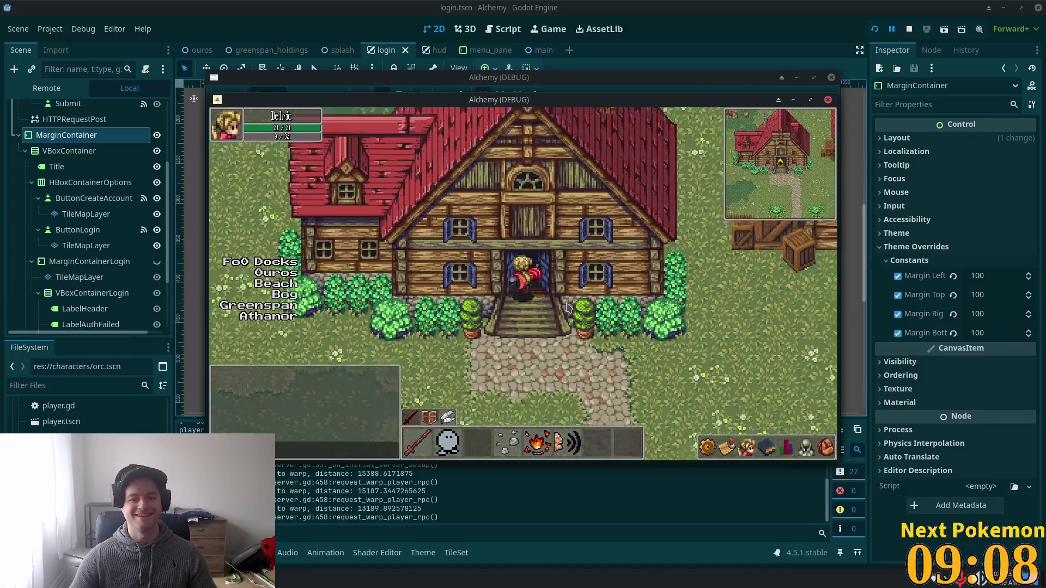
# Walk the character around the farmhouse and through the crop fence gate
pyautogui.press('Down')
pyautogui.press('Down')
pyautogui.press('Left')
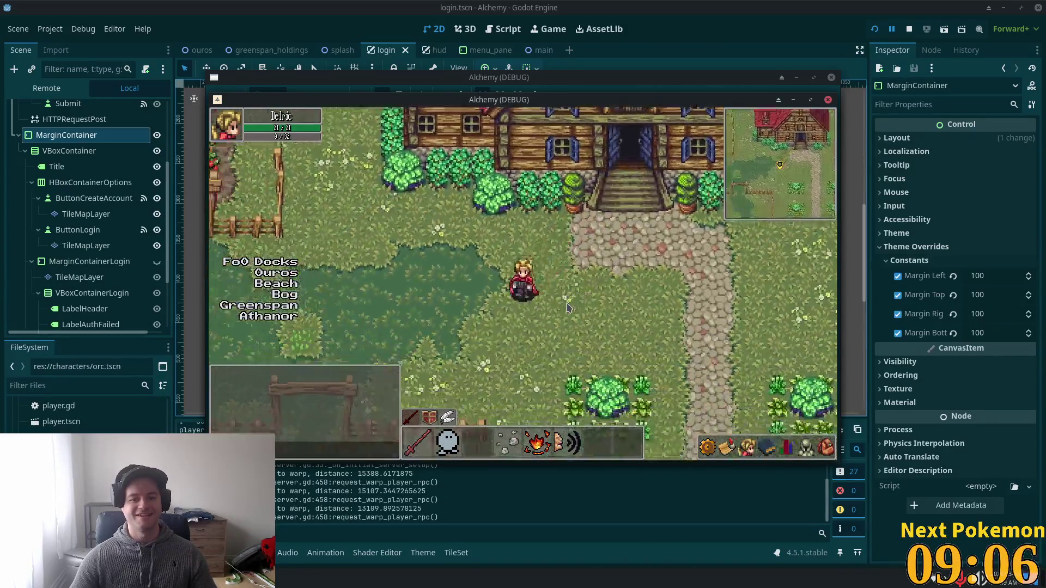
pyautogui.press('Up')
pyautogui.press('Left')
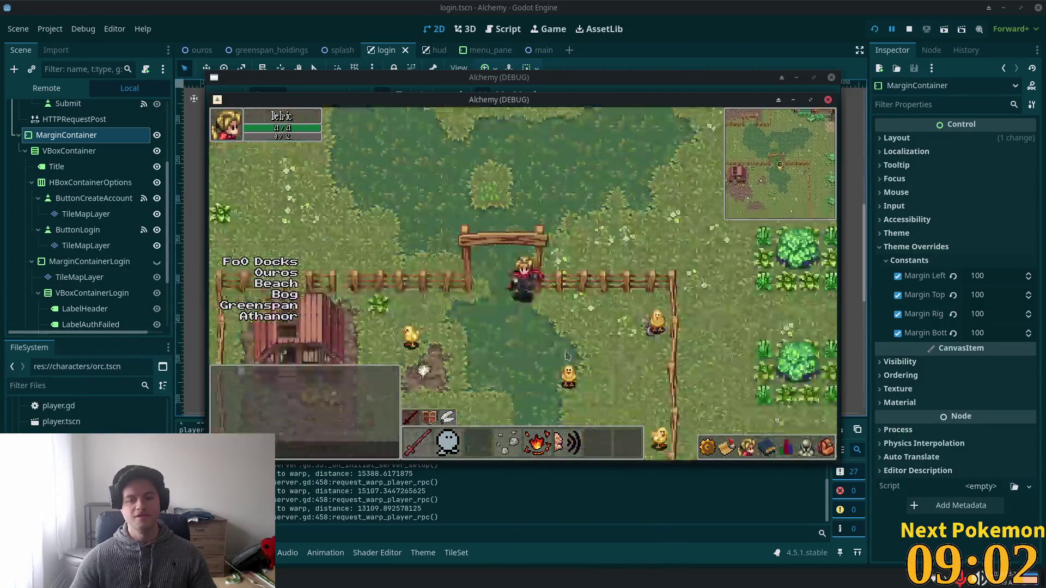
pyautogui.press('Down')
pyautogui.press('Right')
pyautogui.press('Up')
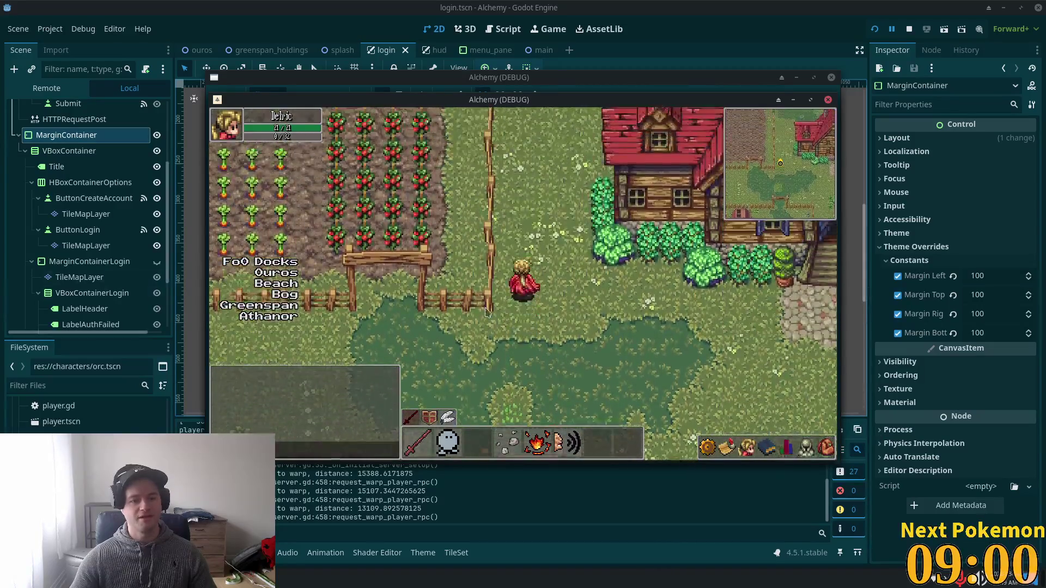
pyautogui.press('Up')
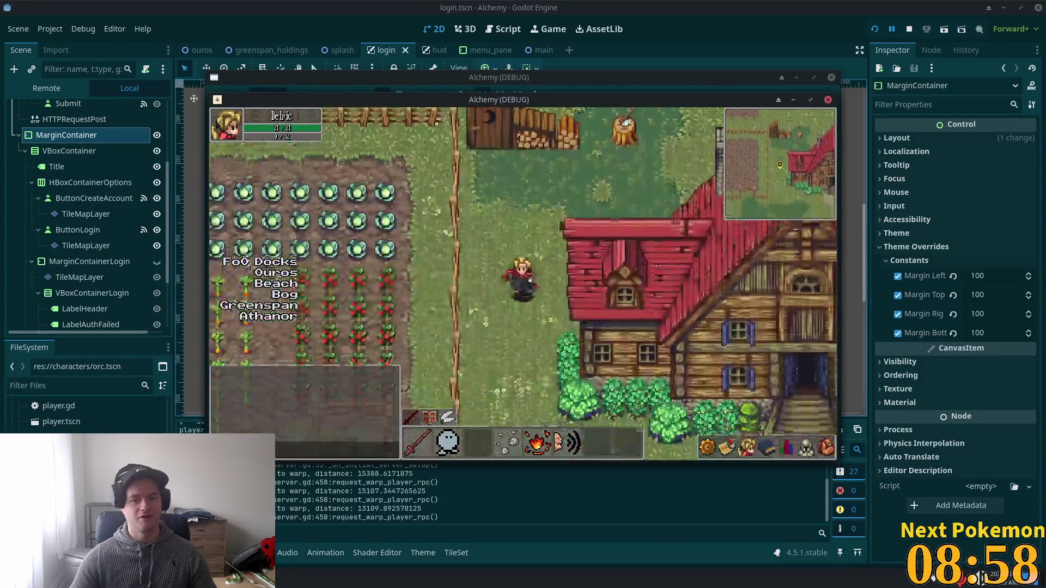
pyautogui.press('Down')
pyautogui.press('Right')
pyautogui.press('Right')
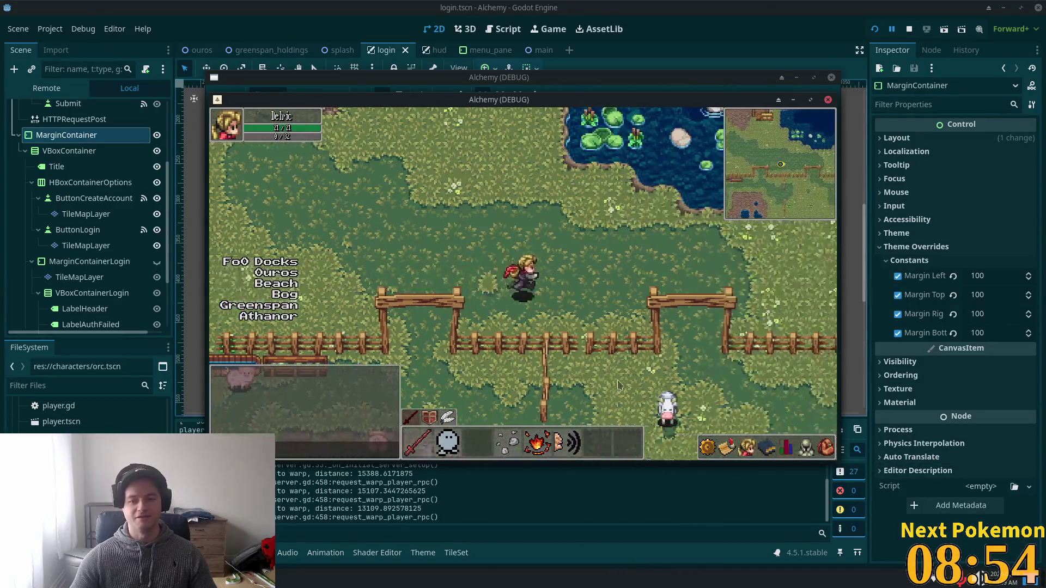
# Walk north past the fence into the orchard, onto the stone path by the cabbage field
pyautogui.press('Up')
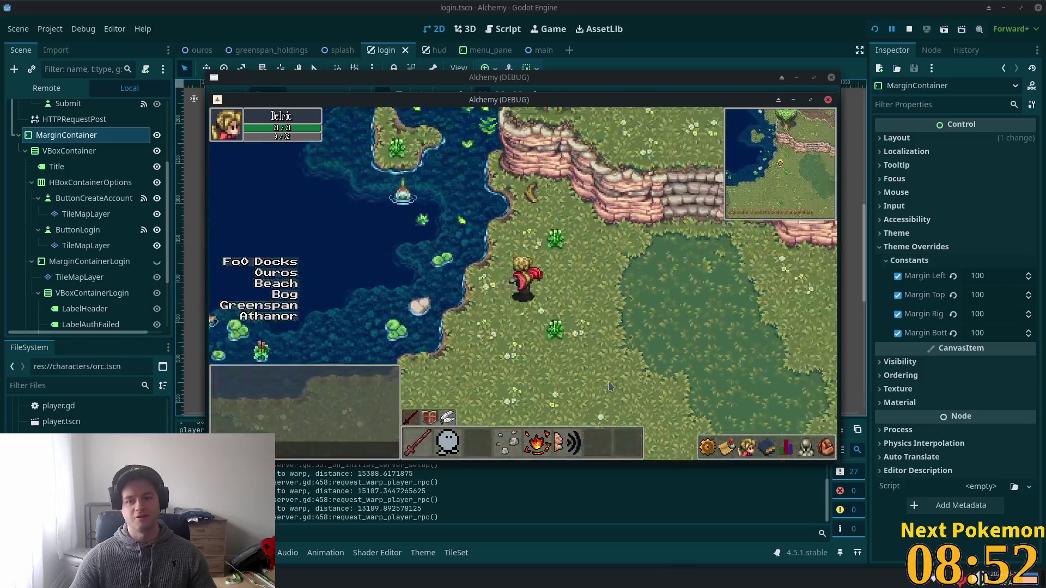
pyautogui.press('Up')
pyautogui.press('Left')
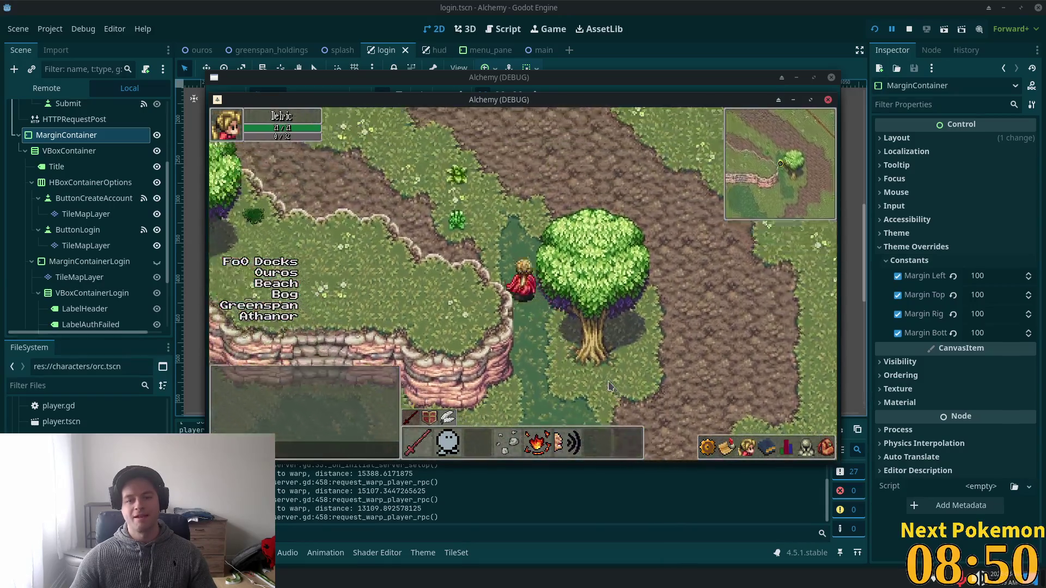
pyautogui.press('Up')
pyautogui.press('Right')
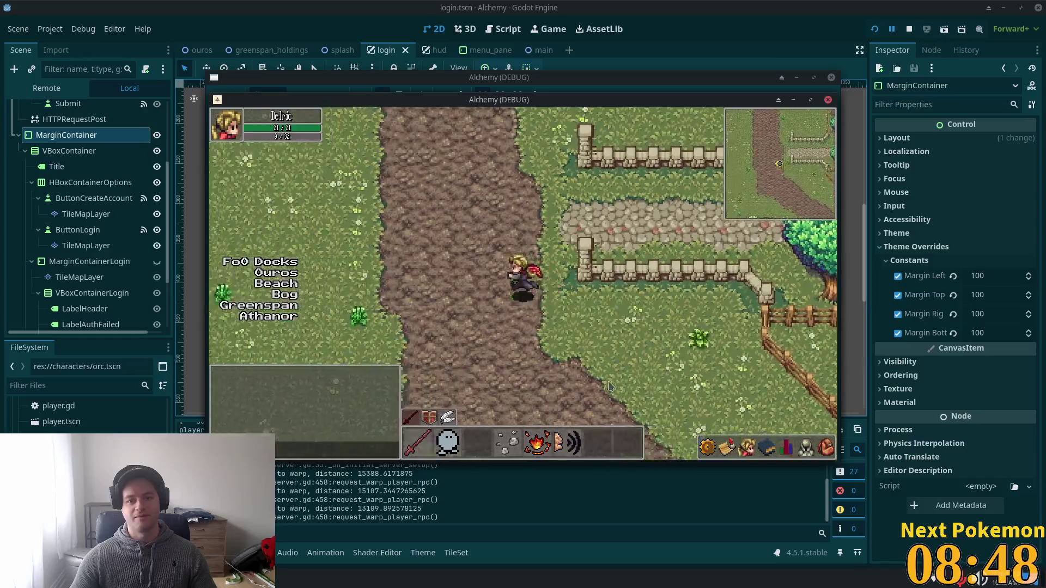
pyautogui.press('i')
pyautogui.press('i')
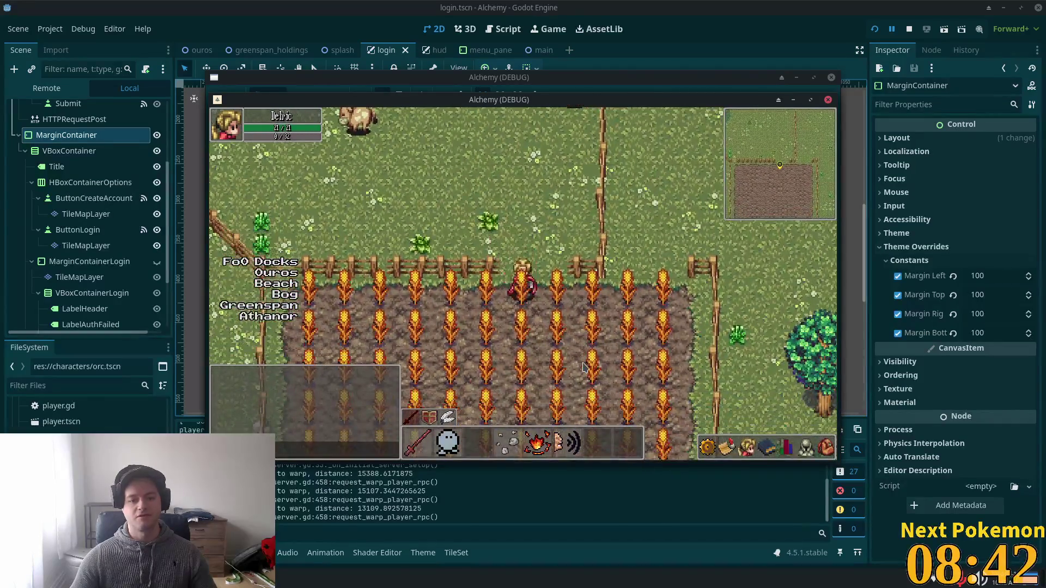
pyautogui.press('w')
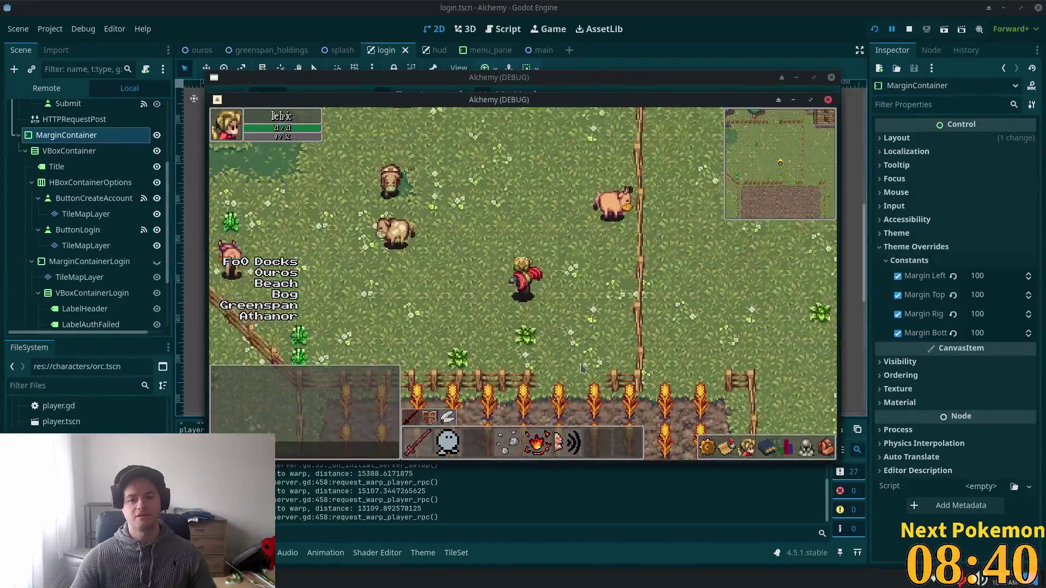
pyautogui.press('w')
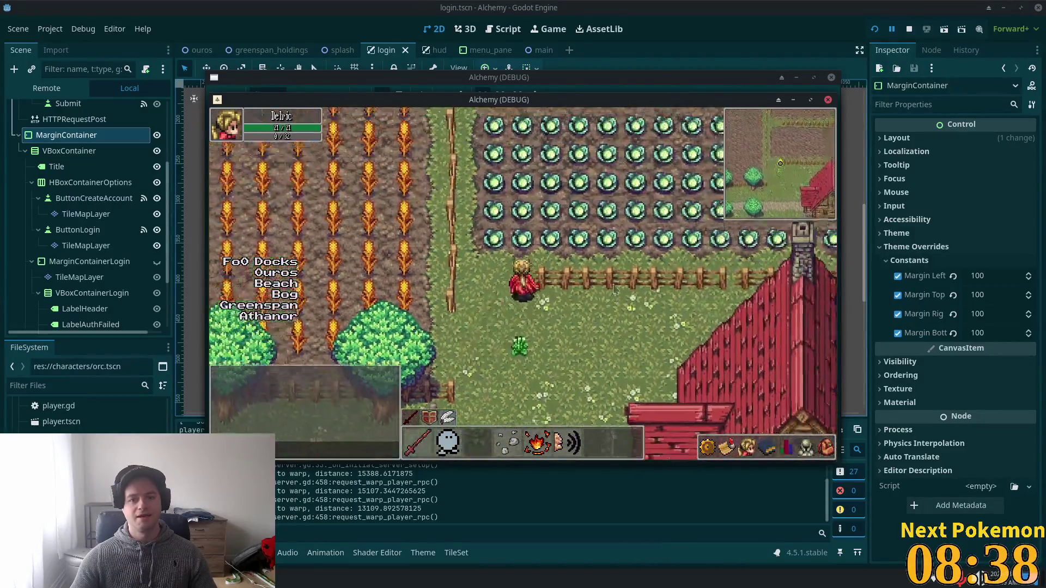
pyautogui.press('w')
pyautogui.press('d')
pyautogui.press('s')
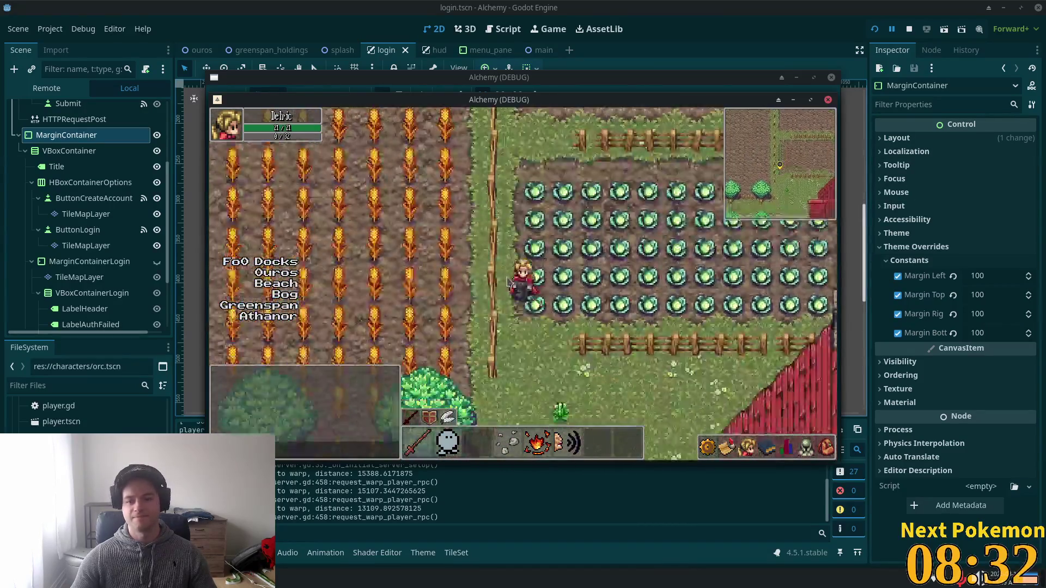
# Walk up the dirt path into the house to the fireplace, then stop the game with F8
pyautogui.press('w')
pyautogui.press('a')
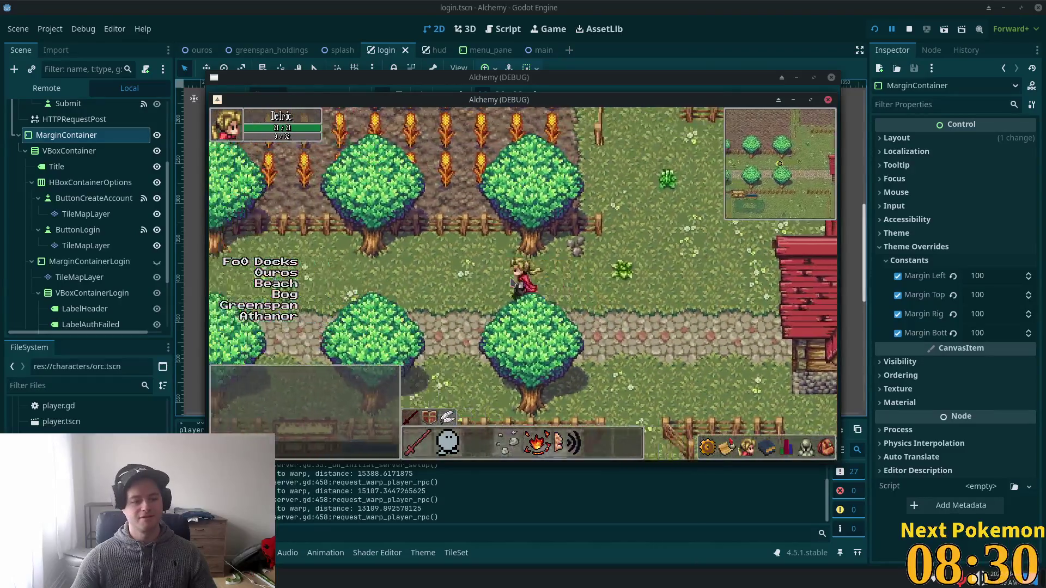
pyautogui.press('d')
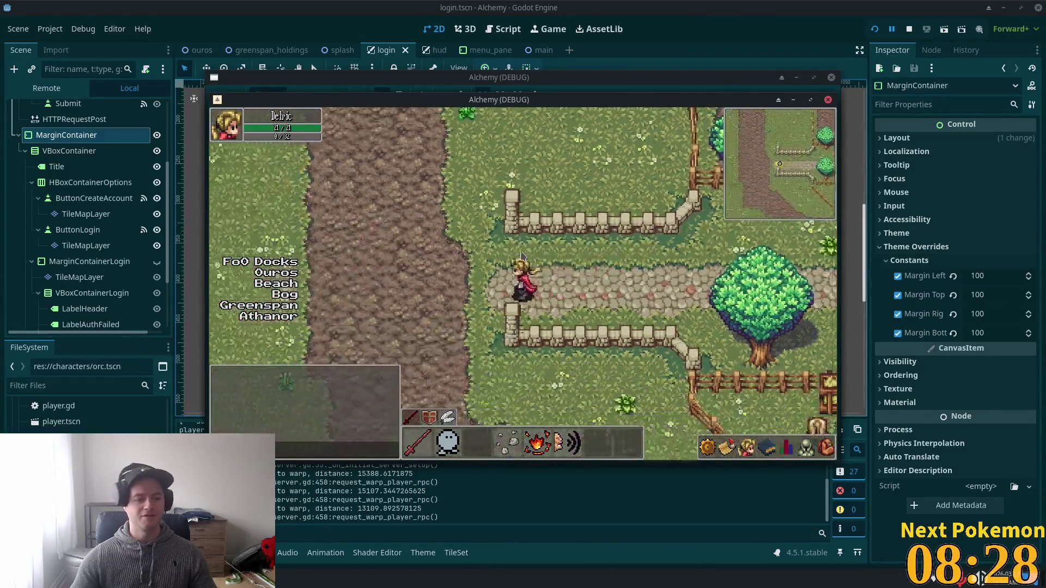
pyautogui.press('w')
pyautogui.press('a')
pyautogui.press('w')
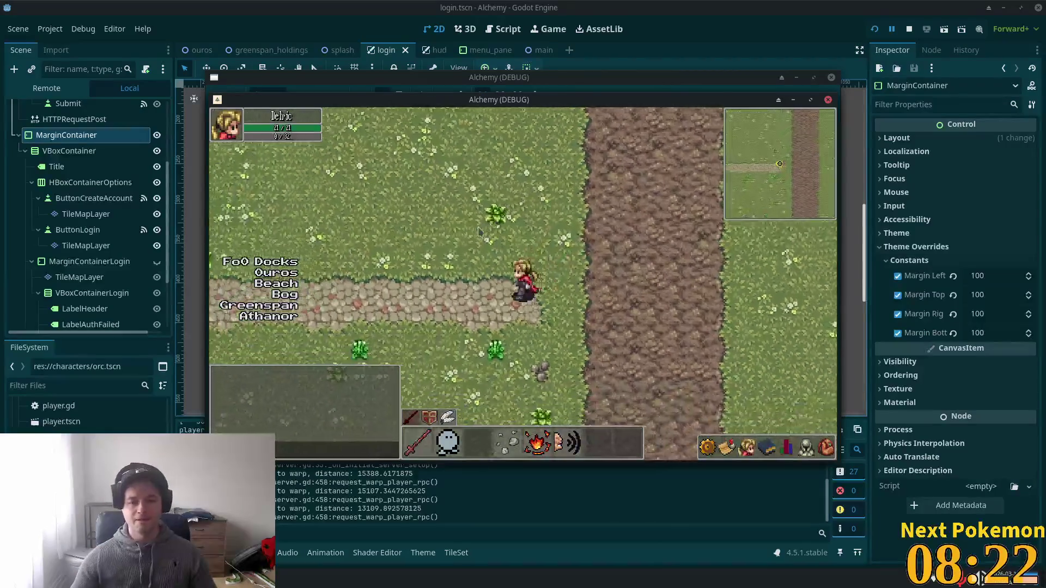
pyautogui.press('a')
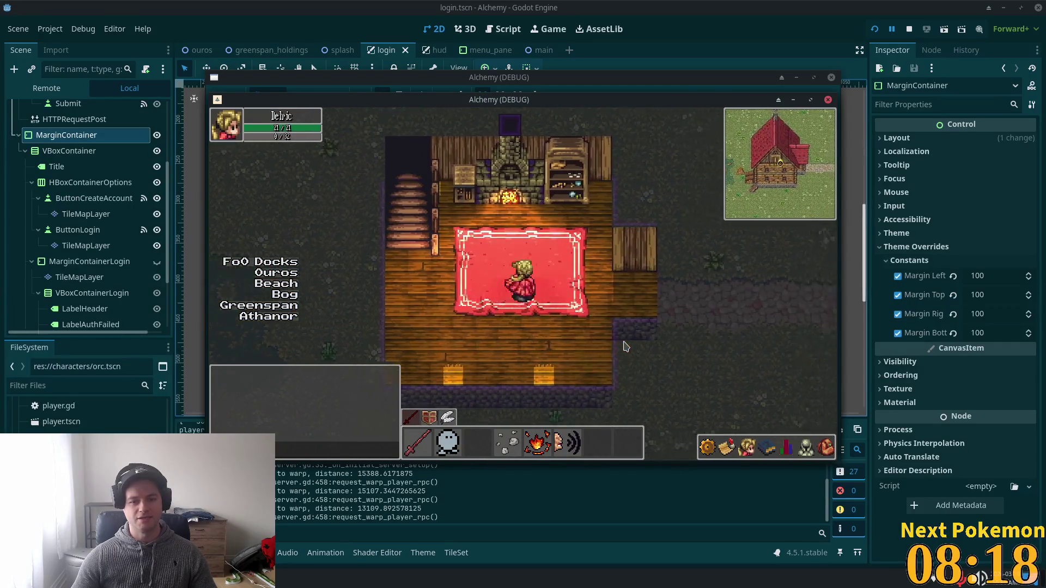
pyautogui.press('w')
pyautogui.press('d')
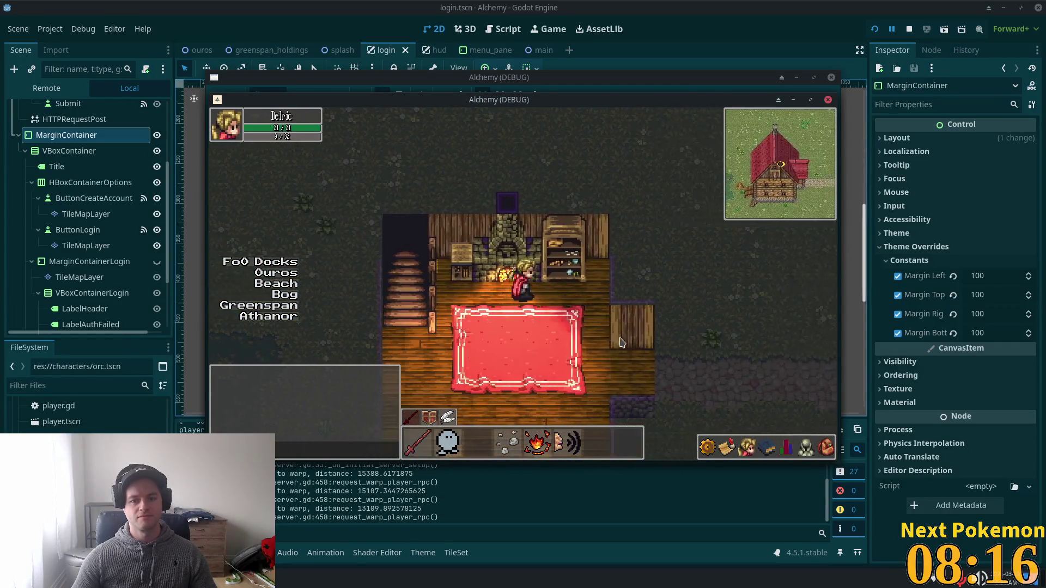
pyautogui.press('F8')
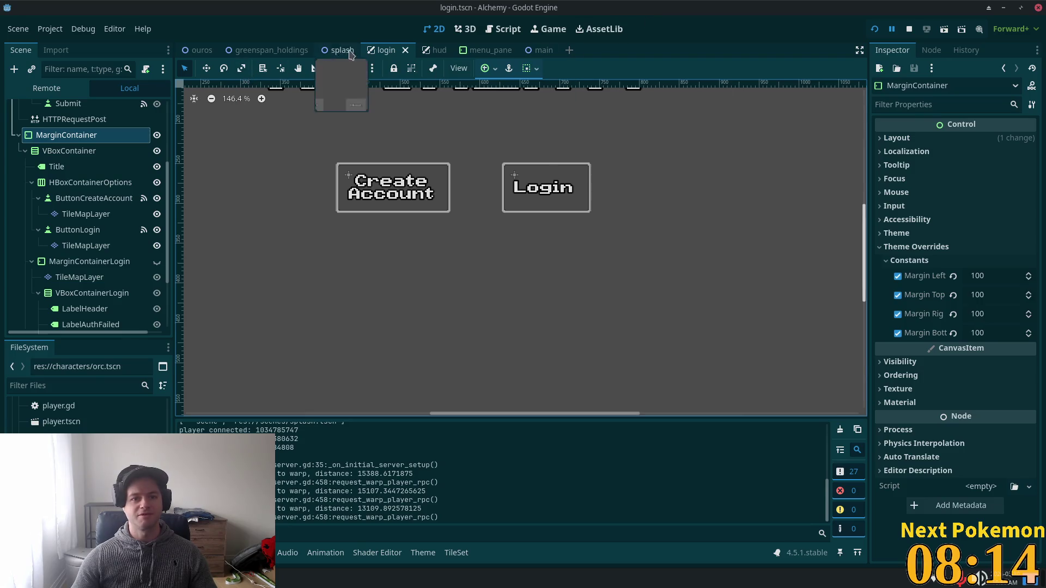
# Quick-open player.gd in the script editor
pyautogui.hotkey('shift', 'alt', 'o')
pyautogui.write('playe')
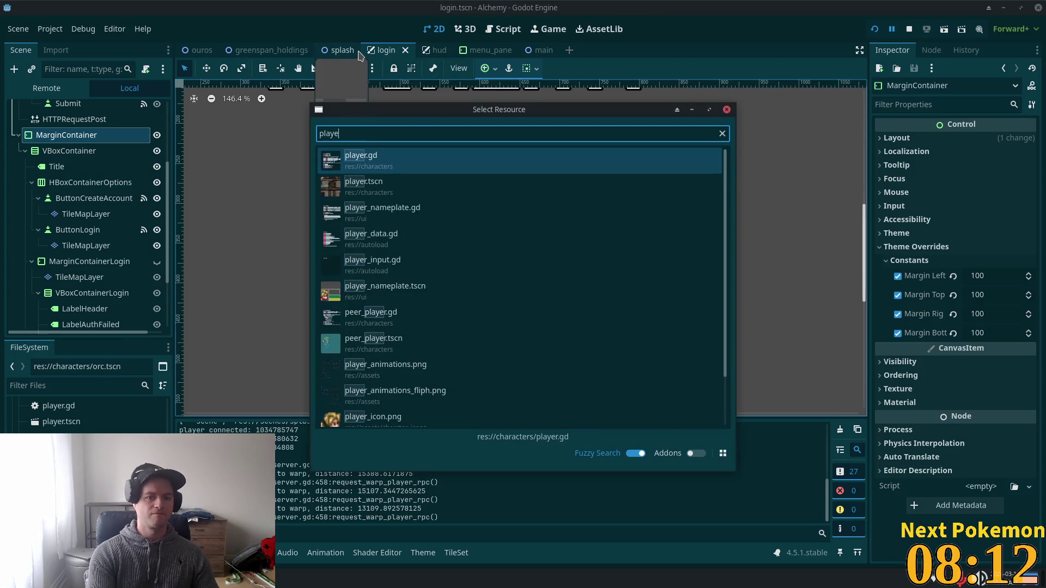
pyautogui.press('Return')
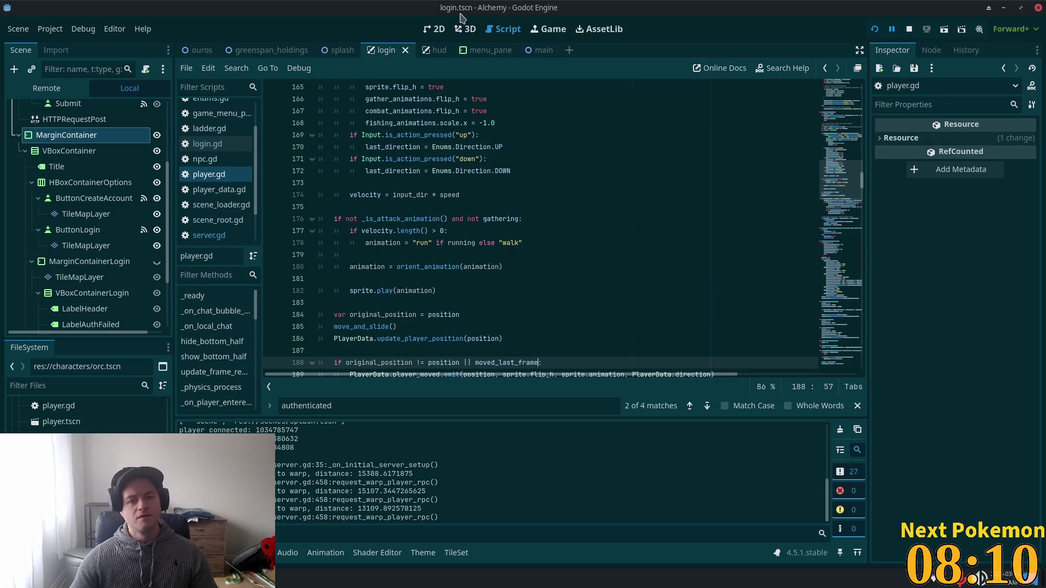
# Quick-open player.tscn and select its Sprite node to view the frames
pyautogui.hotkey('shift', 'alt', 'o')
pyautogui.write('pla')
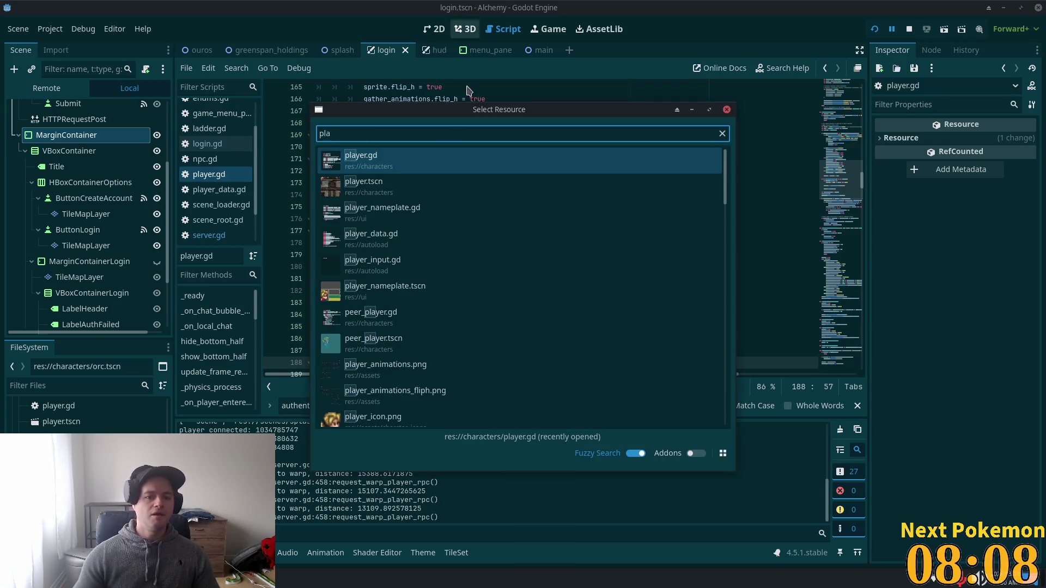
pyautogui.press('Down')
pyautogui.press('Return')
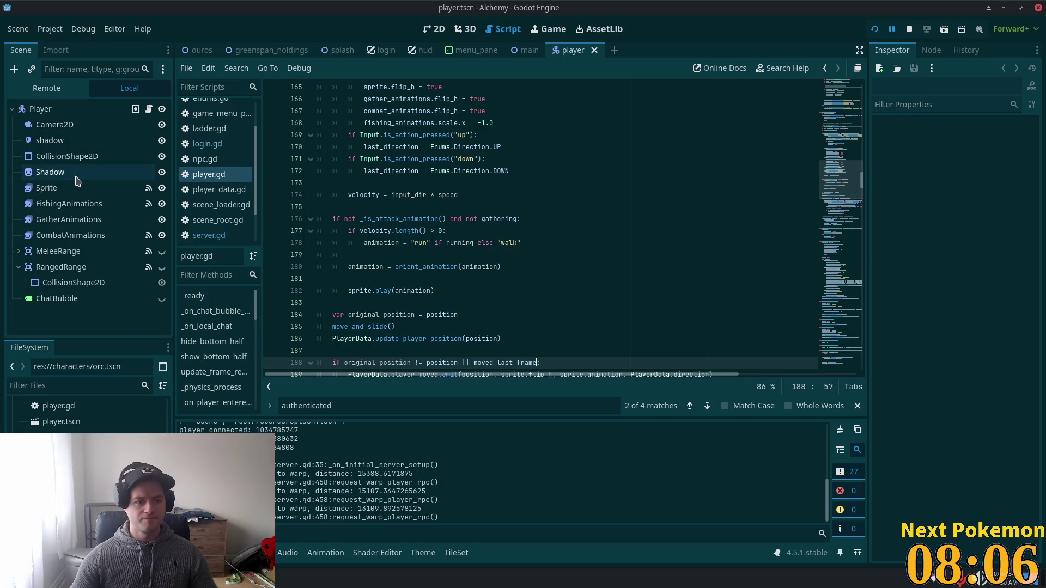
pyautogui.click(82, 186)
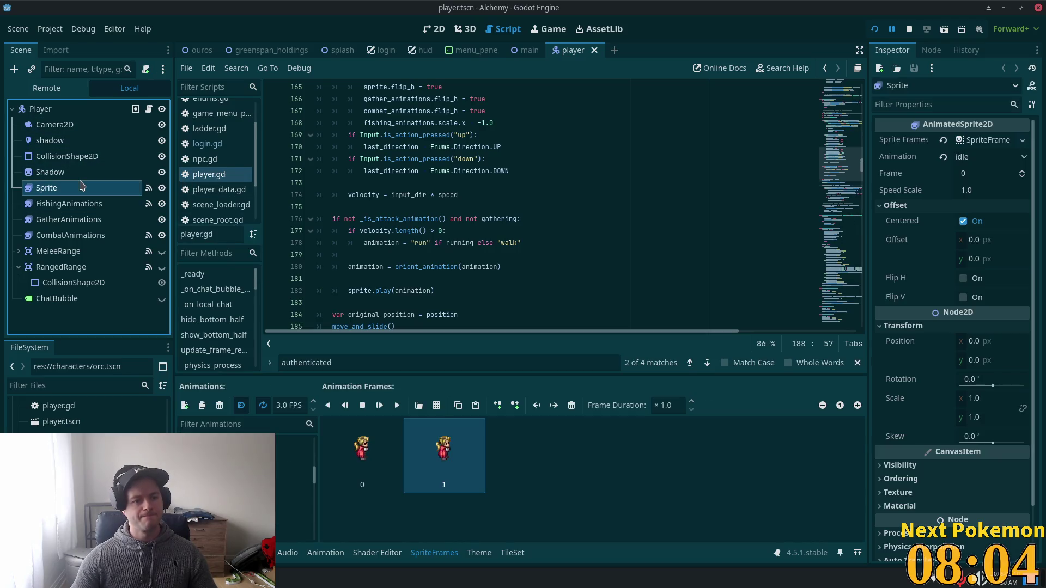
# View the player sprite zoomed in the 2D workspace, then return to the login.tscn tab
pyautogui.click(434, 29)
pyautogui.scroll(1, 400, 250)
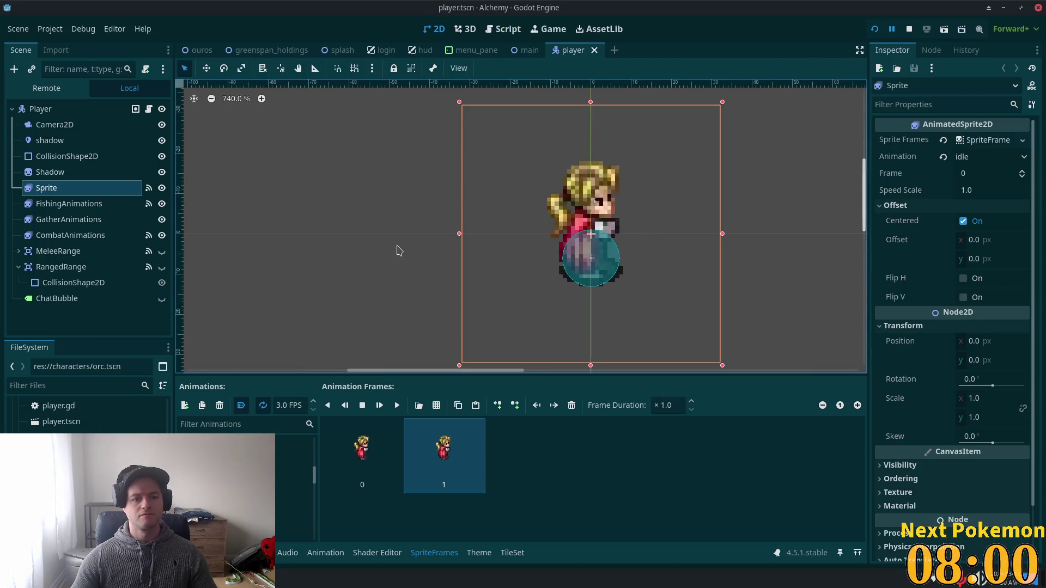
pyautogui.scroll(1, 327, 169)
pyautogui.scroll(-1, 349, 135)
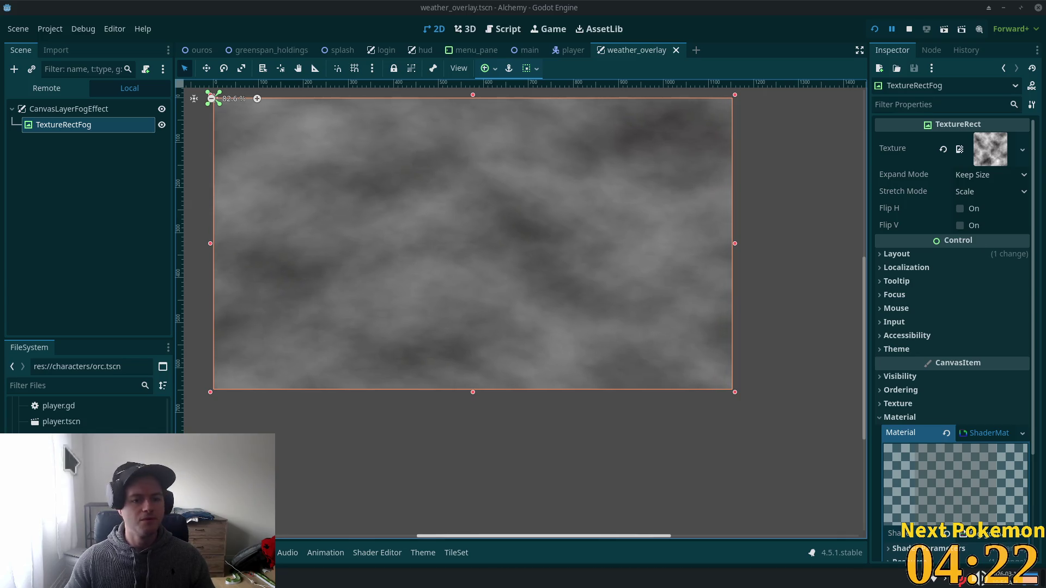
pyautogui.click(375, 55)
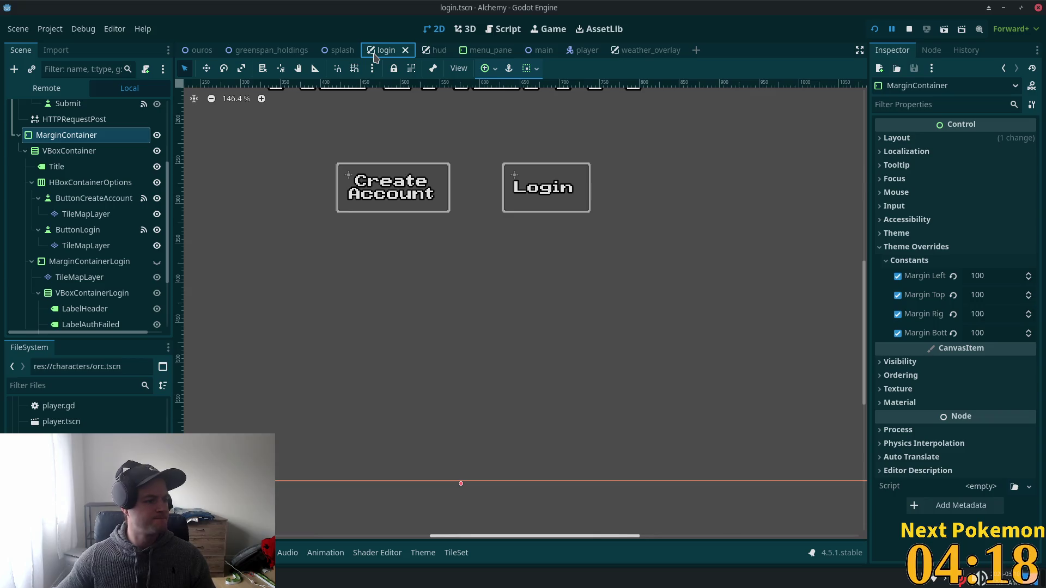
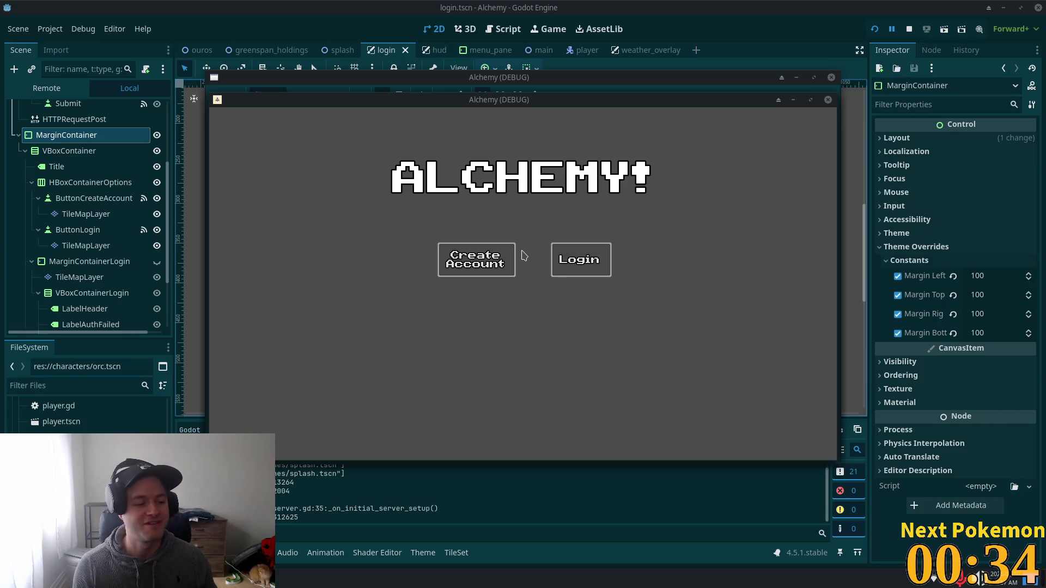
# Log in to the Alchemy debug run with the player account's username and password
pyautogui.click(572, 260)
pyautogui.click(482, 329)
pyautogui.write('Delrci')
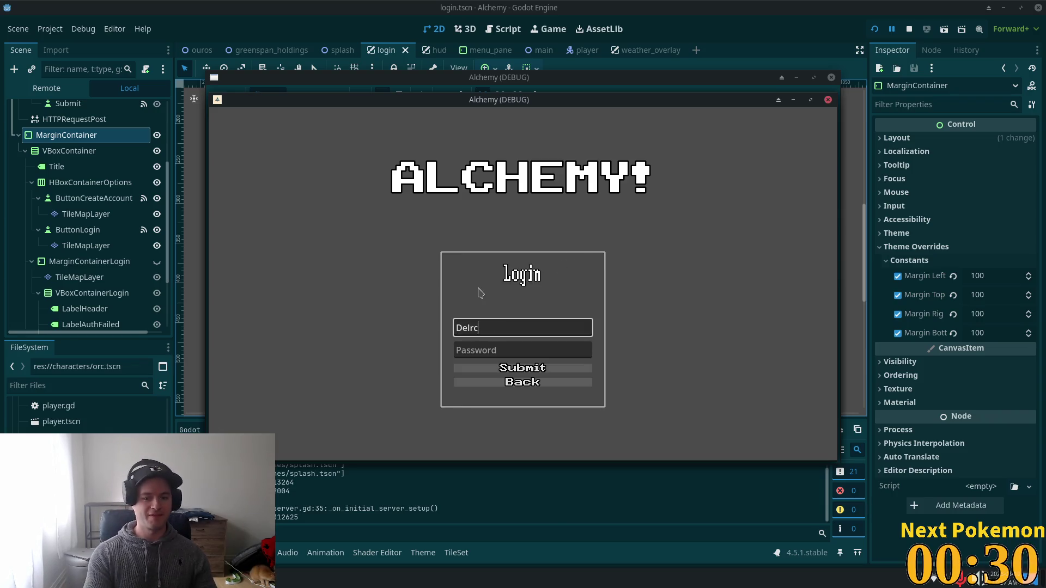
pyautogui.press('Tab')
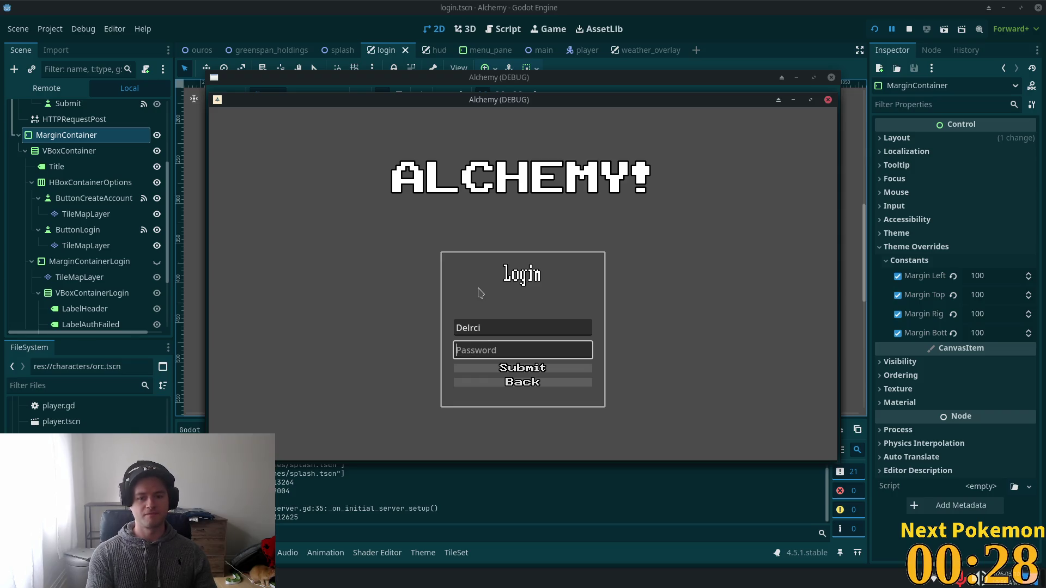
pyautogui.press('BackSpace')
pyautogui.press('BackSpace')
pyautogui.write('pa')
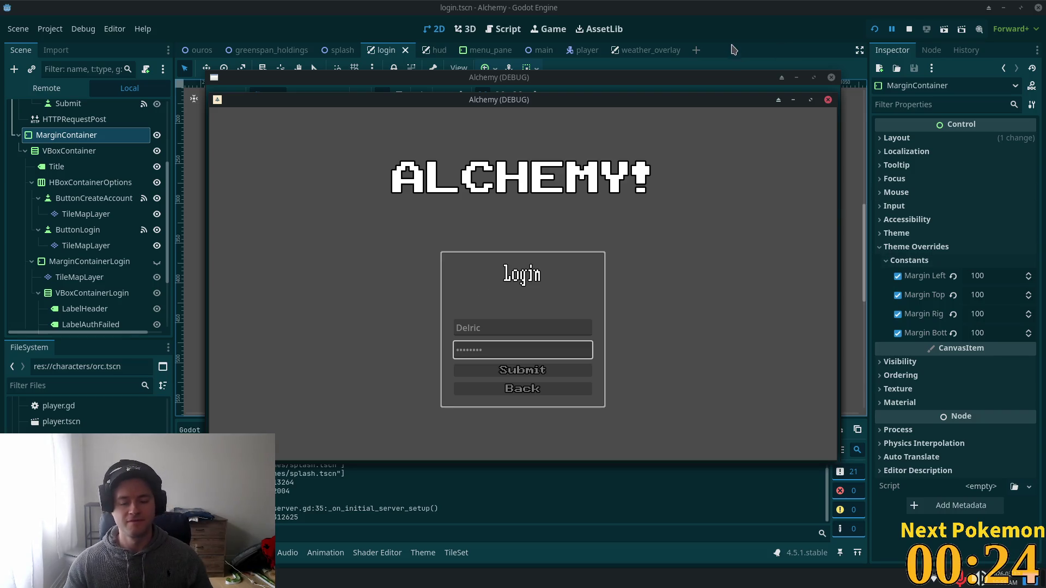
pyautogui.press('Return')
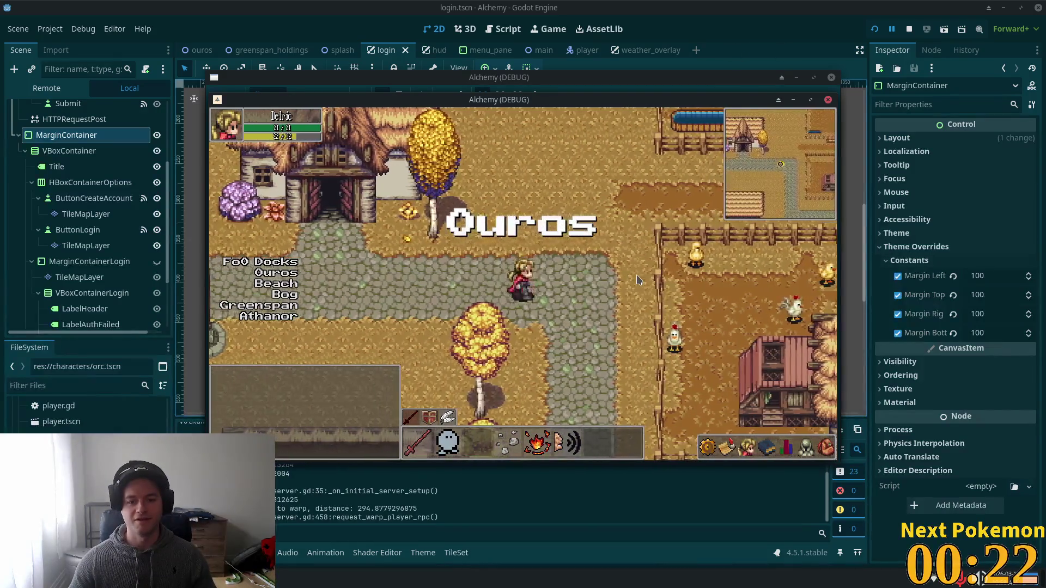
# Walk the character southwest through Ouros town, along the cliff and toward the house
pyautogui.press('Left')
pyautogui.press('Down')
pyautogui.press('Left')
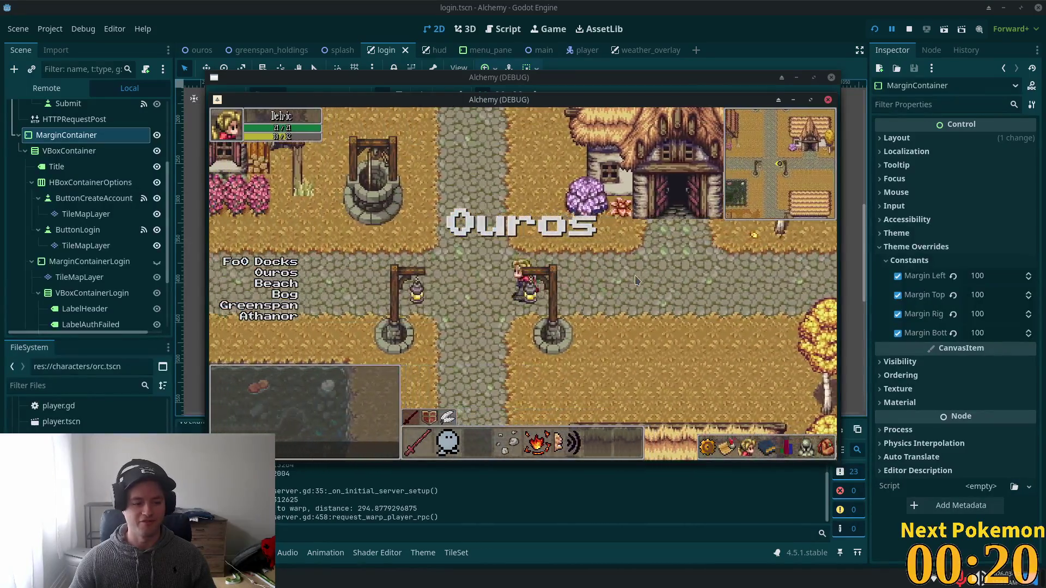
pyautogui.press('Right')
pyautogui.press('Up')
pyautogui.press('Left')
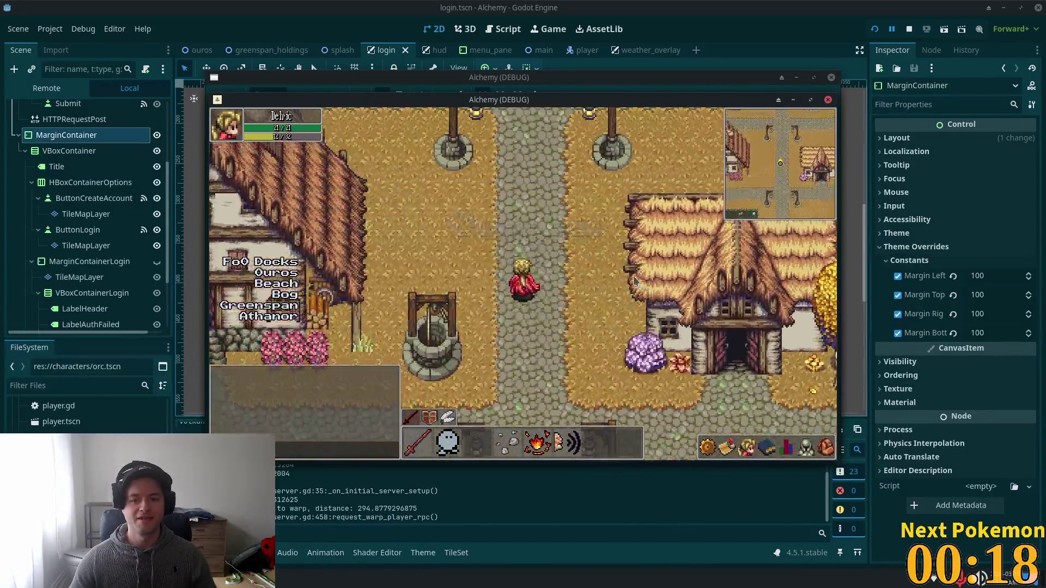
pyautogui.press('Down')
pyautogui.press('Left')
pyautogui.press('Up')
pyautogui.press('Left')
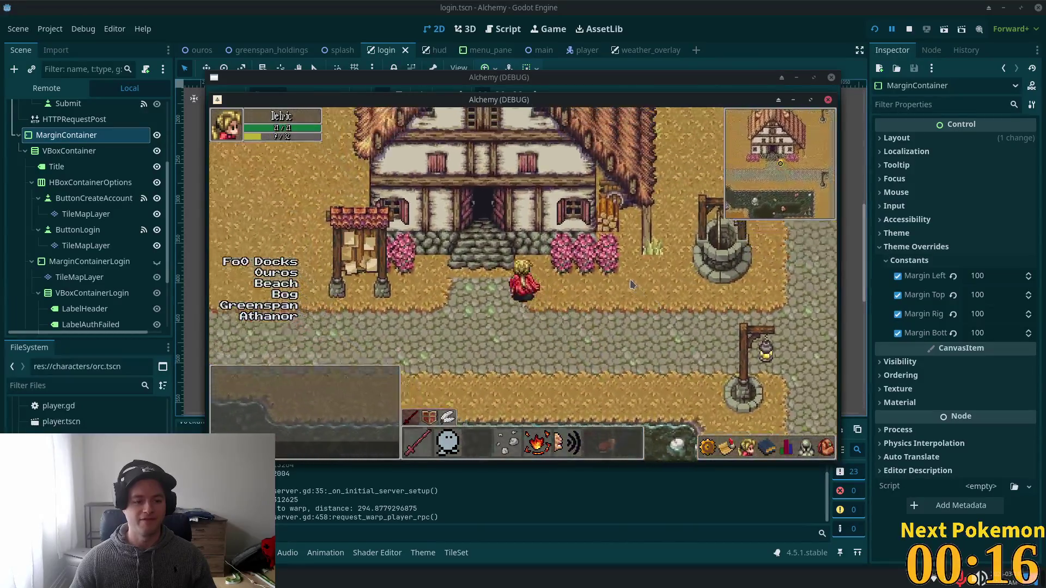
pyautogui.press('Down')
pyautogui.press('Left')
pyautogui.press('Down')
pyautogui.press('Left')
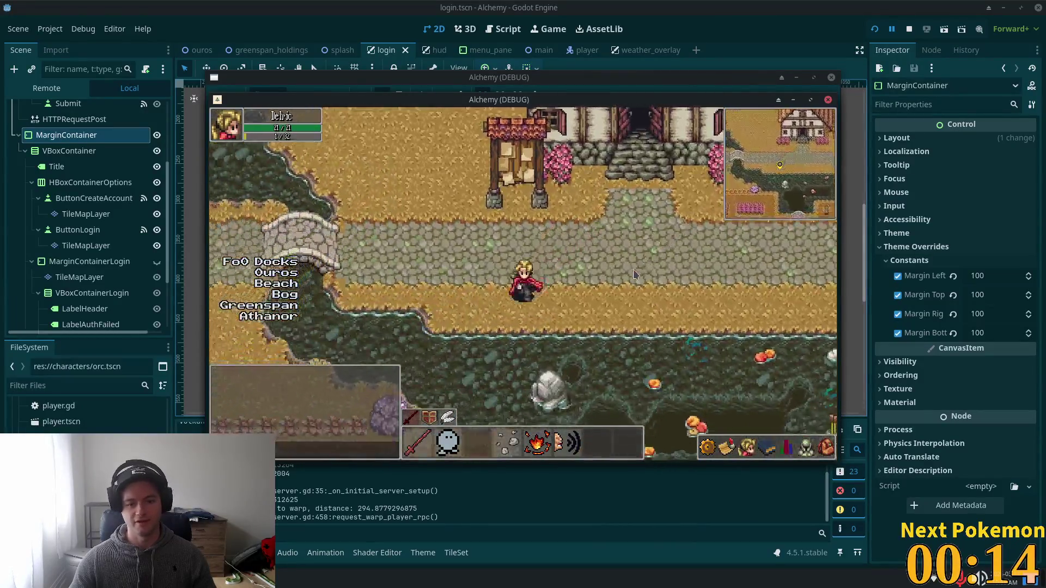
pyautogui.press('Up')
pyautogui.press('Up')
pyautogui.press('Left')
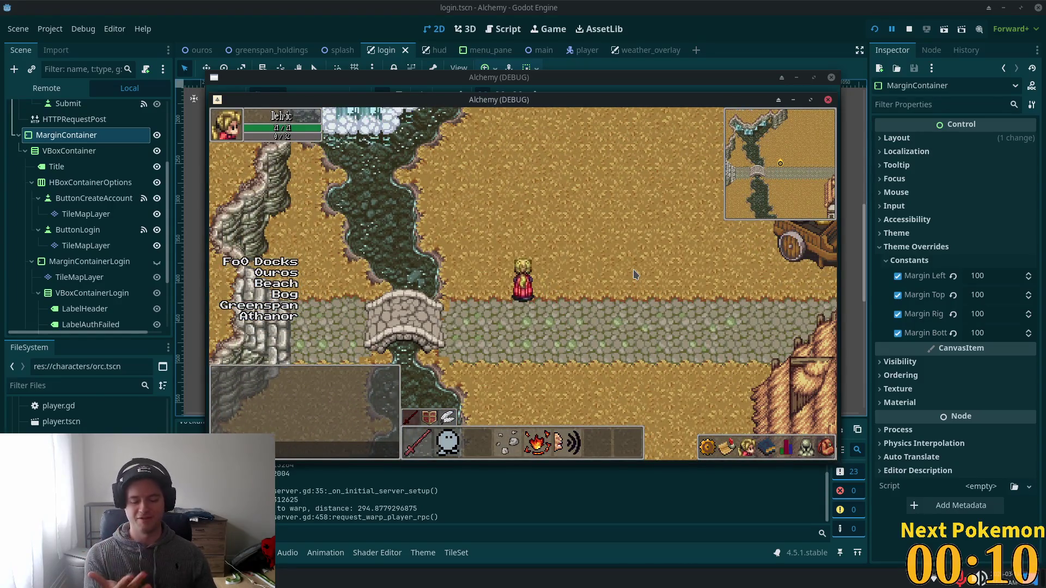
# Cross the bridge, visit the well and lamp posts, then stop the game with F8
pyautogui.press('Left')
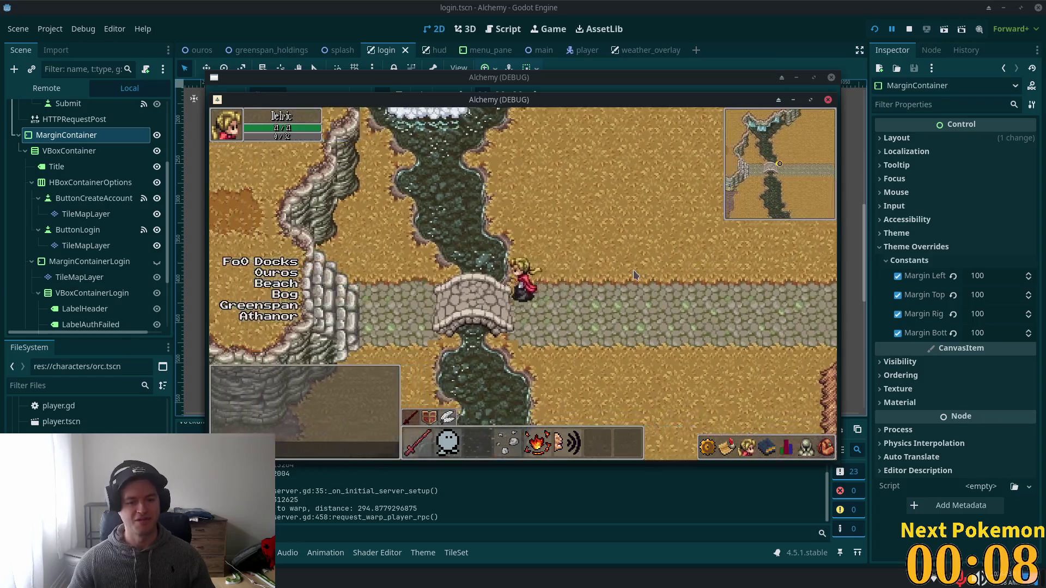
pyautogui.press('Left')
pyautogui.press('Right')
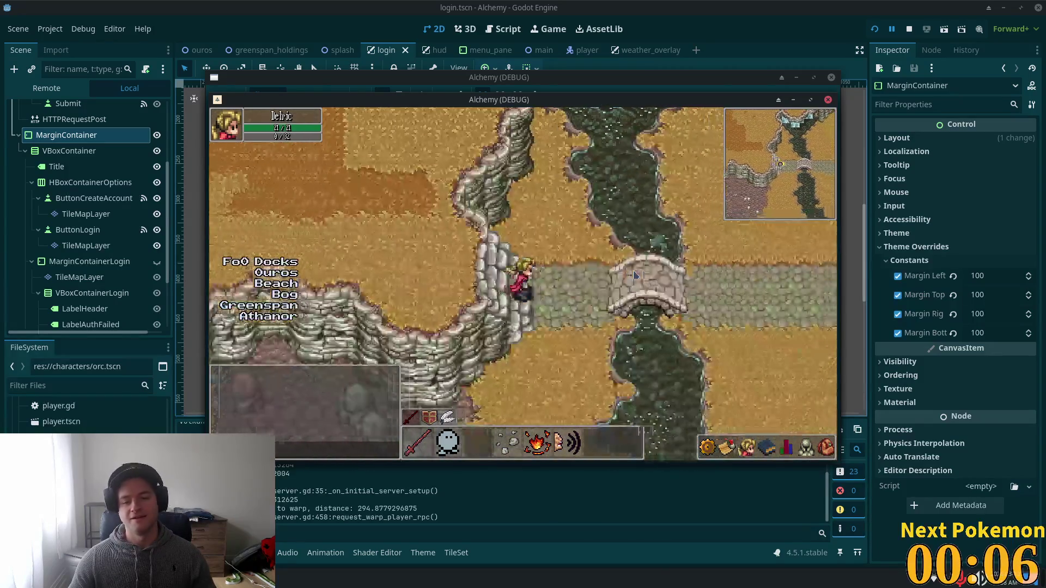
pyautogui.press('Right')
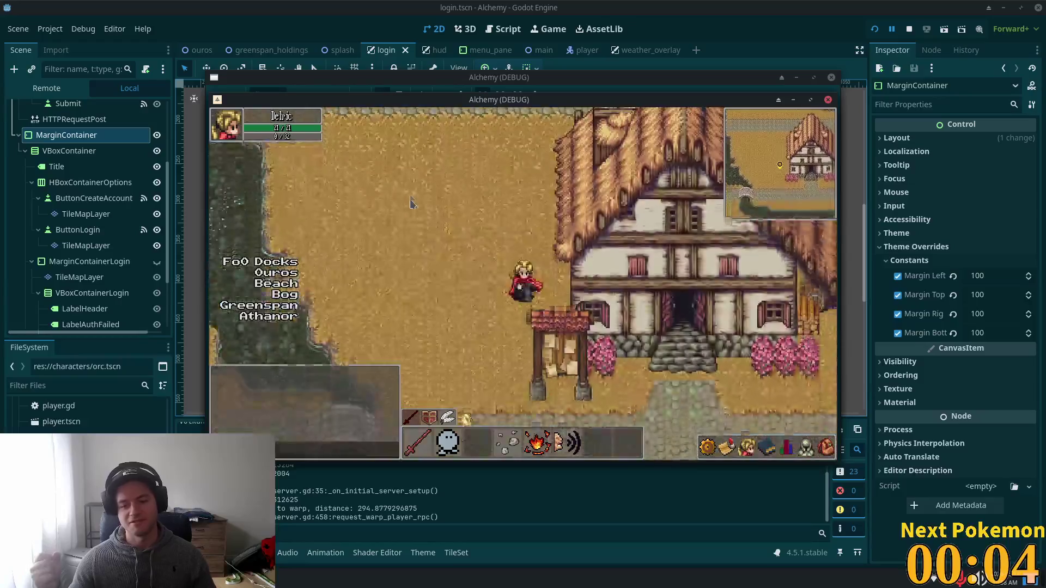
pyautogui.press('Up')
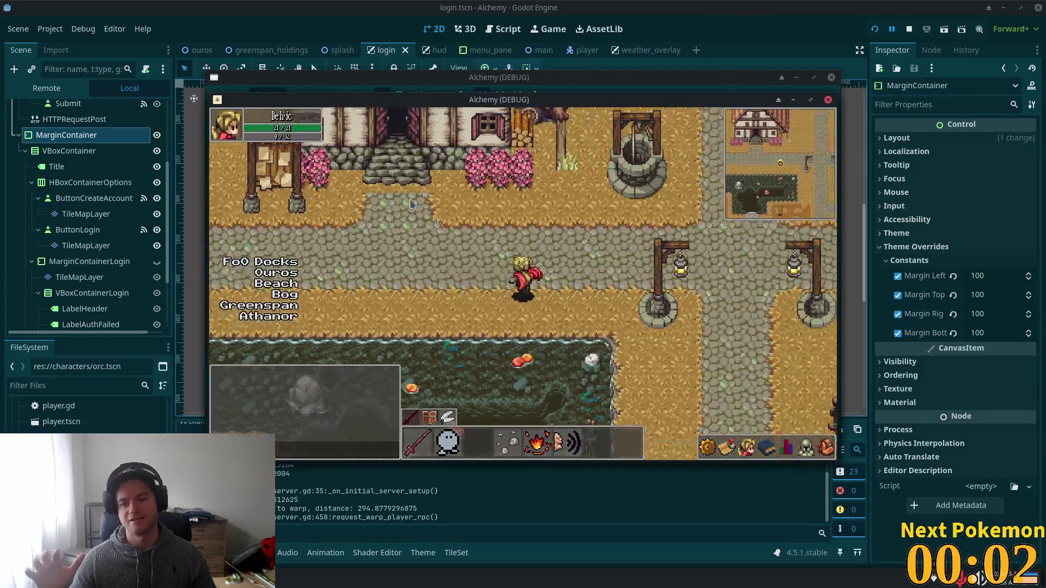
pyautogui.press('Right')
pyautogui.press('Down')
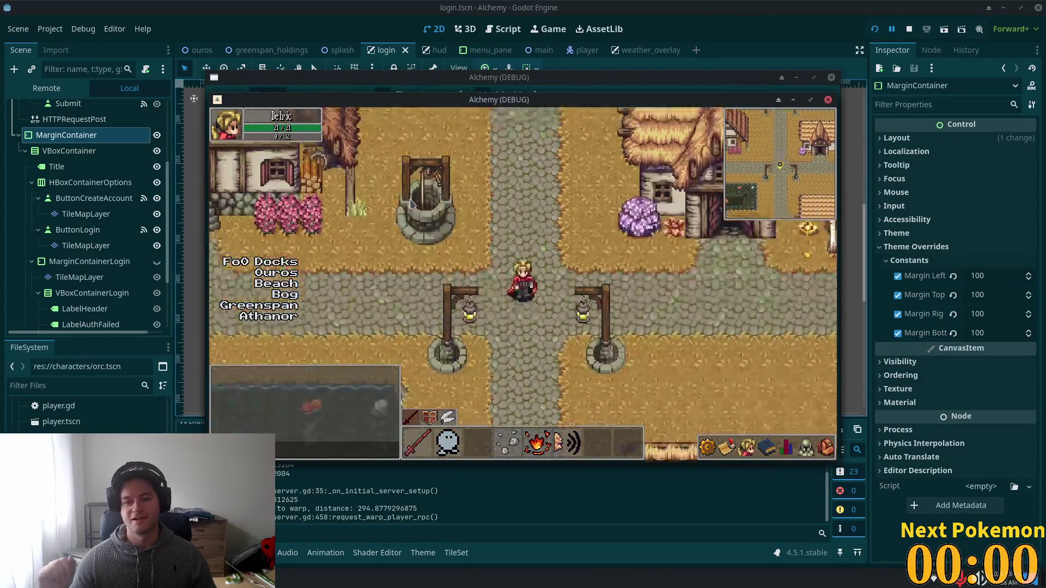
pyautogui.press('Down')
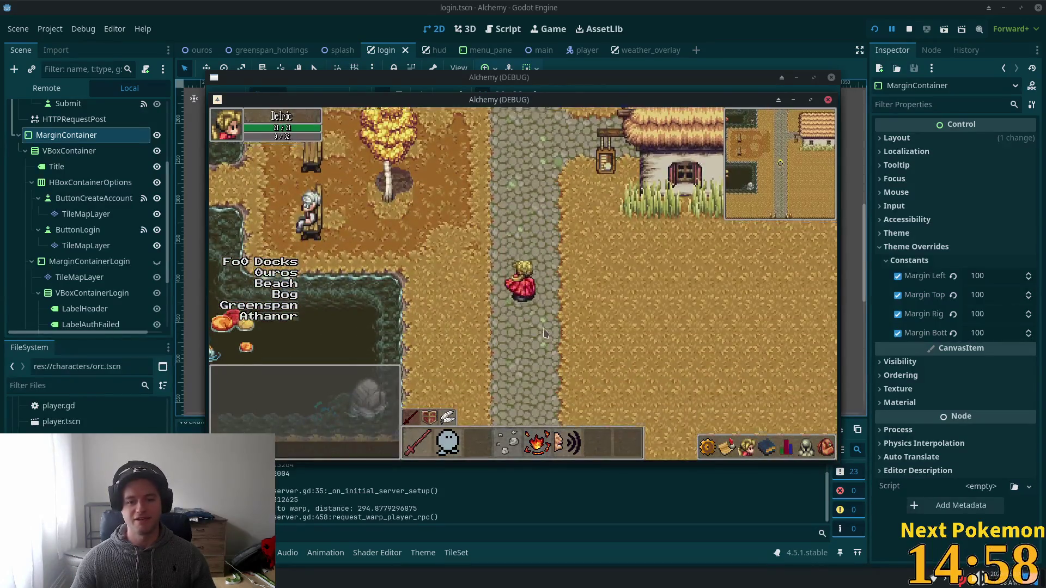
pyautogui.press('Up')
pyautogui.press('Up')
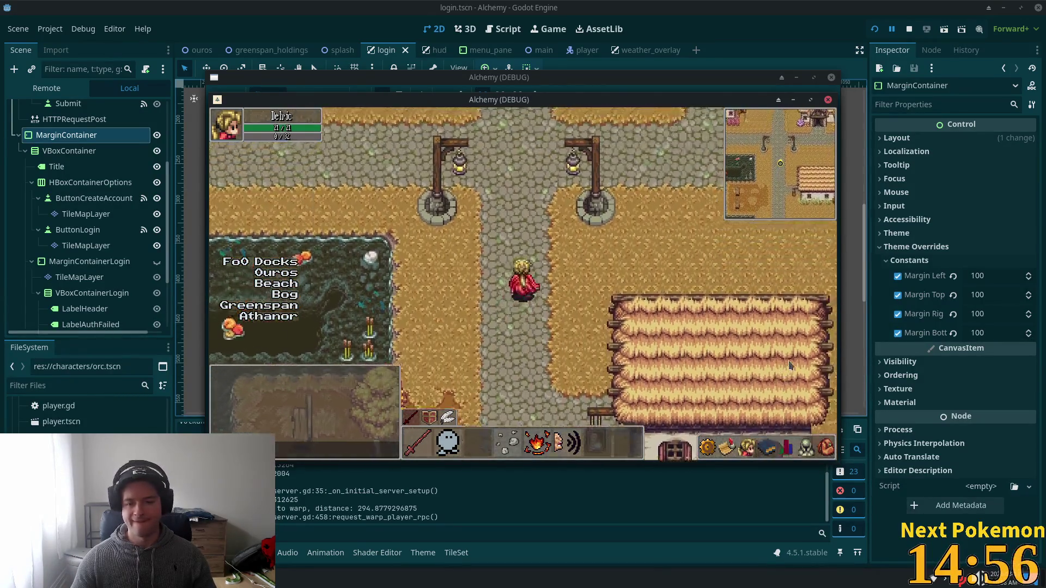
pyautogui.press('Right')
pyautogui.press('F8')
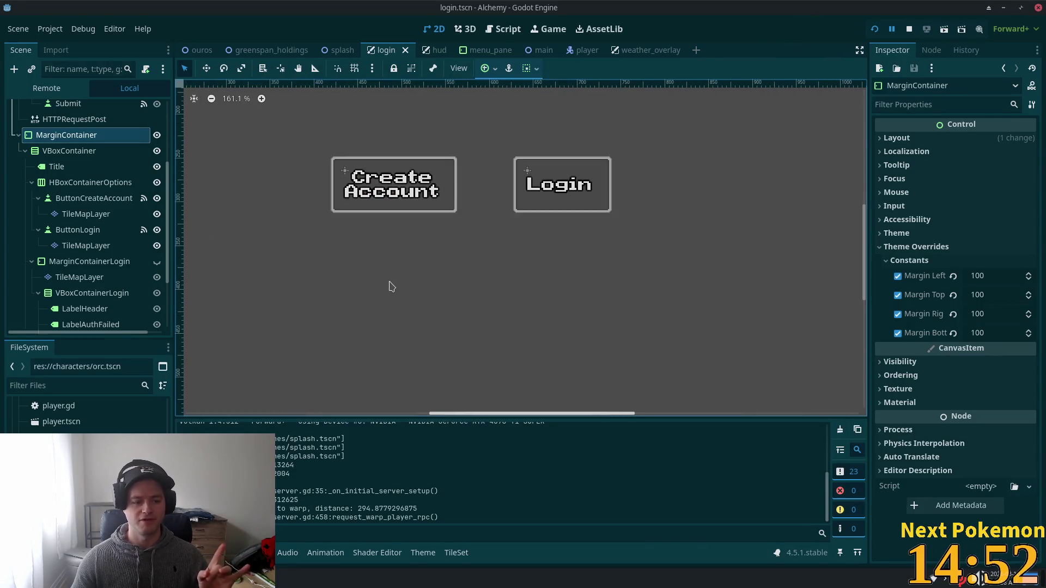
# Zoom the canvas out to 100%, then switch to Cursor and bring up Quick Open
pyautogui.scroll(-1, 388, 299)
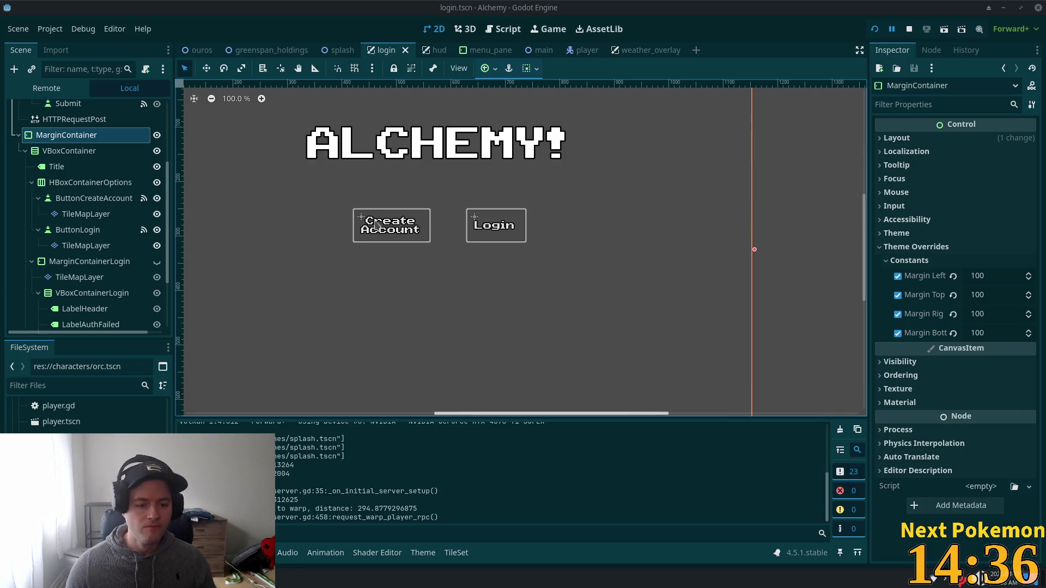
pyautogui.hotkey('alt', 'Tab')
pyautogui.hotkey('ctrl', 'p')
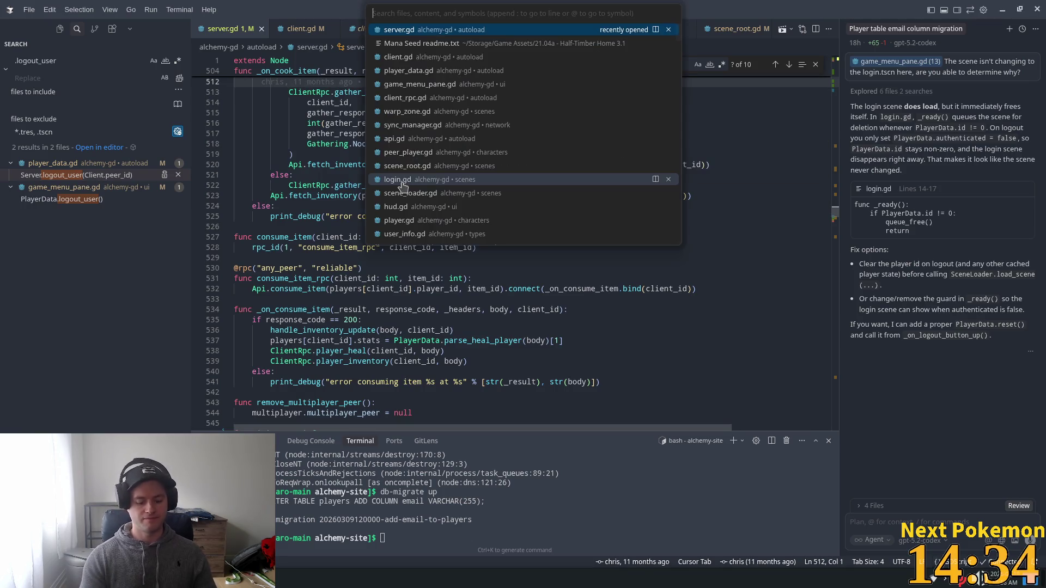
# Open register.tsx in Cursor to review the registration handler, then return to Godot
pyautogui.click(59, 28)
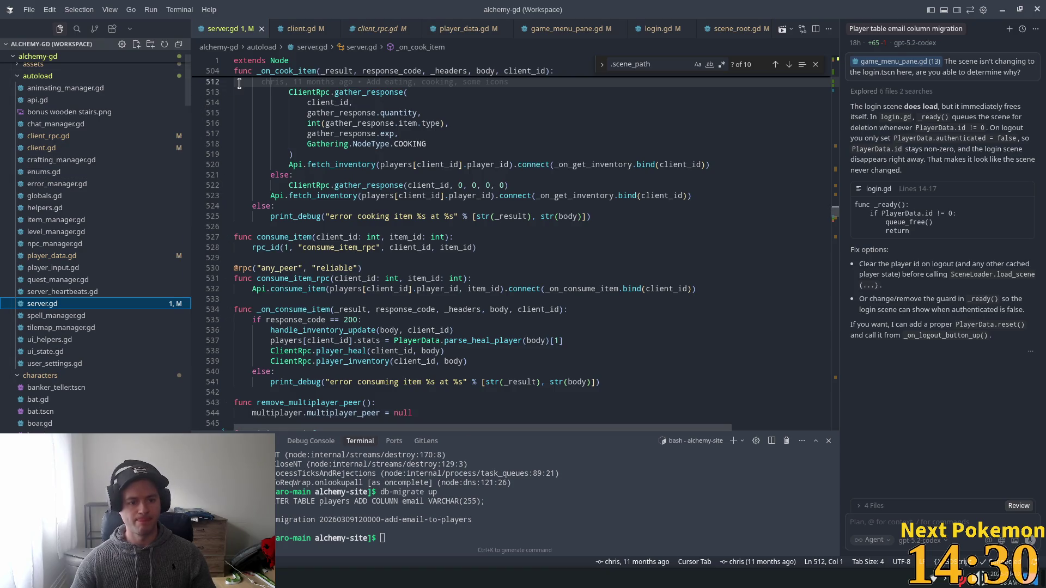
pyautogui.hotkey('ctrl', 'p')
pyautogui.write('regi')
pyautogui.press('Return')
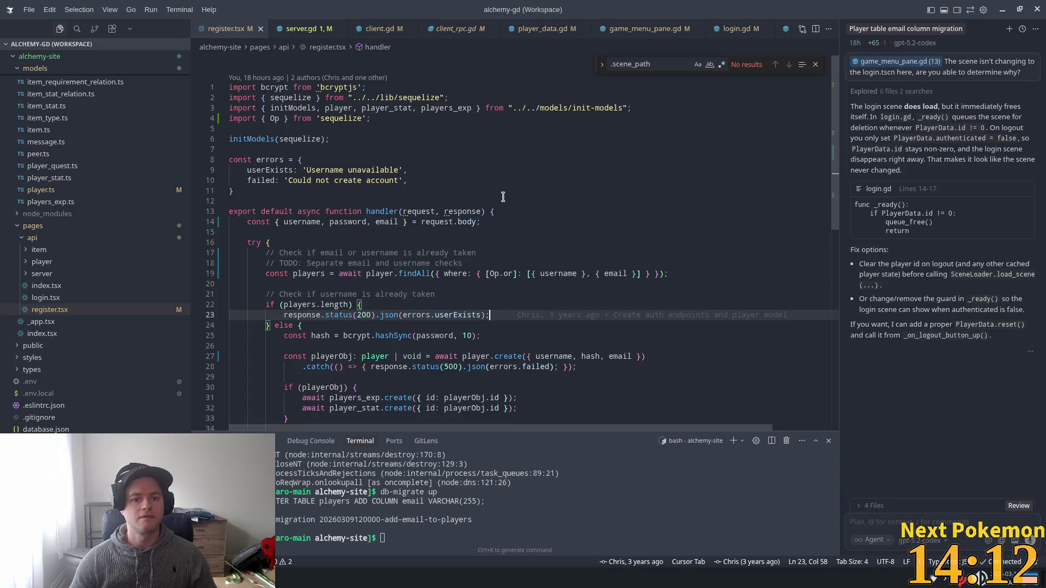
pyautogui.hotkey('alt', 'Tab')
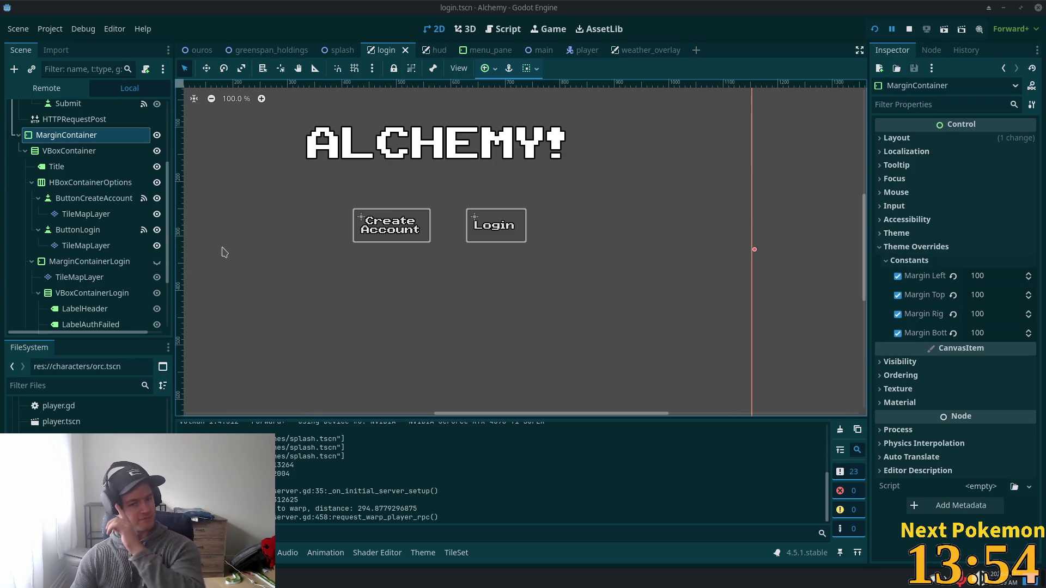
# Scroll the Scene dock to locate the MarginContainerCreateAccount node
pyautogui.scroll(-5, 152, 261)
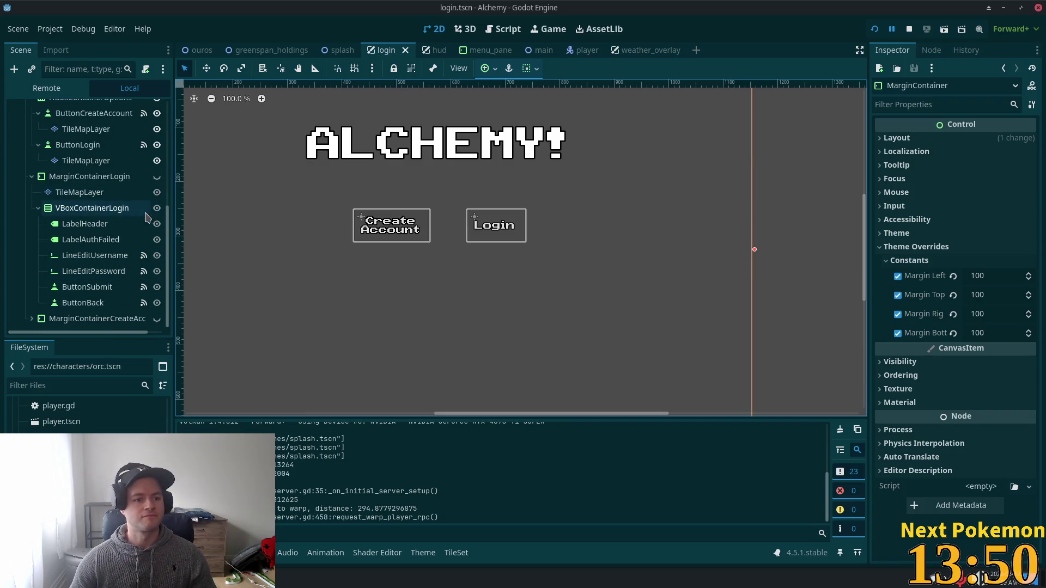
pyautogui.scroll(3, 151, 256)
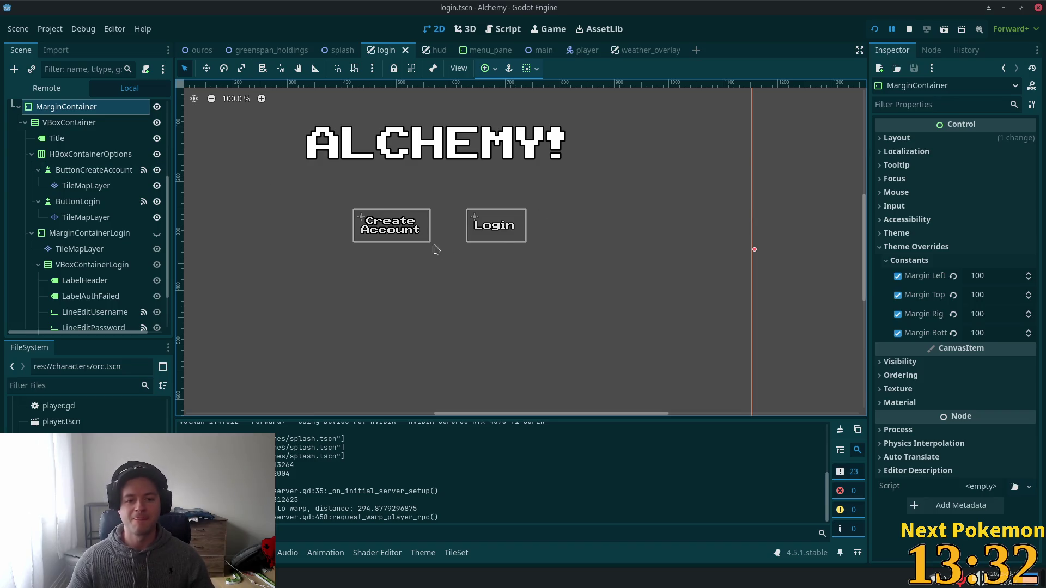
pyautogui.scroll(-3, 82, 234)
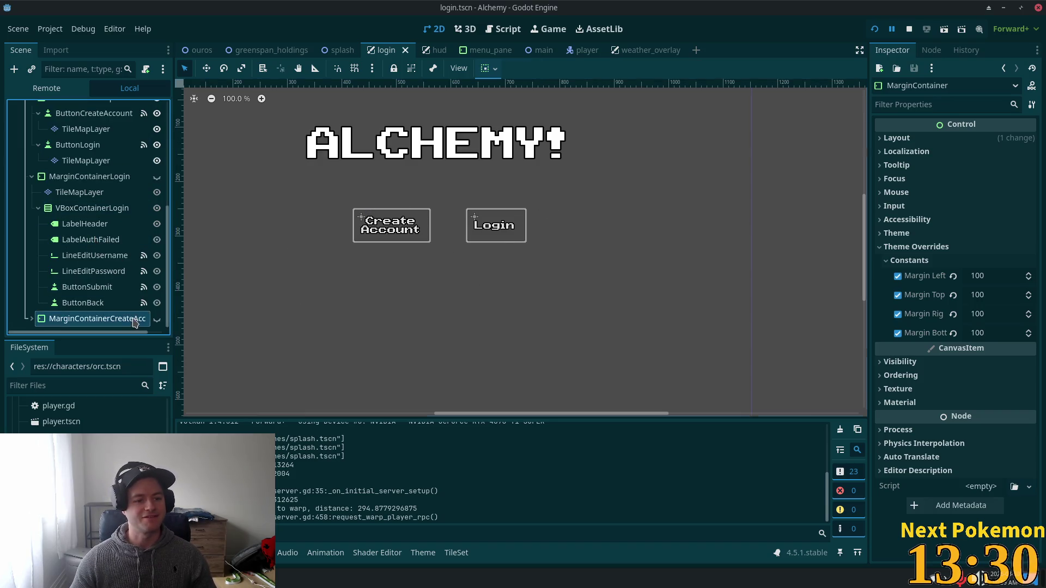
# Select and expand MarginContainerCreateAccount and make the create-account panel visible
pyautogui.click(92, 319)
pyautogui.click(31, 319)
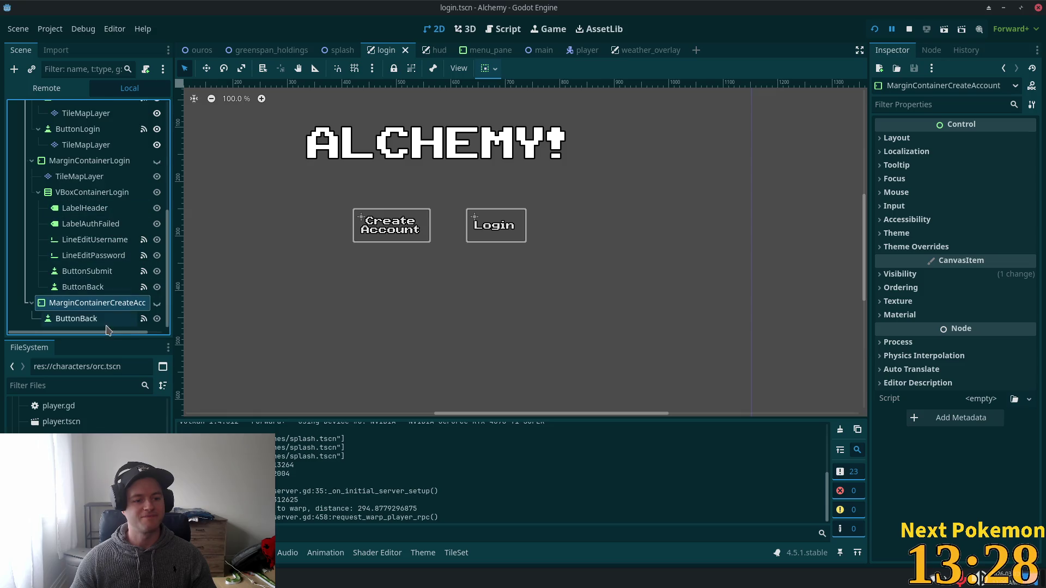
pyautogui.click(157, 303)
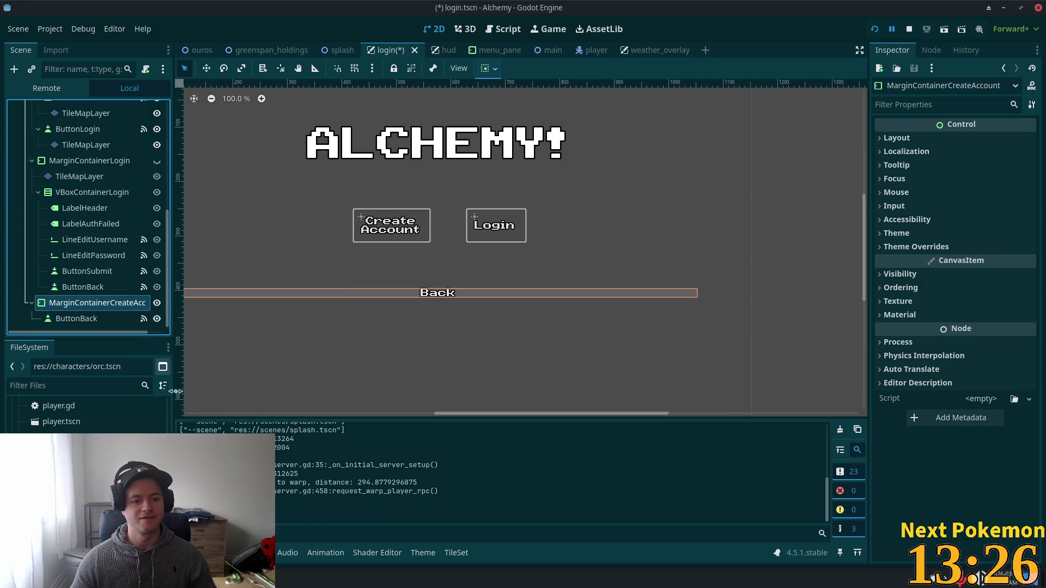
pyautogui.scroll(-1, 410, 350)
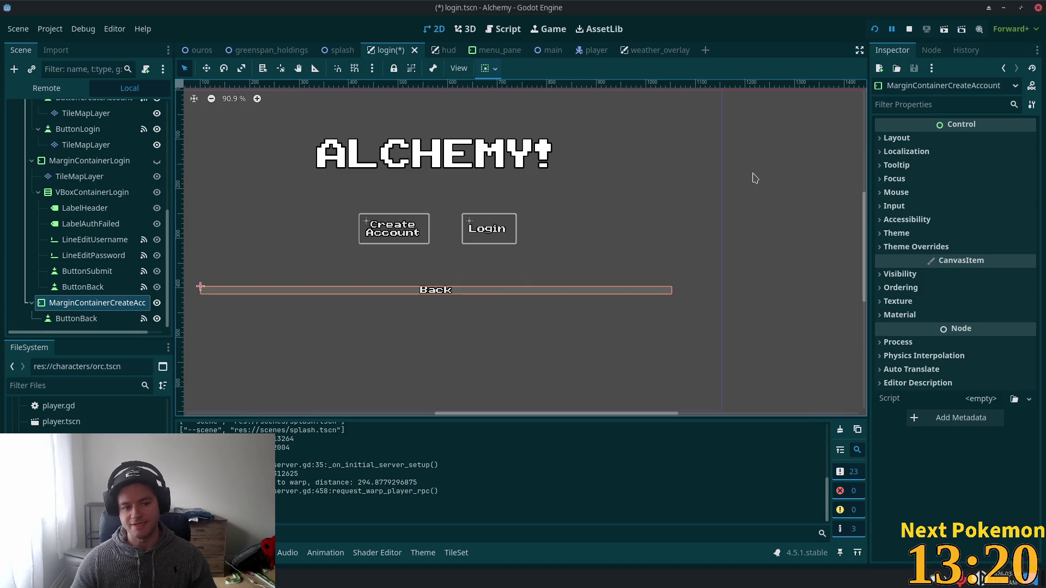
# Set the container's Custom Minimum Size x to 304
pyautogui.click(887, 143)
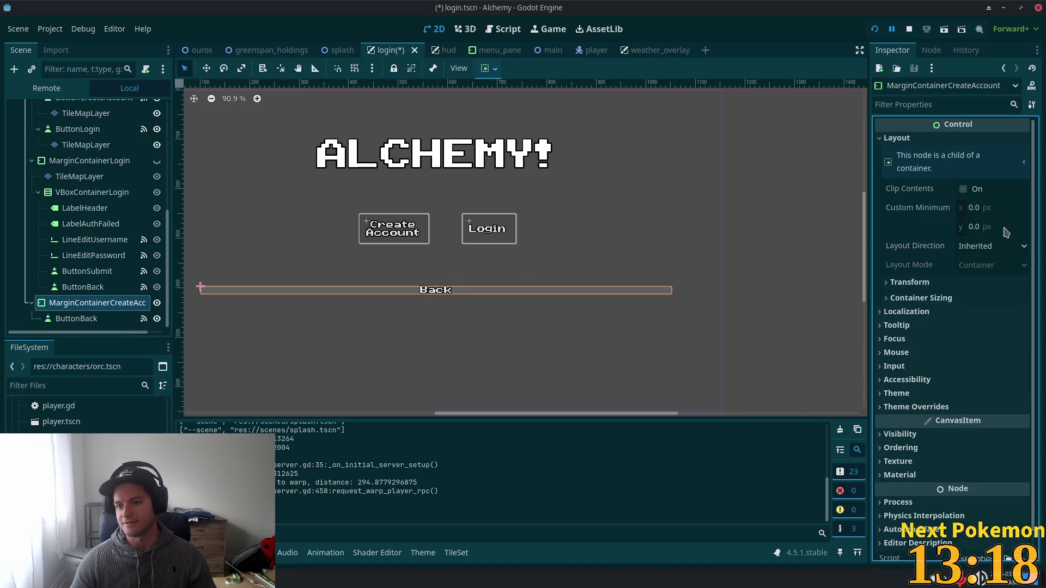
pyautogui.click(983, 212)
pyautogui.write('304')
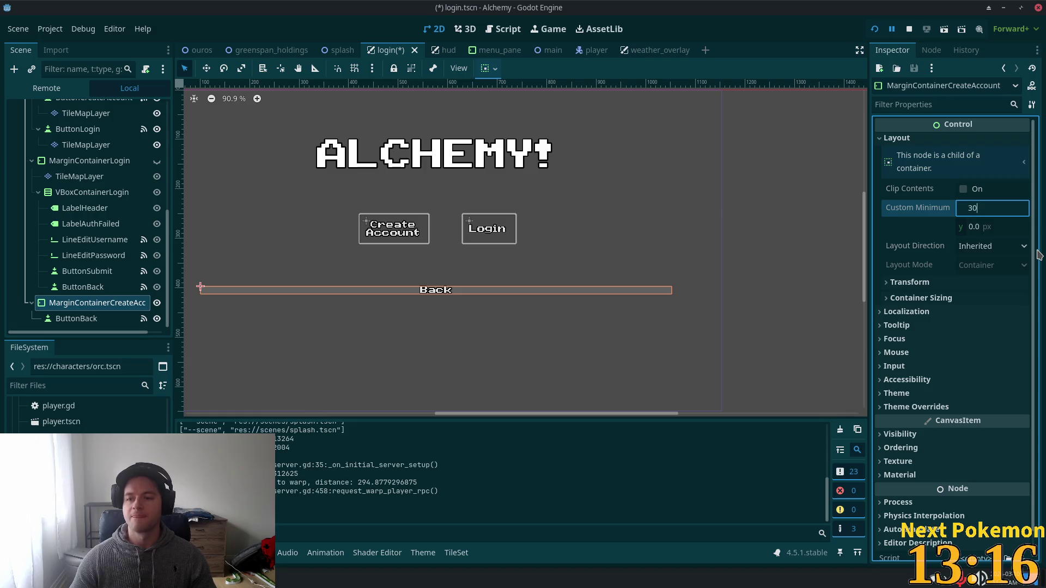
pyautogui.press('Tab')
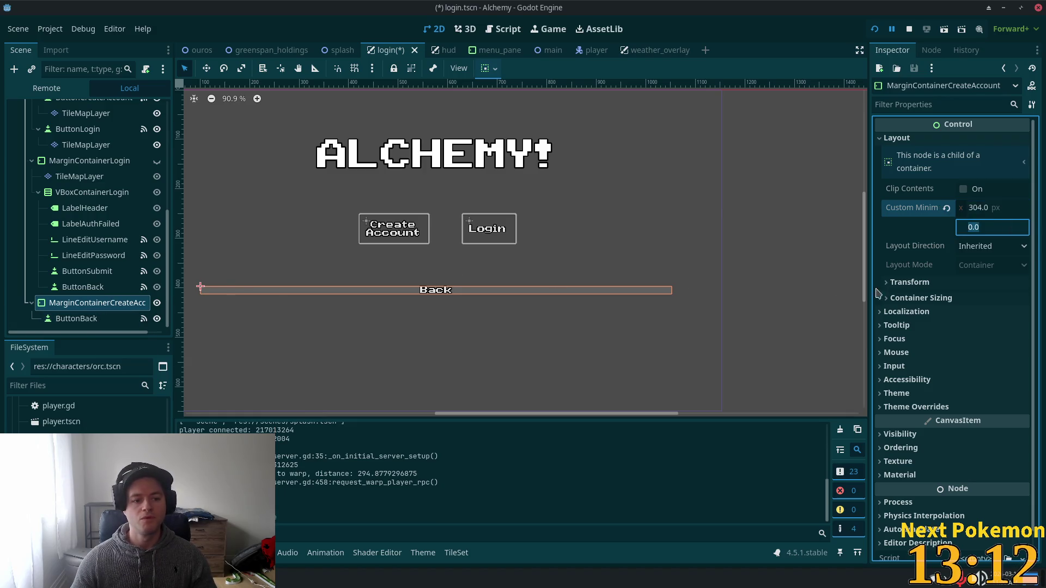
# Set the container's horizontal Container Sizing to Shrink Center
pyautogui.click(907, 282)
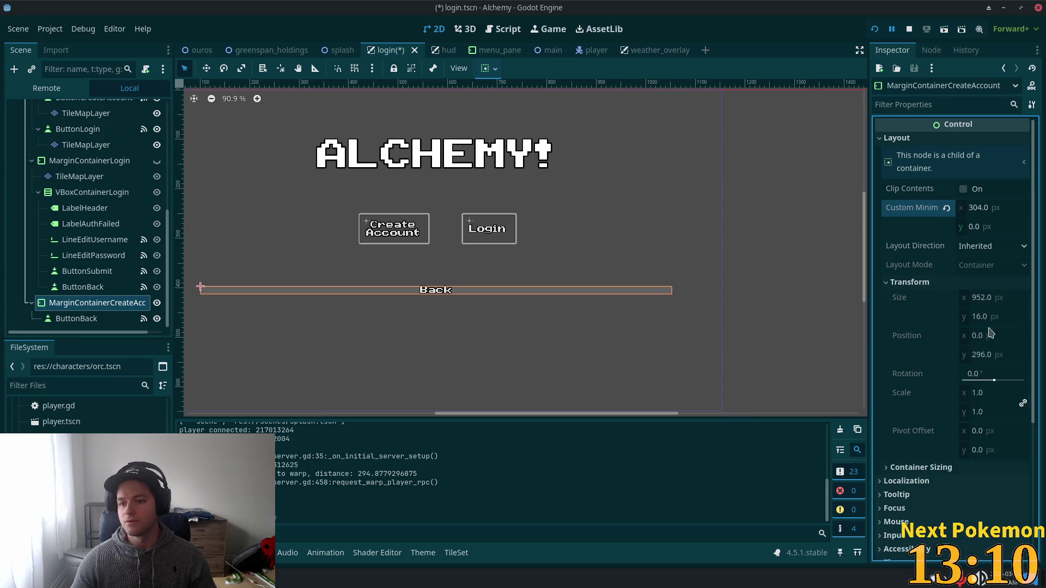
pyautogui.click(900, 467)
pyautogui.scroll(-5, 910, 452)
pyautogui.scroll(-1, 911, 444)
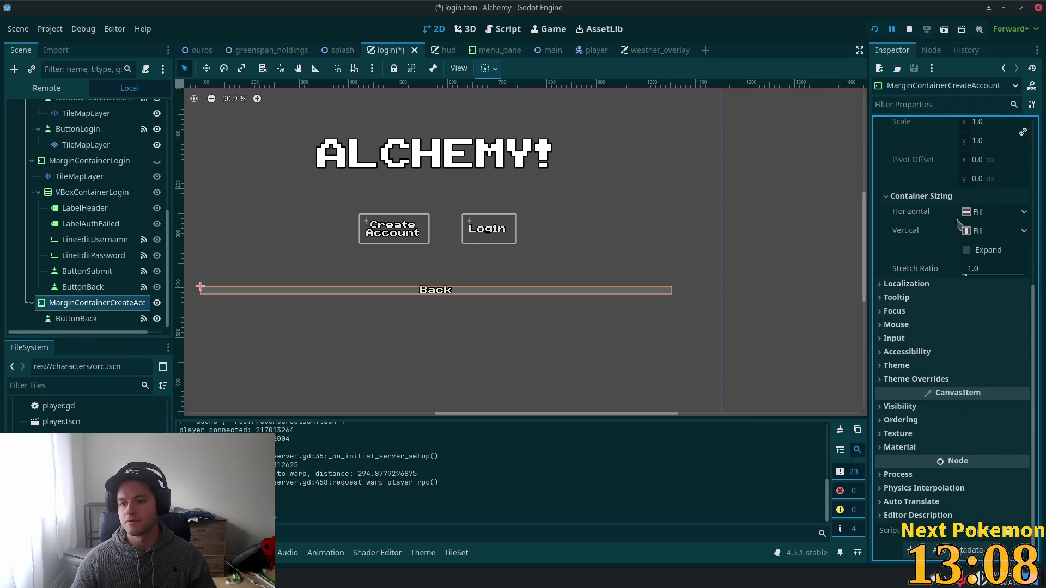
pyautogui.click(1000, 212)
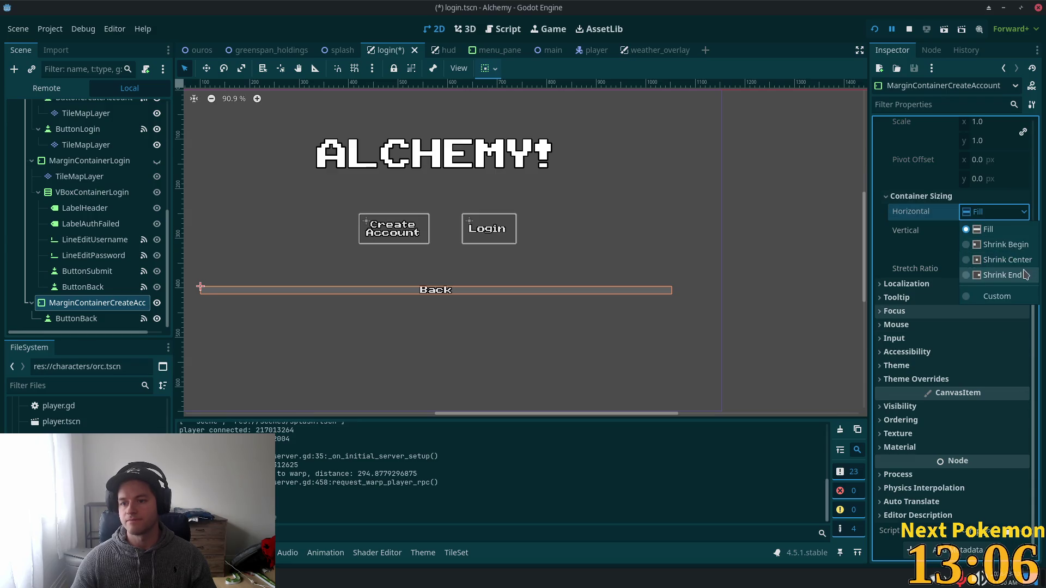
pyautogui.click(1005, 260)
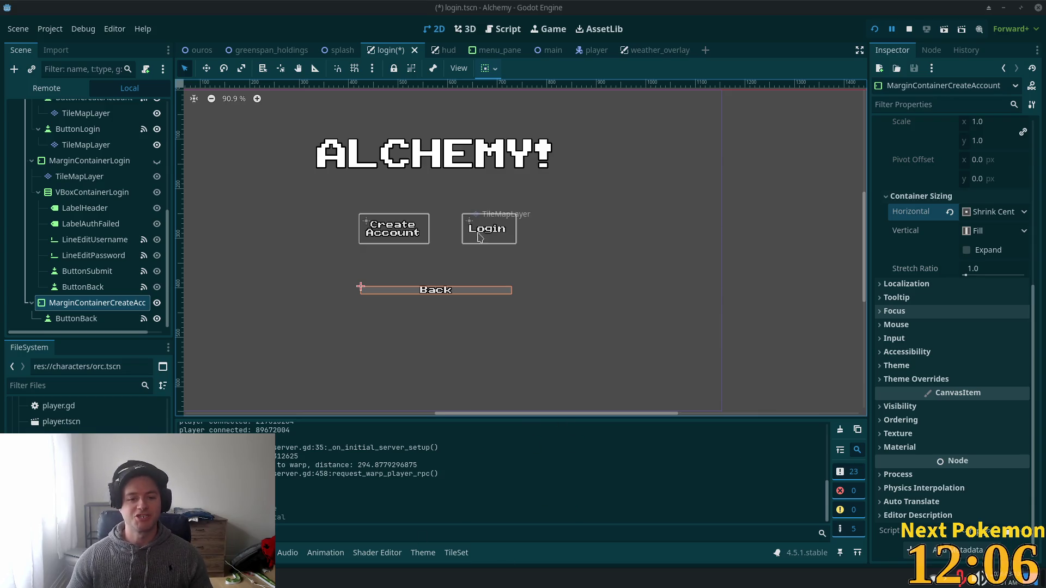
pyautogui.scroll(-1, 403, 276)
# Paste a copy of LabelHeader into MarginContainerCreateAccount, placed above ButtonBack
pyautogui.scroll(5, 299, 350)
pyautogui.scroll(1, 659, 335)
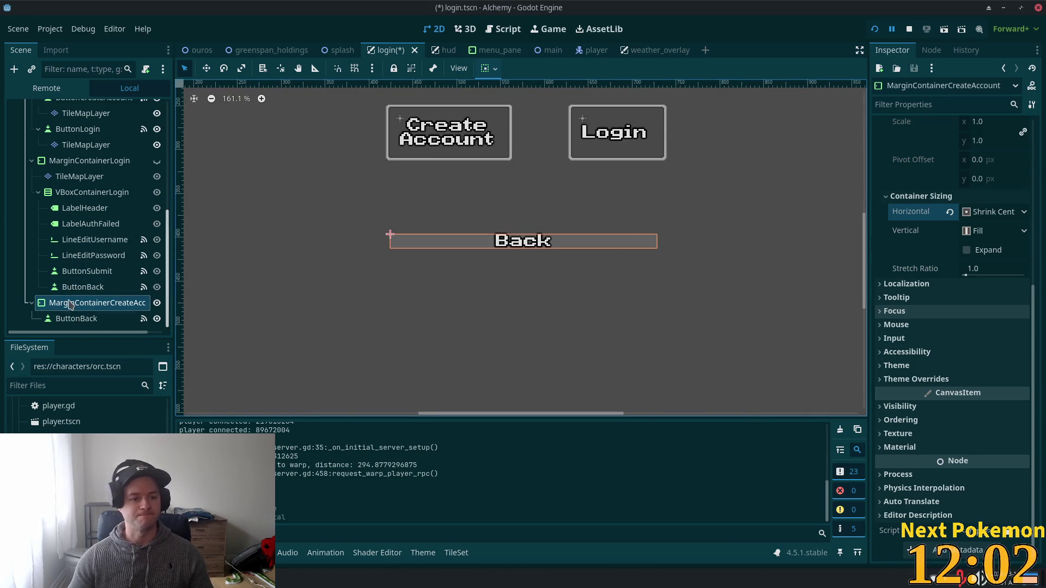
pyautogui.click(84, 209)
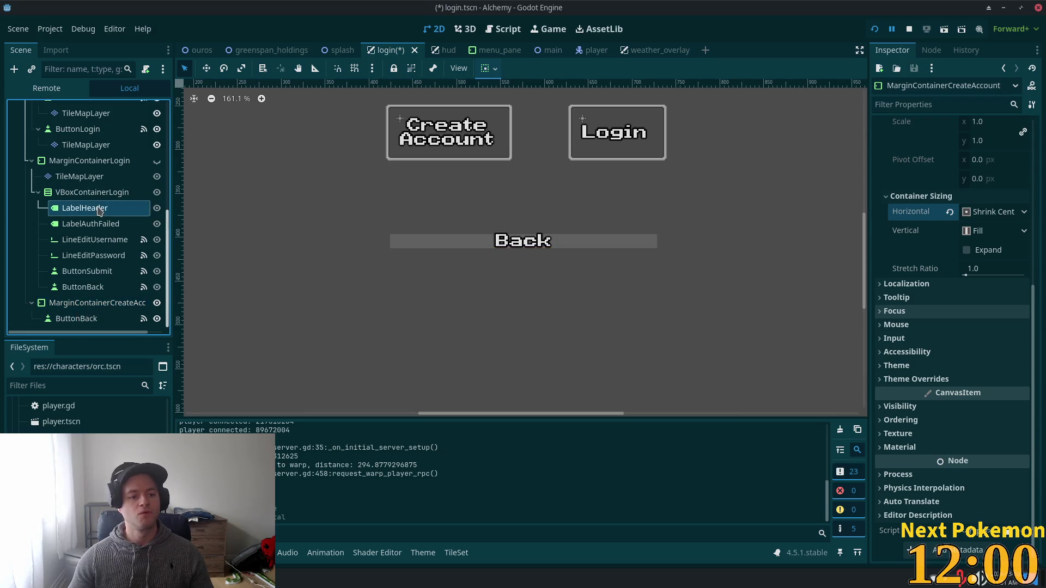
pyautogui.click(76, 306)
pyautogui.hotkey('ctrl', 'v')
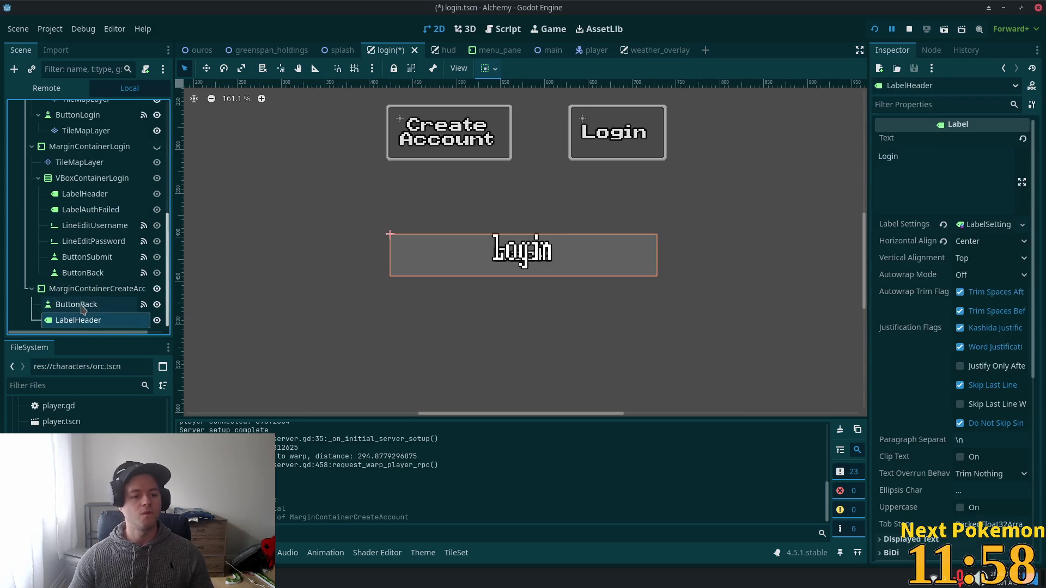
pyautogui.moveTo(90, 321); pyautogui.dragTo(82, 300)
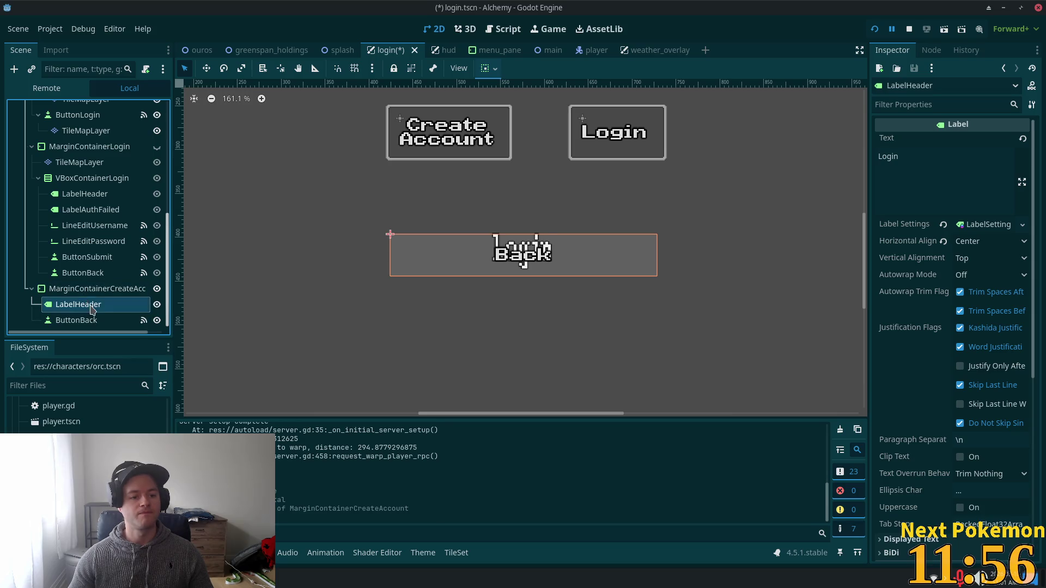
# Change the new header's text to 'Create Account'
pyautogui.click(916, 162)
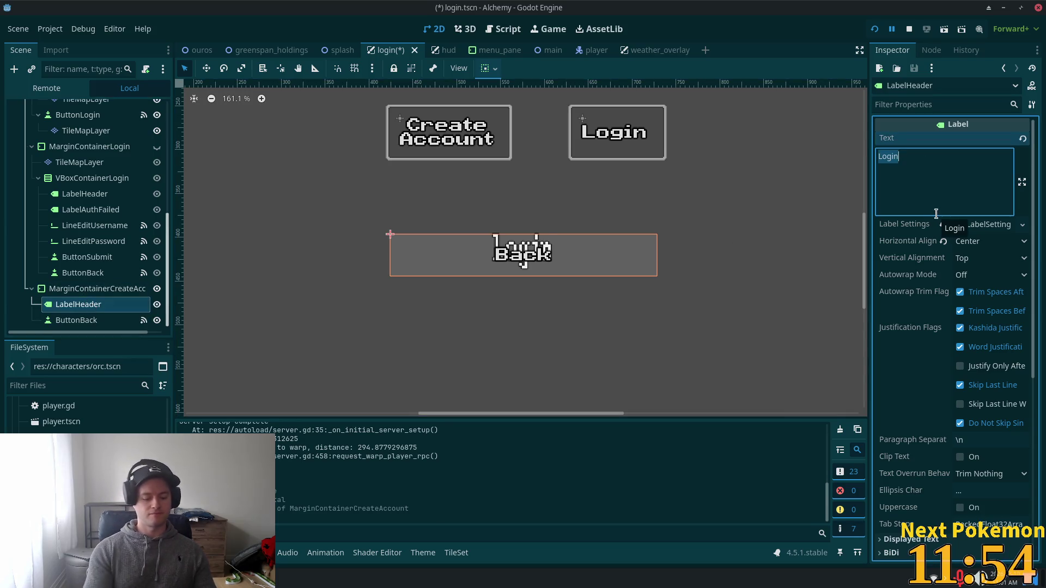
pyautogui.write('Create Ac')
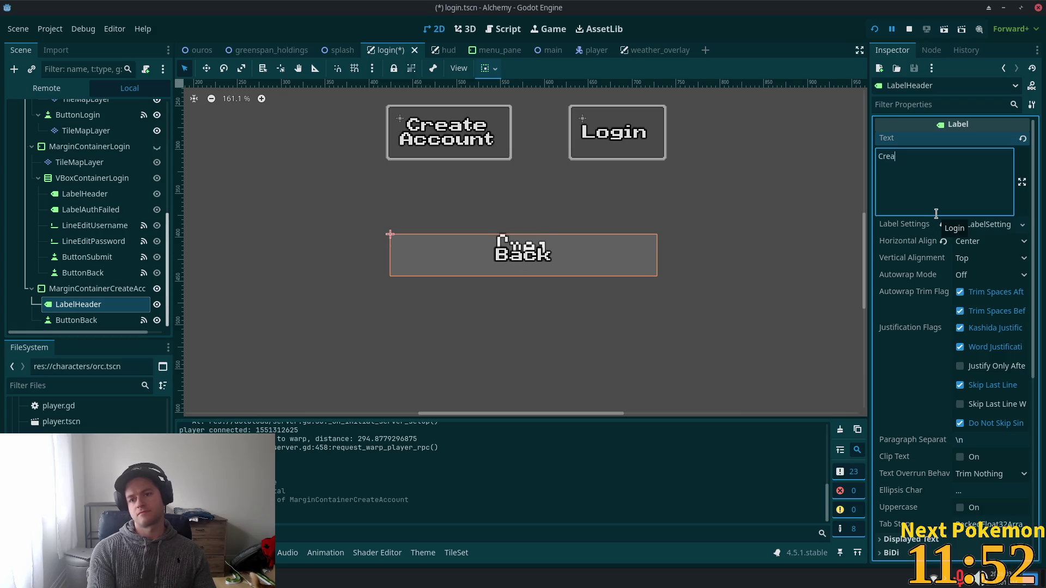
pyautogui.write('coutn')
pyautogui.press('BackSpace')
pyautogui.press('BackSpace')
pyautogui.write('nt')
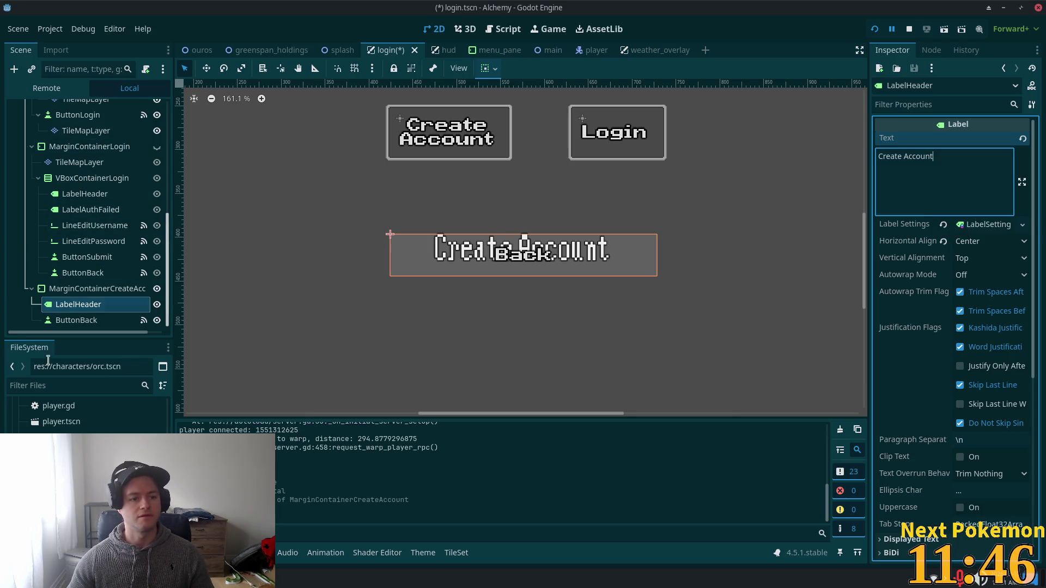
pyautogui.click(87, 289)
# Add a VBoxContainer as the first child and move LabelHeader and ButtonBack into it
pyautogui.hotkey('ctrl', 'a')
pyautogui.write('vbox')
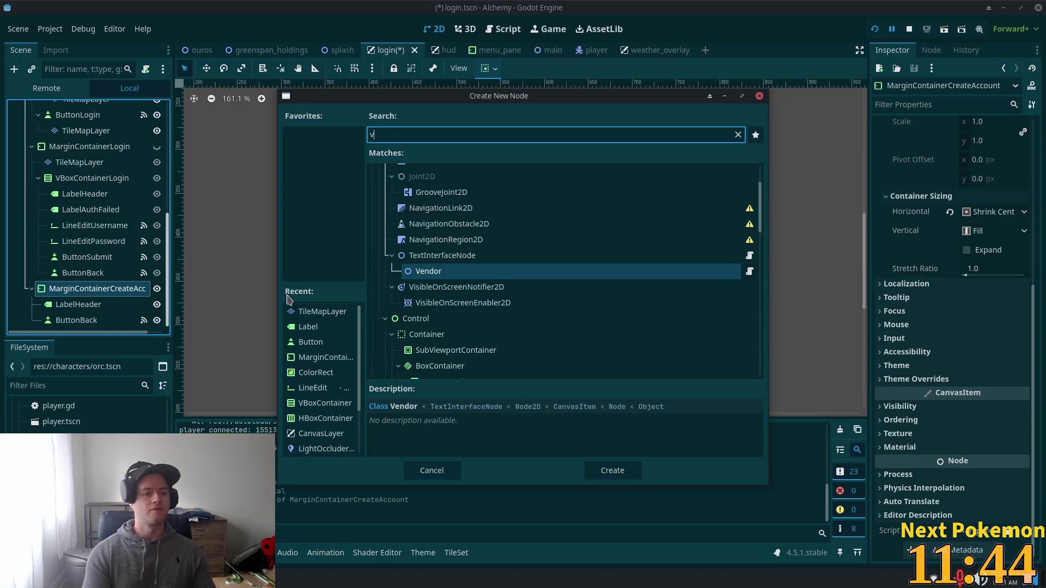
pyautogui.press('Return')
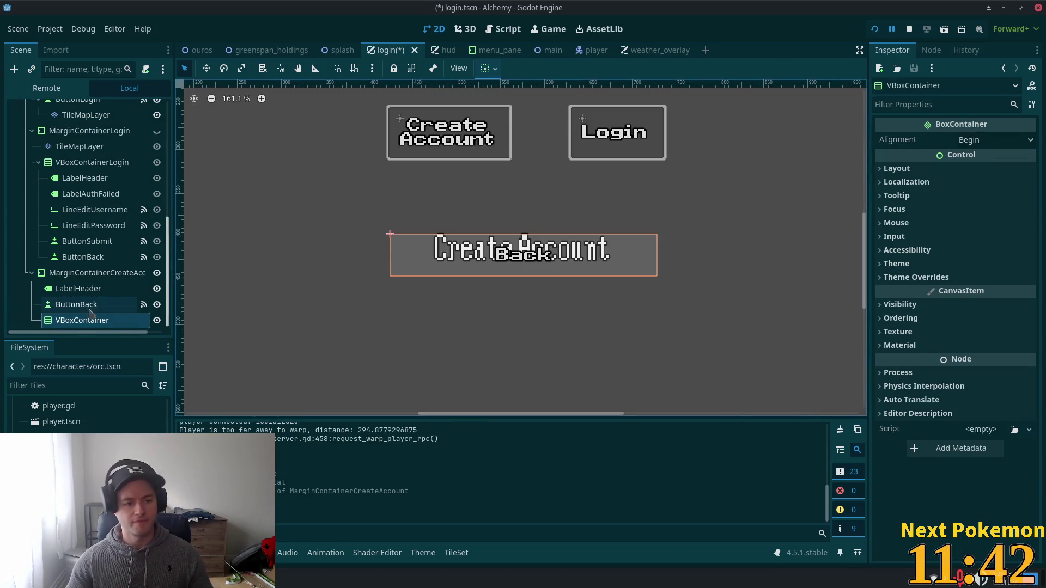
pyautogui.moveTo(82, 319); pyautogui.dragTo(76, 285)
pyautogui.click(78, 304)
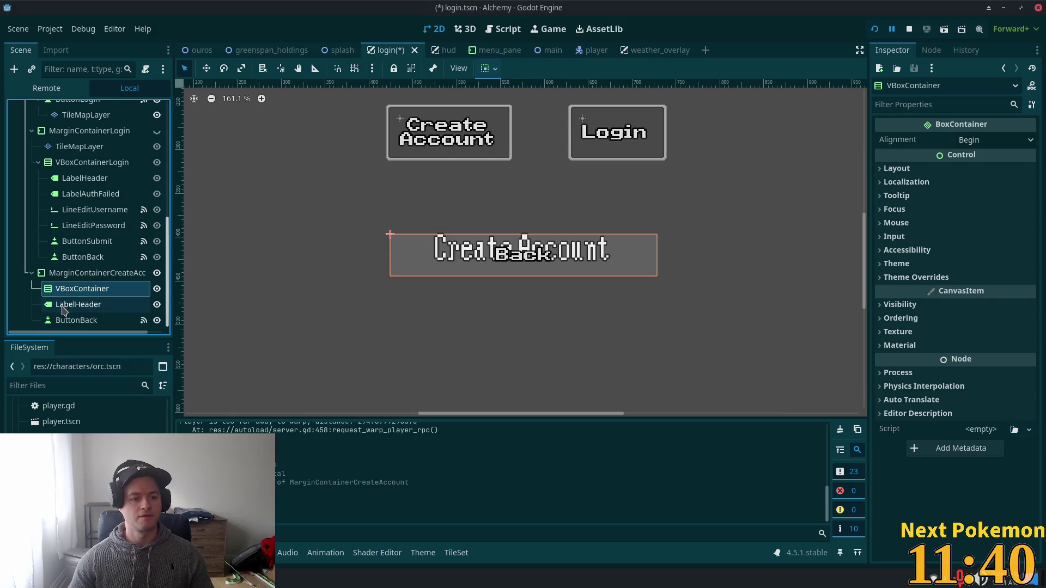
pyautogui.keyDown('shift'); pyautogui.click(75, 320); pyautogui.keyUp('shift')
pyautogui.moveTo(75, 320); pyautogui.dragTo(72, 292)
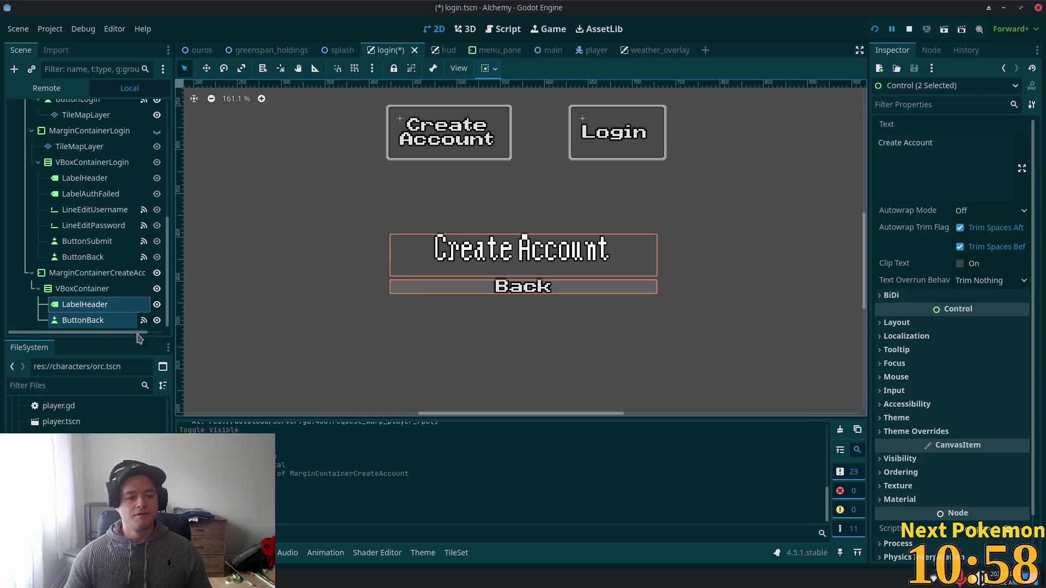
pyautogui.click(88, 293)
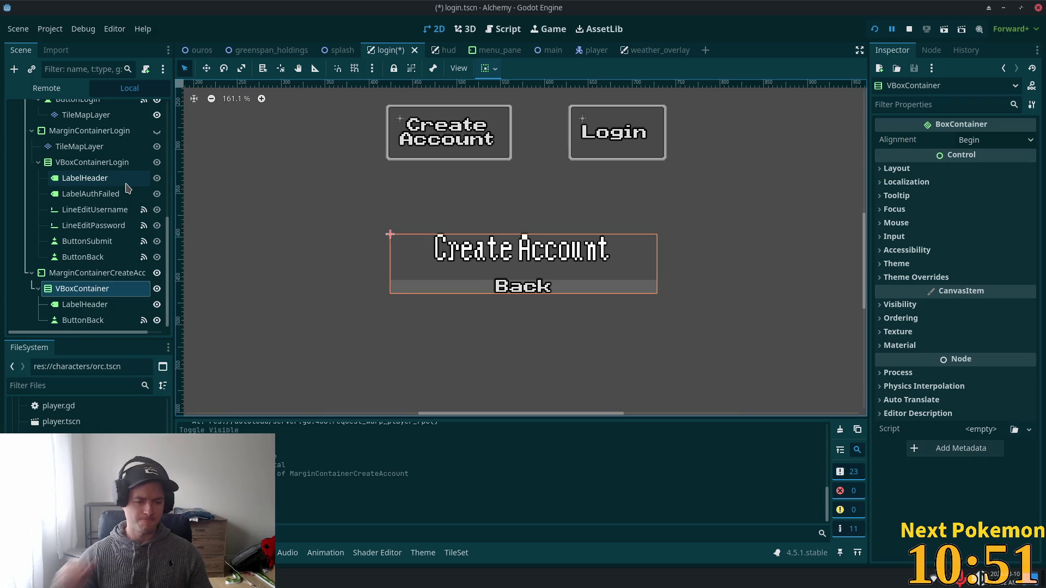
# Paste a copy of LabelAuthFailed into the VBoxContainer above LabelHeader
pyautogui.click(90, 194)
pyautogui.click(83, 289)
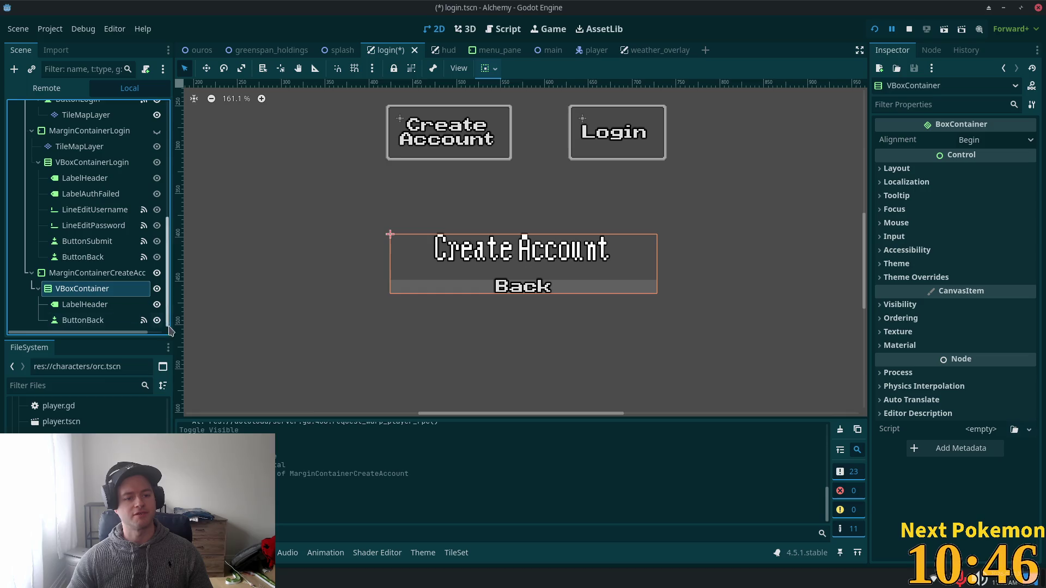
pyautogui.hotkey('ctrl', 'v')
pyautogui.moveTo(116, 320); pyautogui.dragTo(105, 283)
# Rename the copied label to LabelRegistrationError
pyautogui.doubleClick(124, 289)
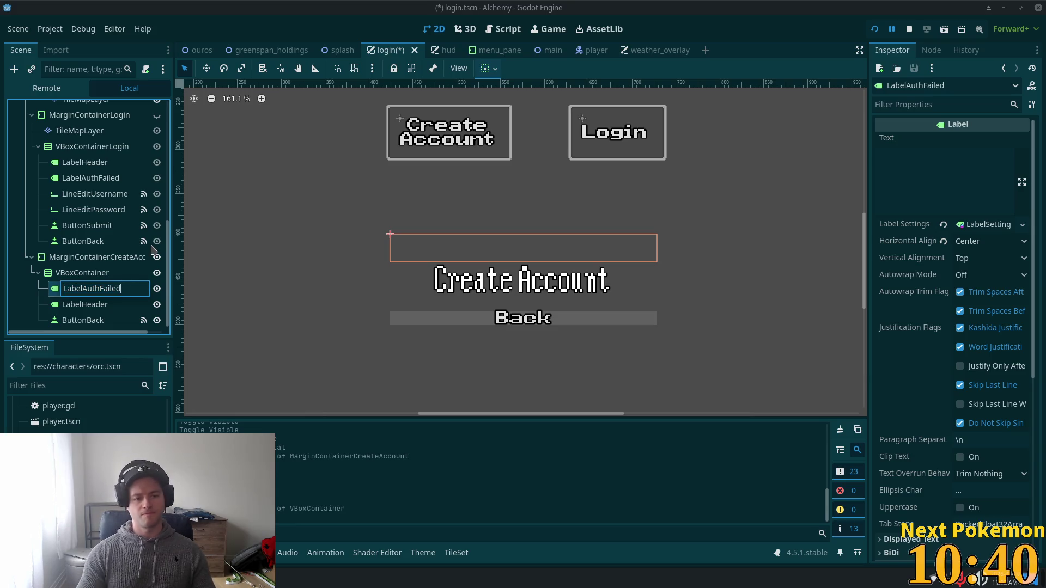
pyautogui.hotkey('ctrl', 'a')
pyautogui.write('Registr')
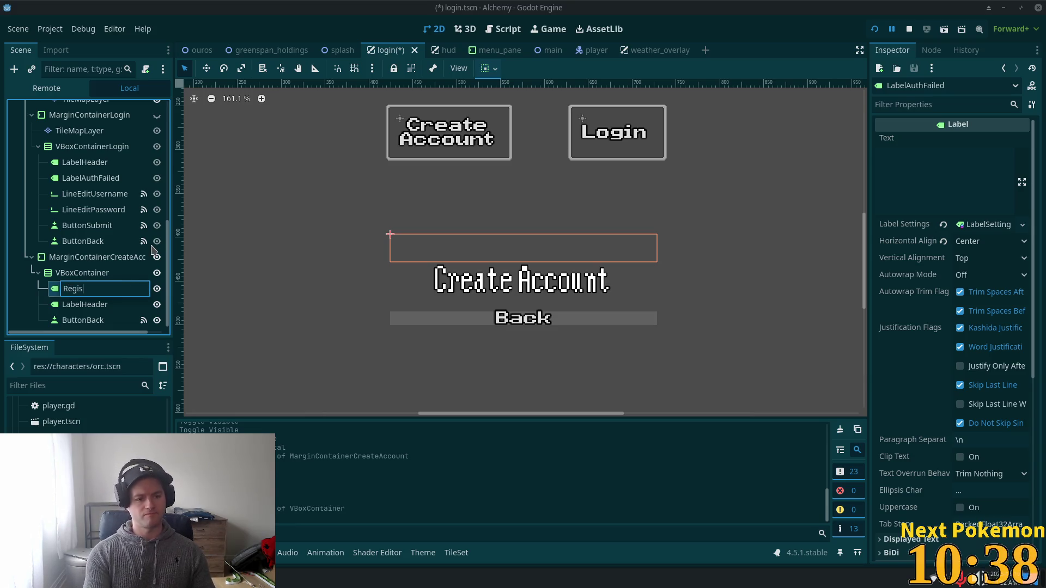
pyautogui.write('ationErrors')
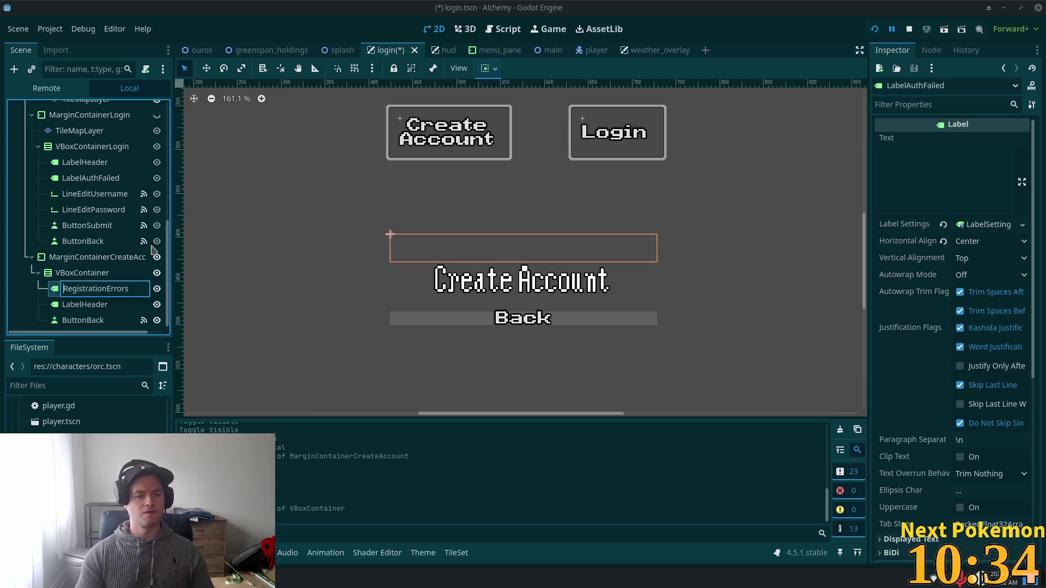
pyautogui.press('Home')
pyautogui.write('Label')
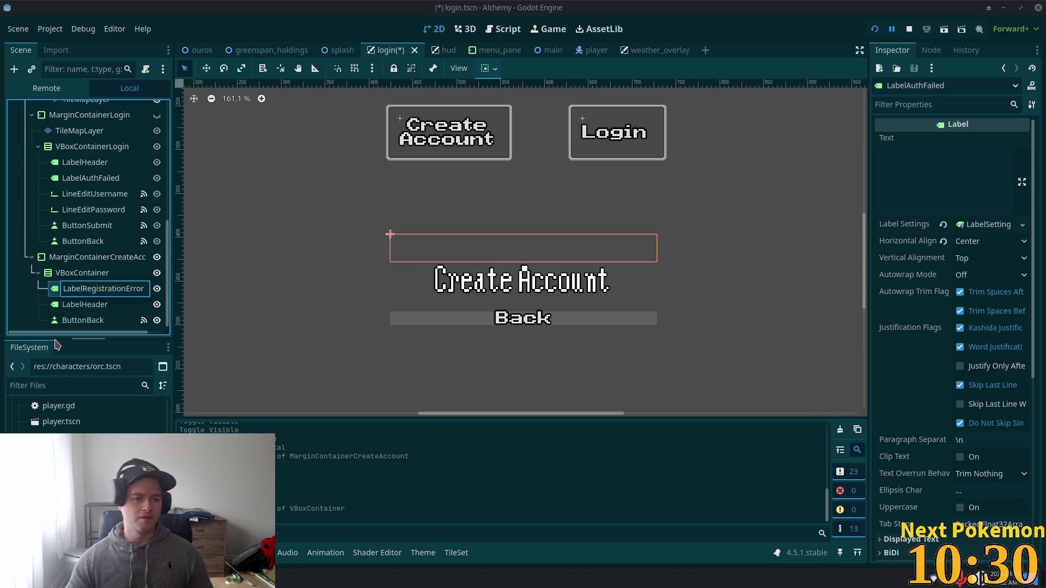
pyautogui.click(81, 305)
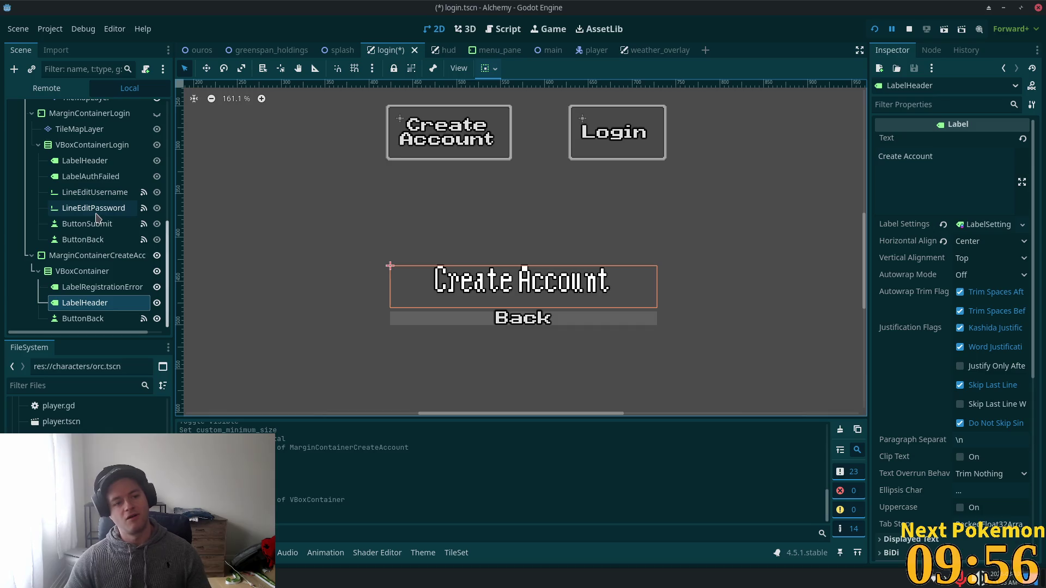
# Add a new LineEdit to the VBoxContainer, then delete it again
pyautogui.click(82, 272)
pyautogui.hotkey('ctrl', 'a')
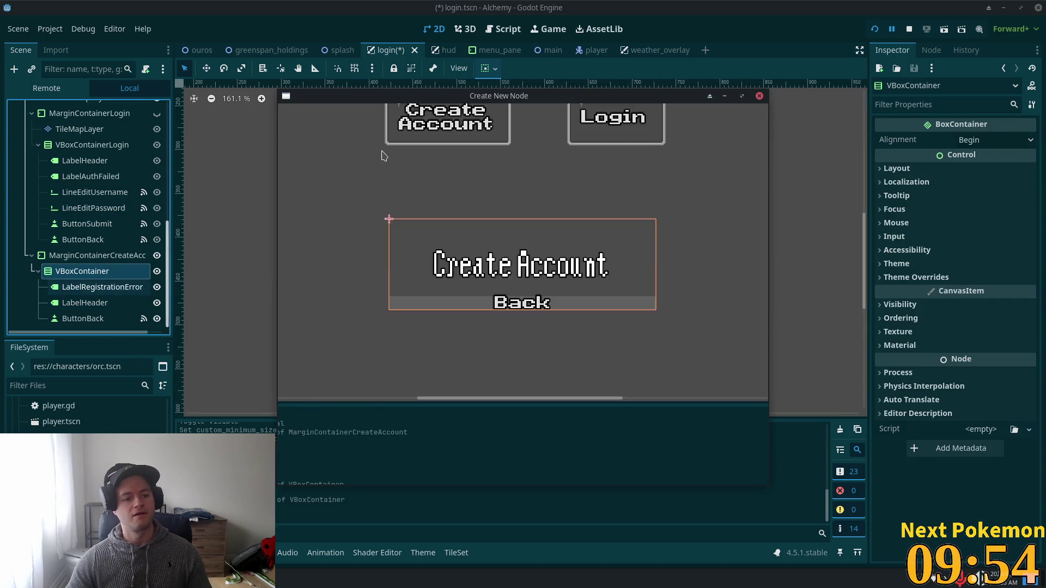
pyautogui.write('line')
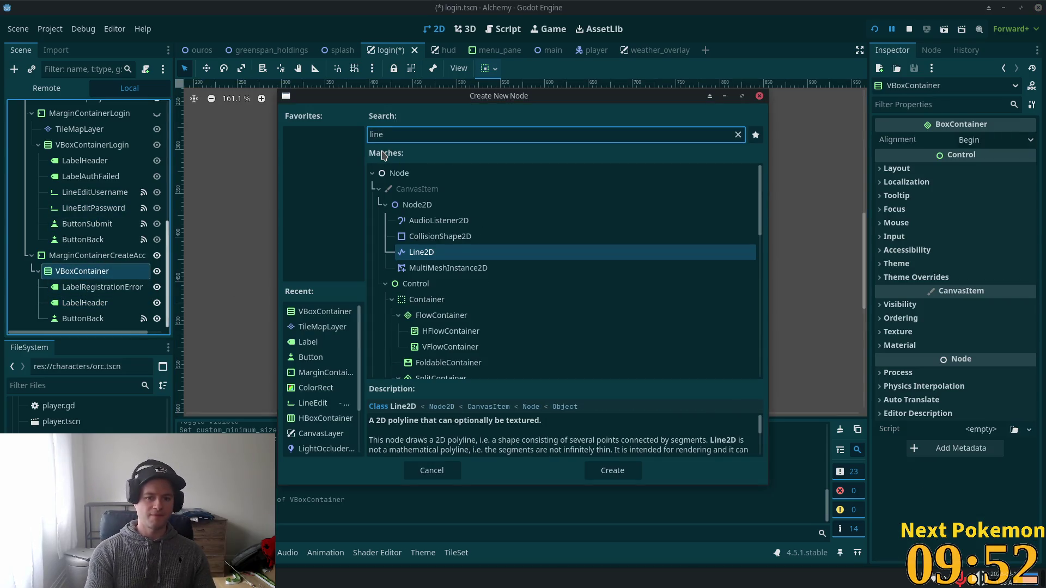
pyautogui.write('edi')
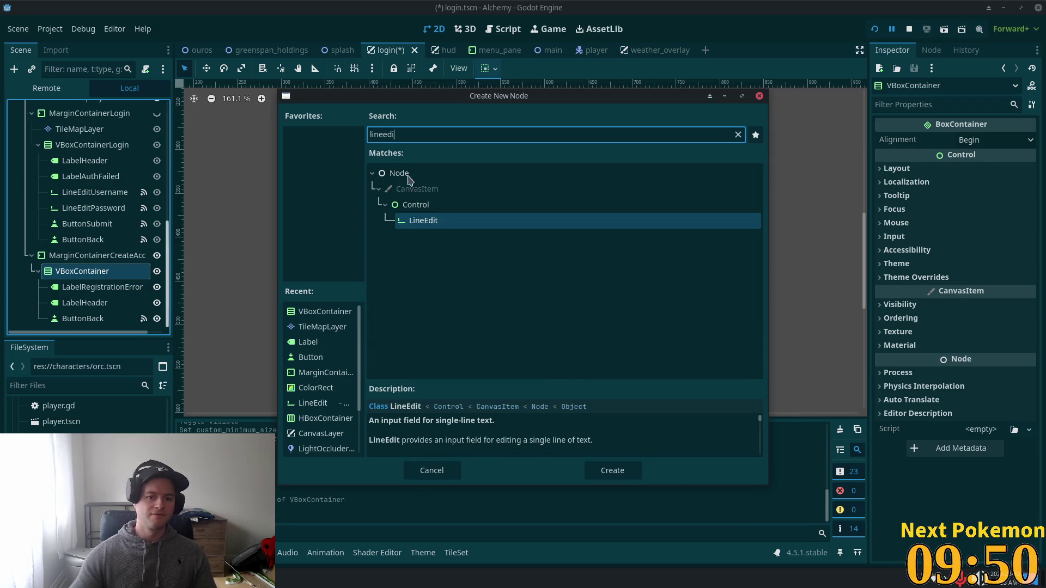
pyautogui.doubleClick(465, 224)
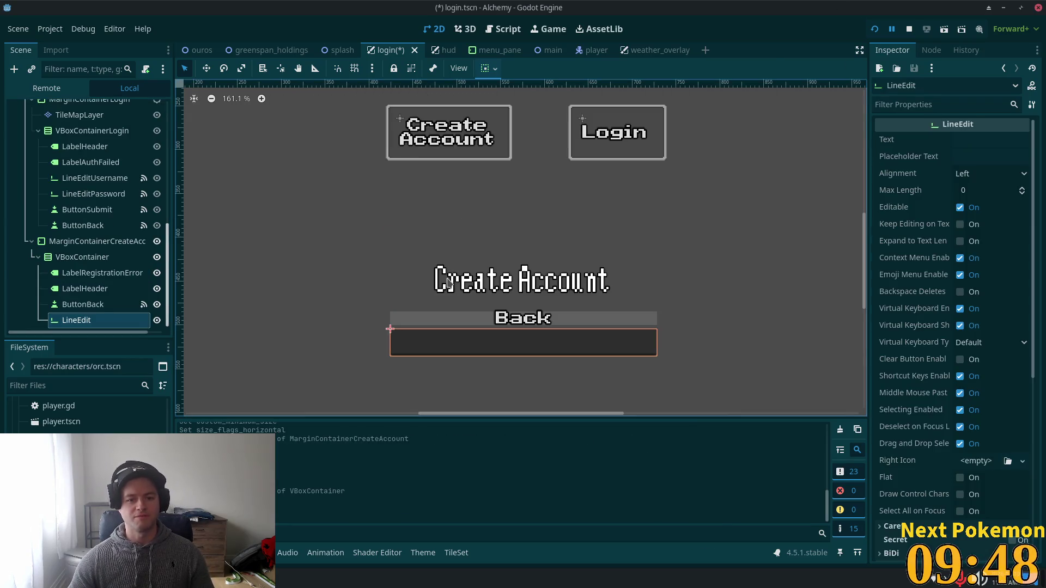
pyautogui.moveTo(79, 322); pyautogui.dragTo(76, 280)
pyautogui.press('Delete')
pyautogui.click(551, 303)
pyautogui.click(87, 176)
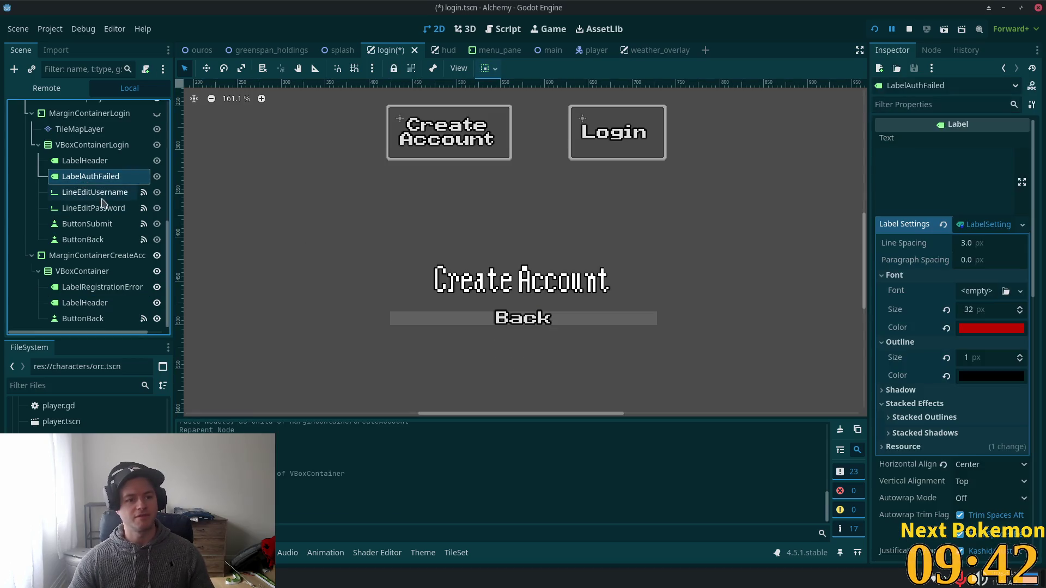
# Paste LineEditUsername and LineEditPassword into the Create Account VBoxContainer above ButtonBack
pyautogui.click(94, 192)
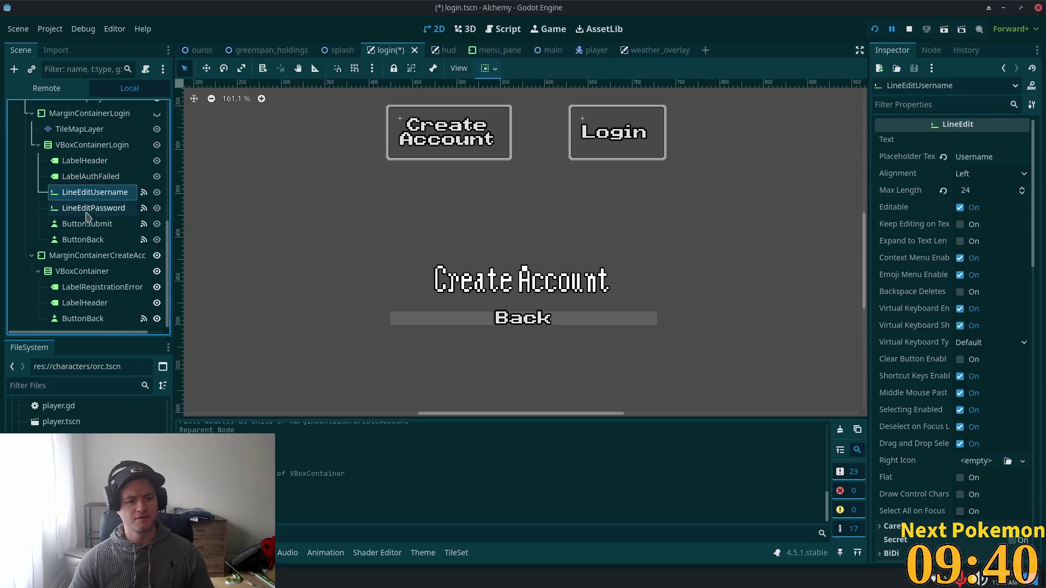
pyautogui.keyDown('shift'); pyautogui.click(93, 208); pyautogui.keyUp('shift')
pyautogui.click(82, 272)
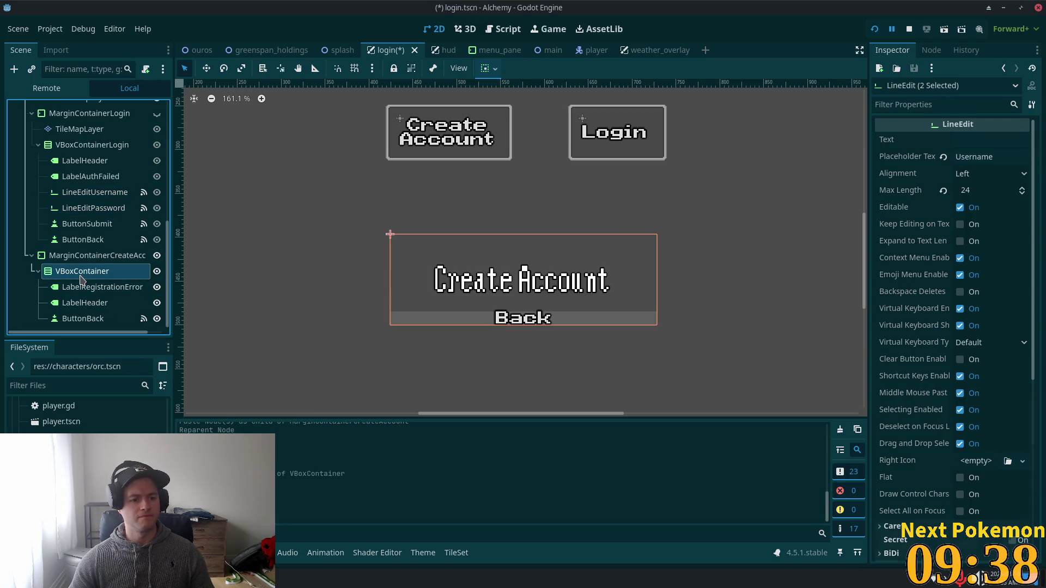
pyautogui.rightClick(82, 271)
pyautogui.click(138, 289)
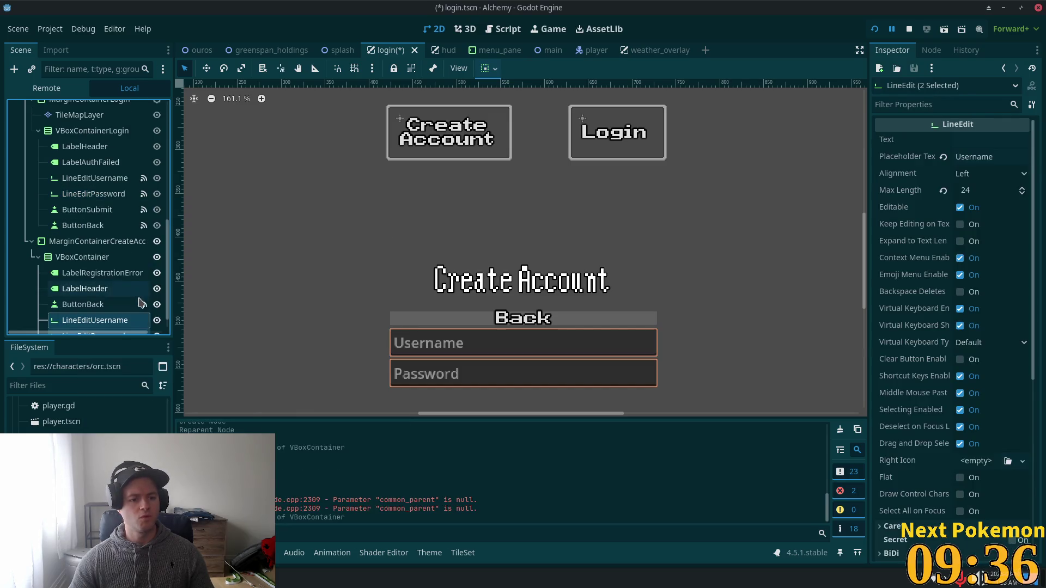
pyautogui.scroll(-1, 82, 295)
pyautogui.moveTo(80, 305); pyautogui.dragTo(92, 272)
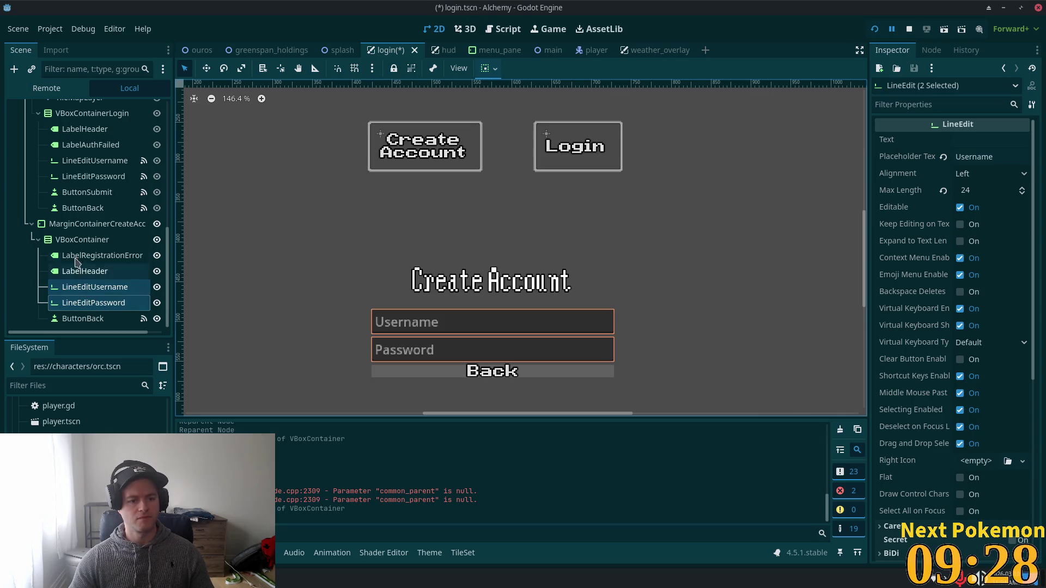
# Duplicate LineEditUsername, move the copy above it, and rename it LineEditEmail
pyautogui.click(90, 271)
pyautogui.click(90, 289)
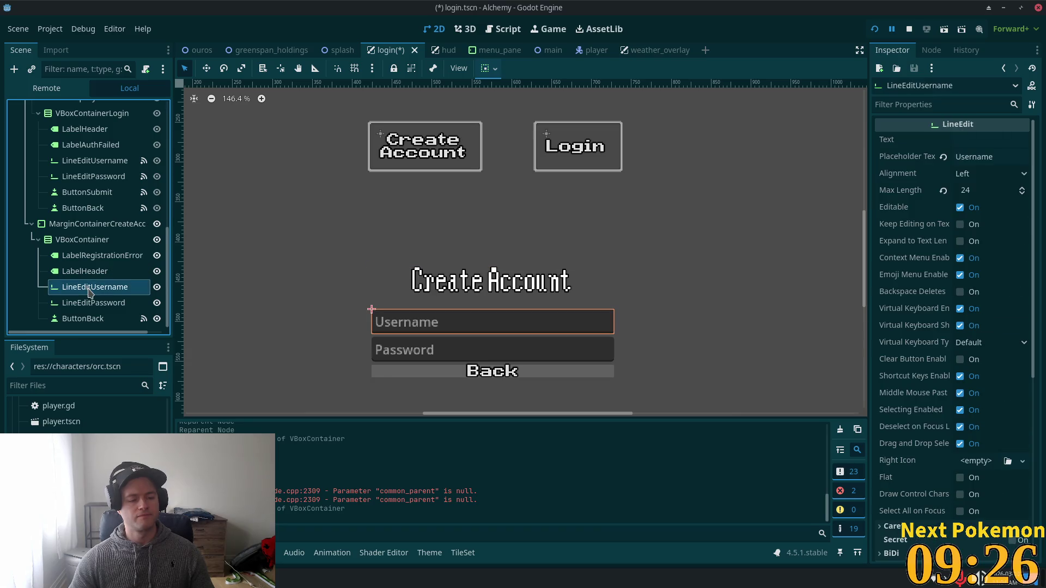
pyautogui.hotkey('ctrl', 'v')
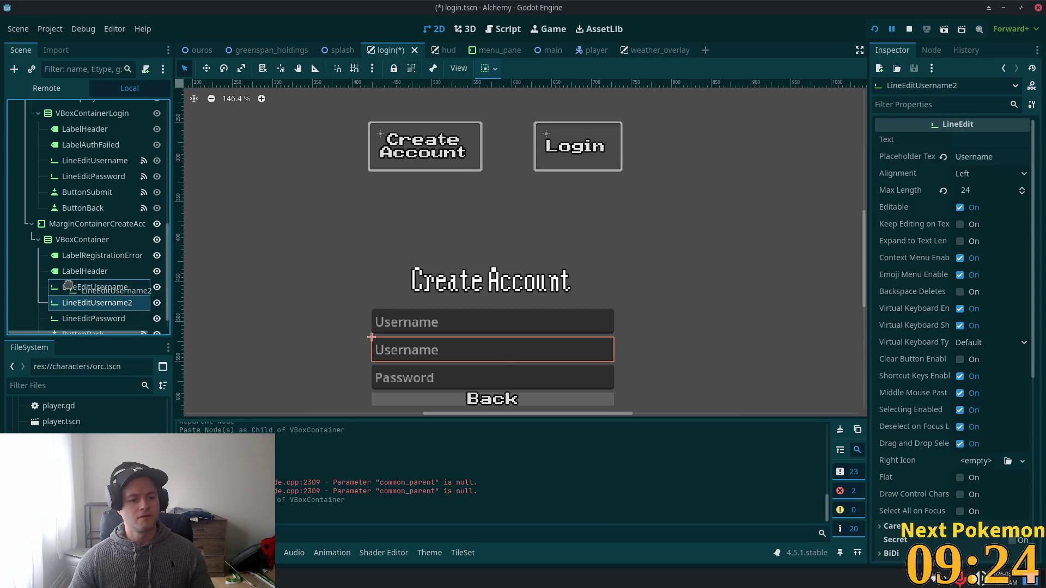
pyautogui.press('Delete')
pyautogui.hotkey('ctrl', 'z')
pyautogui.moveTo(80, 307); pyautogui.dragTo(89, 286)
pyautogui.doubleClick(107, 289)
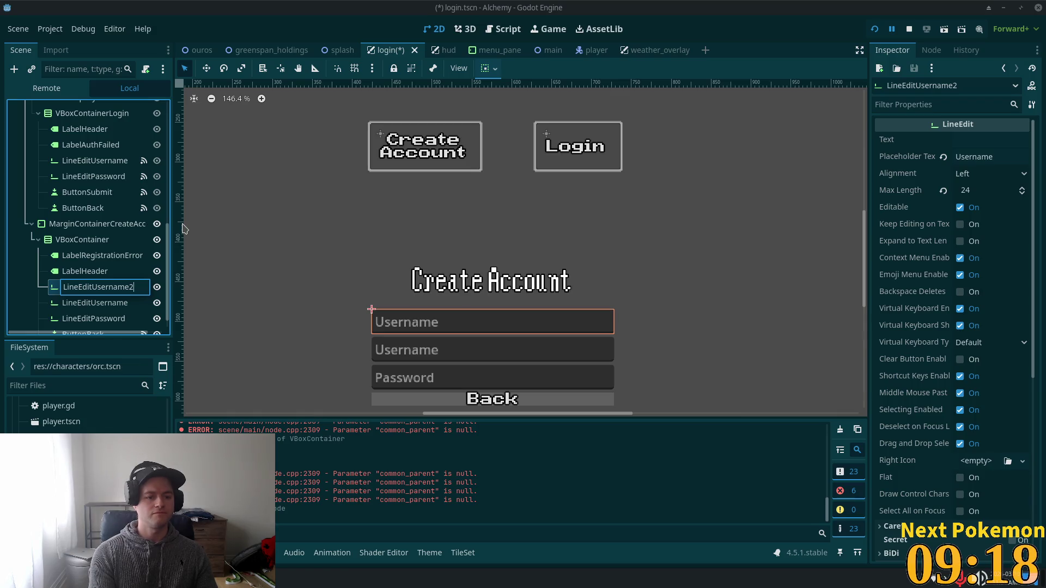
pyautogui.press('BackSpace')
pyautogui.press('BackSpace')
pyautogui.press('BackSpace')
pyautogui.write('Email')
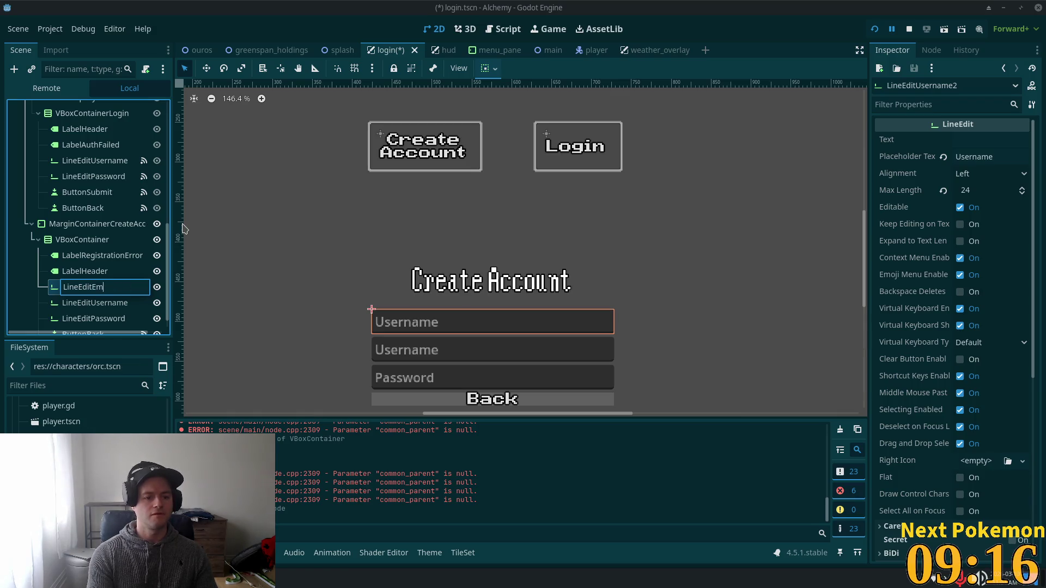
pyautogui.write('.')
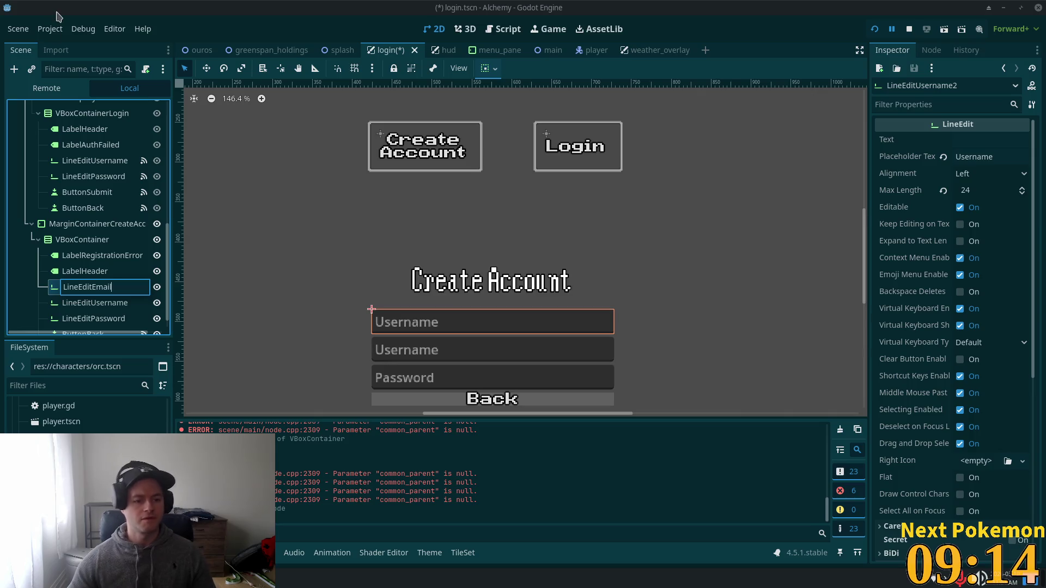
pyautogui.click(101, 303)
# Set LineEditEmail's Placeholder Text to 'Email' in the Inspector
pyautogui.scroll(-1, 88, 245)
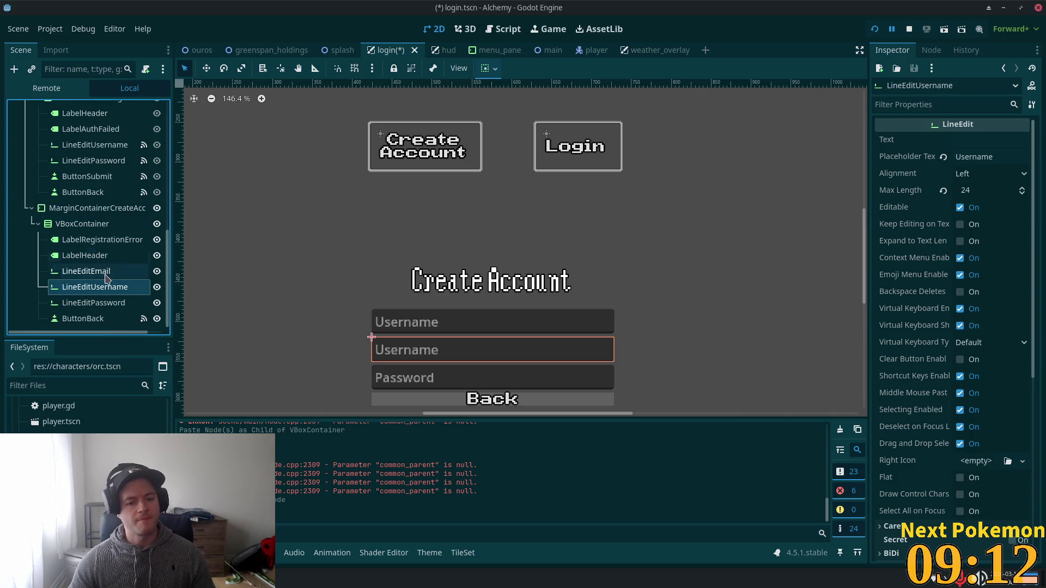
pyautogui.click(71, 272)
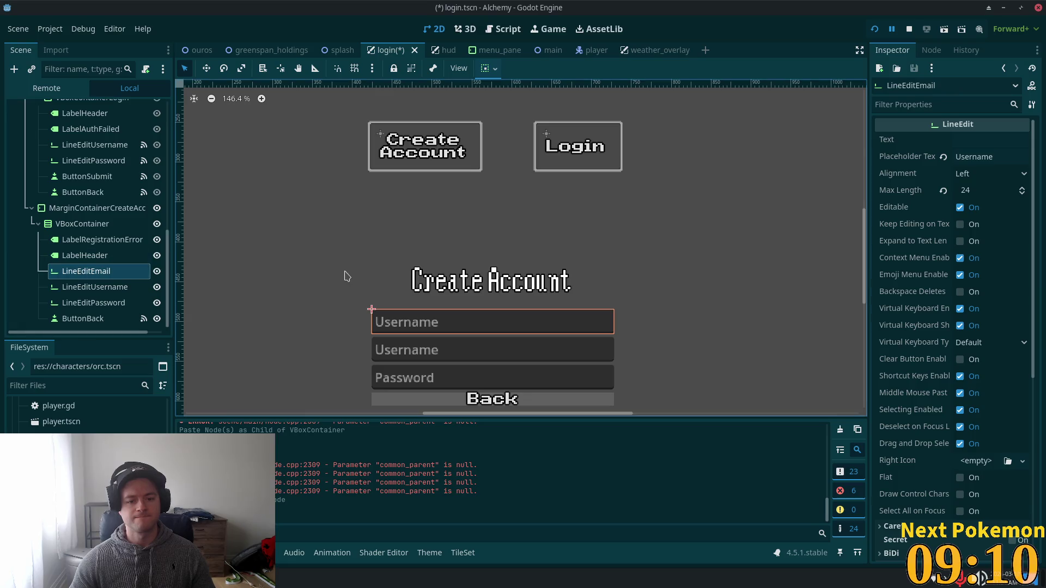
pyautogui.click(984, 158)
pyautogui.hotkey('ctrl', 'a')
pyautogui.write('Email')
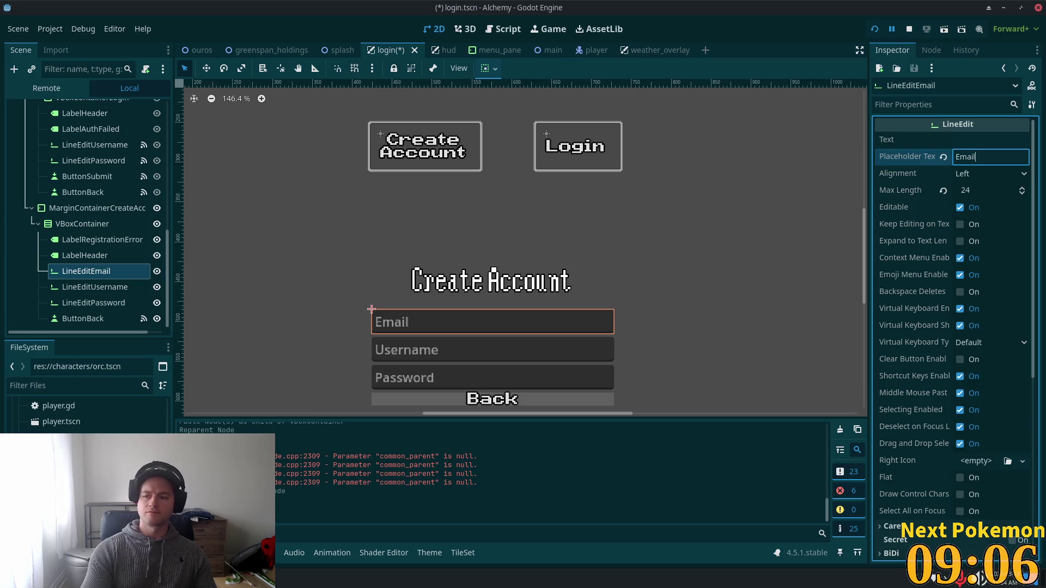
pyautogui.press('Tab')
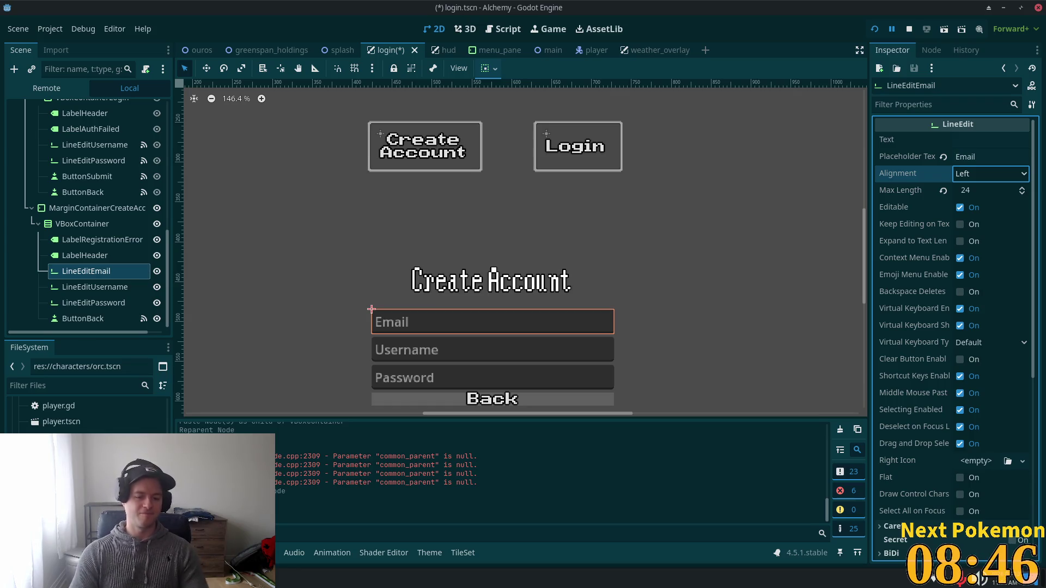
pyautogui.scroll(-3, 512, 270)
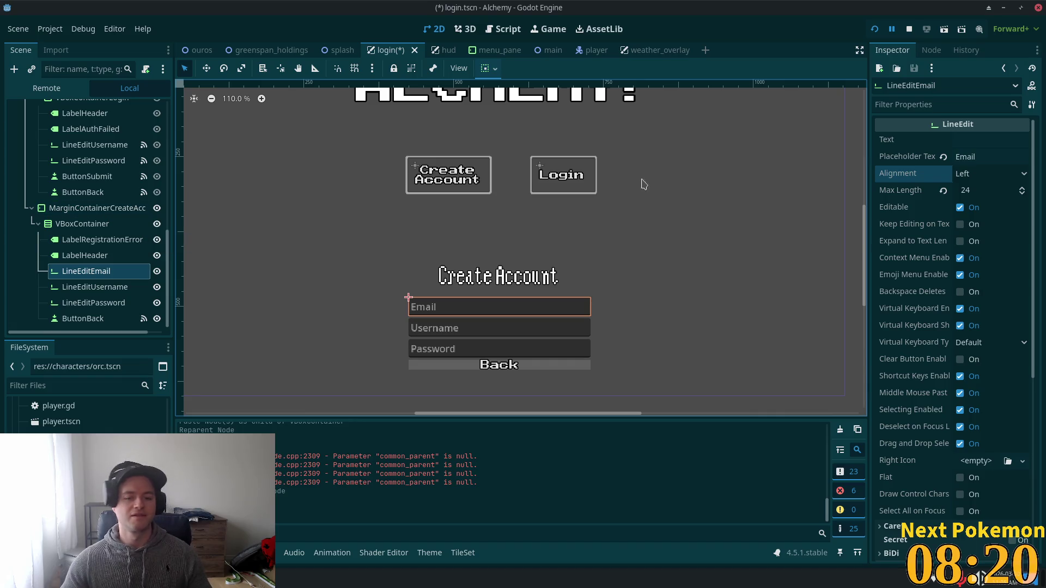
pyautogui.scroll(-2, 529, 271)
pyautogui.scroll(5, 537, 275)
pyautogui.scroll(-3, 548, 279)
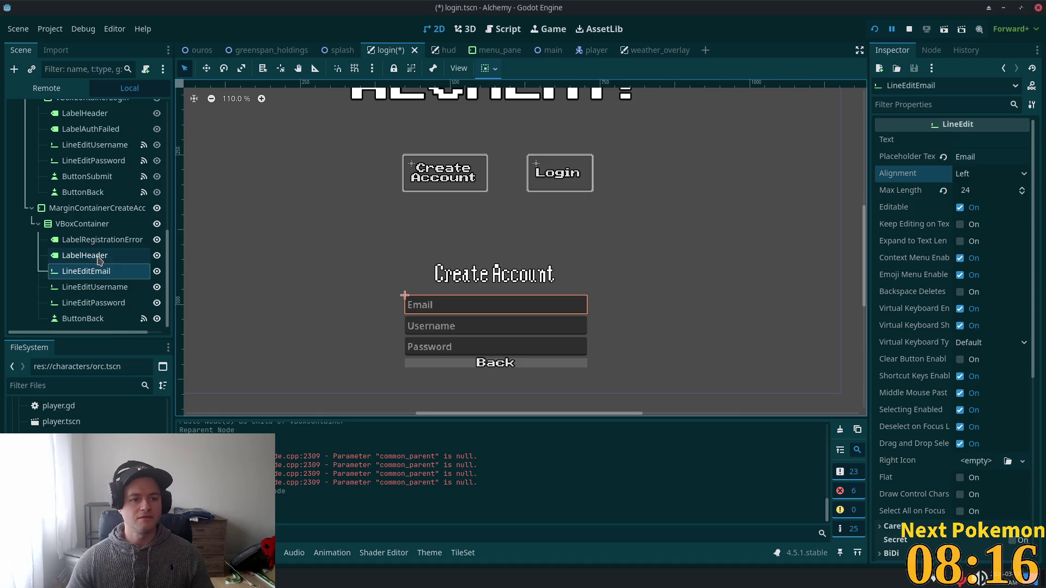
pyautogui.scroll(3, 98, 262)
pyautogui.scroll(-3, 99, 261)
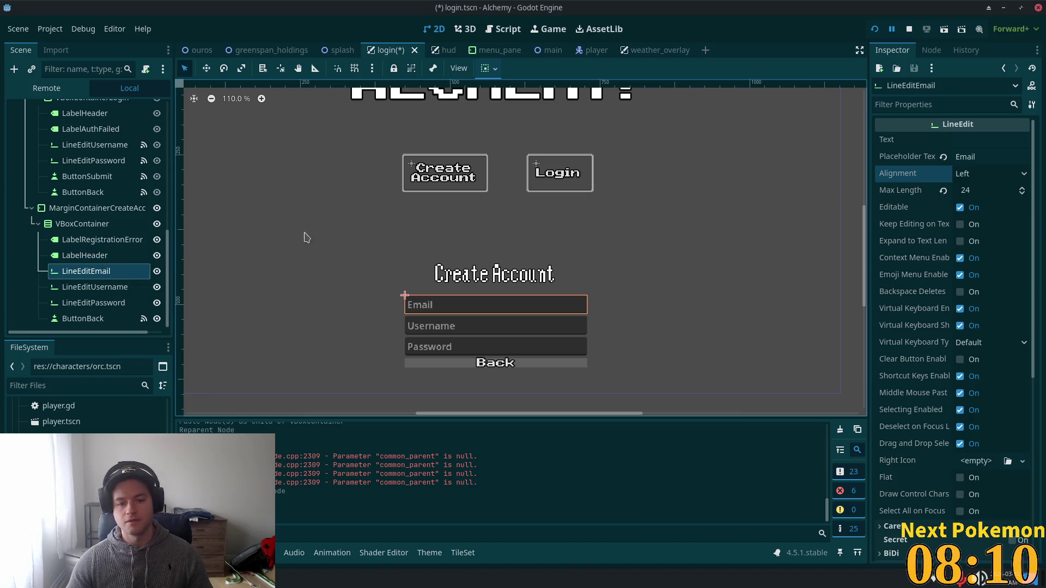
pyautogui.click(109, 211)
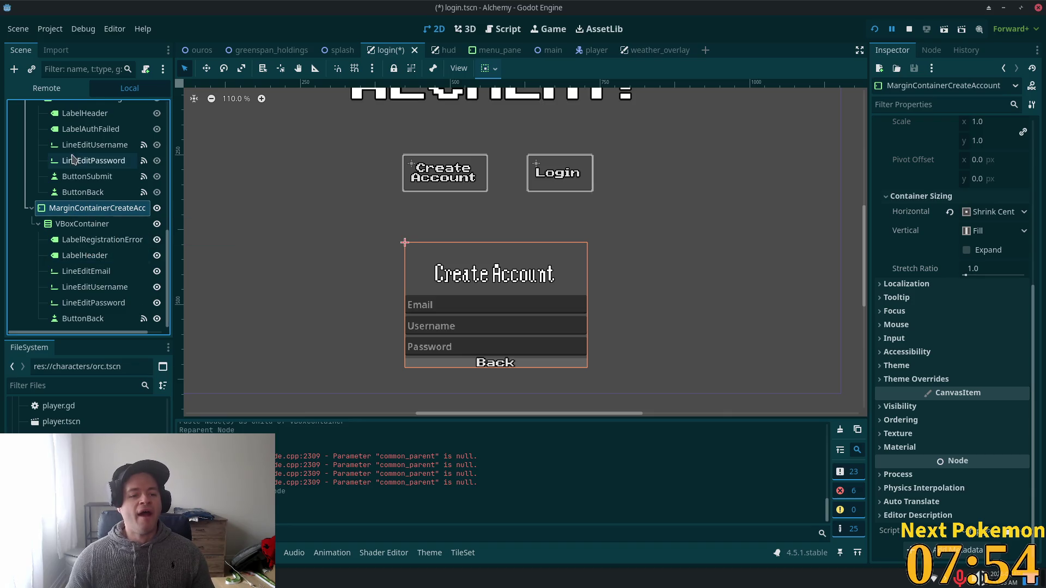
# Copy the login panel's ButtonSubmit into the Create Account VBoxContainer, placed above ButtonBack
pyautogui.click(74, 176)
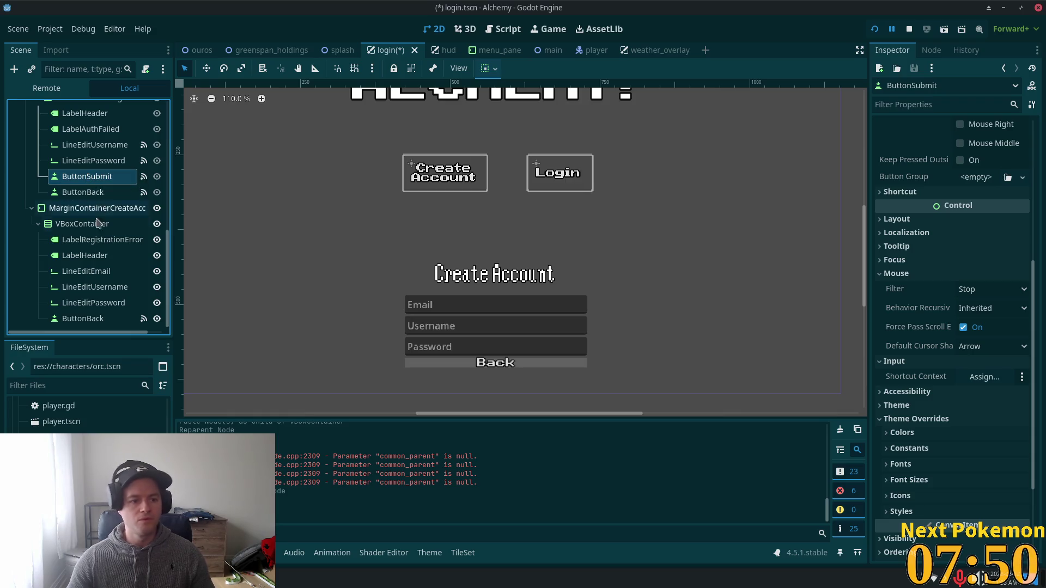
pyautogui.click(71, 224)
pyautogui.rightClick(71, 225)
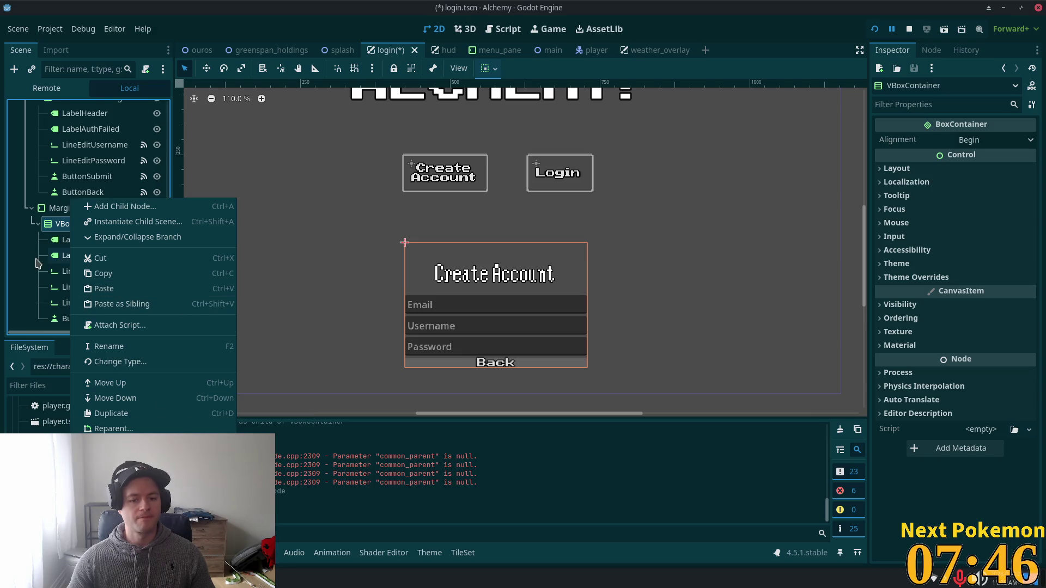
pyautogui.click(60, 299)
pyautogui.click(93, 209)
pyautogui.click(74, 224)
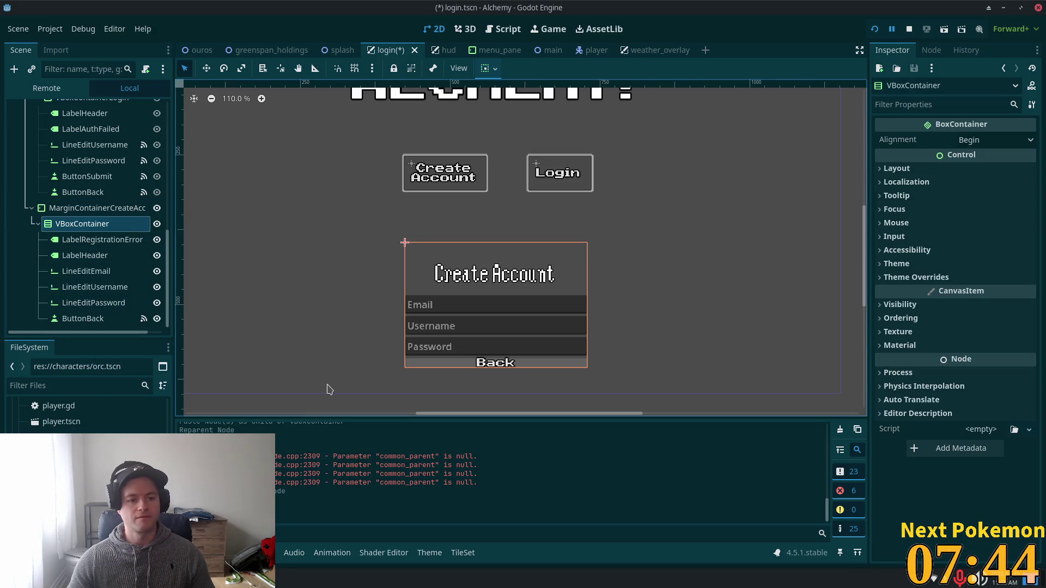
pyautogui.click(76, 176)
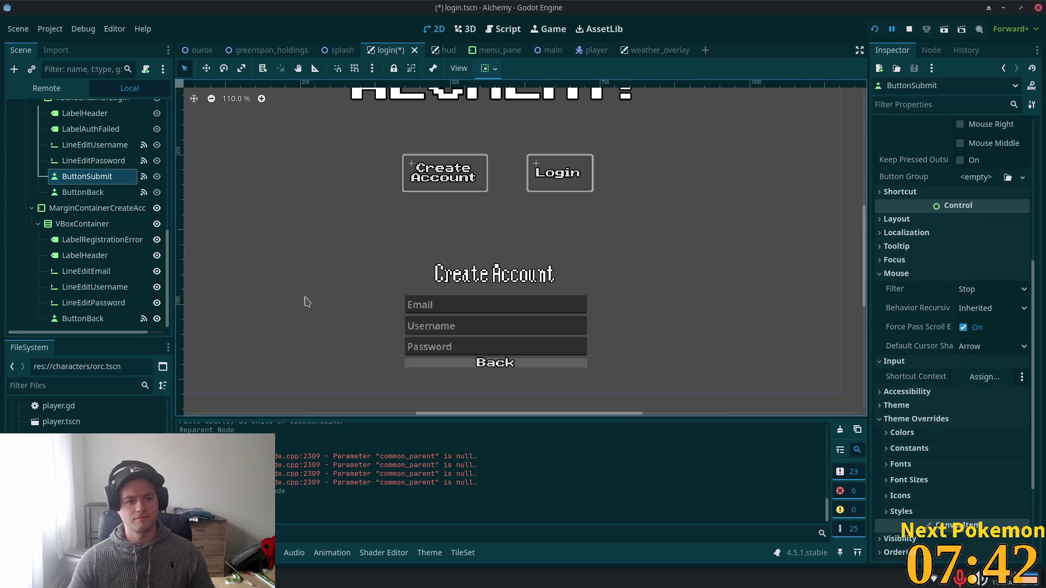
pyautogui.hotkey('ctrl', 'c')
pyautogui.click(103, 225)
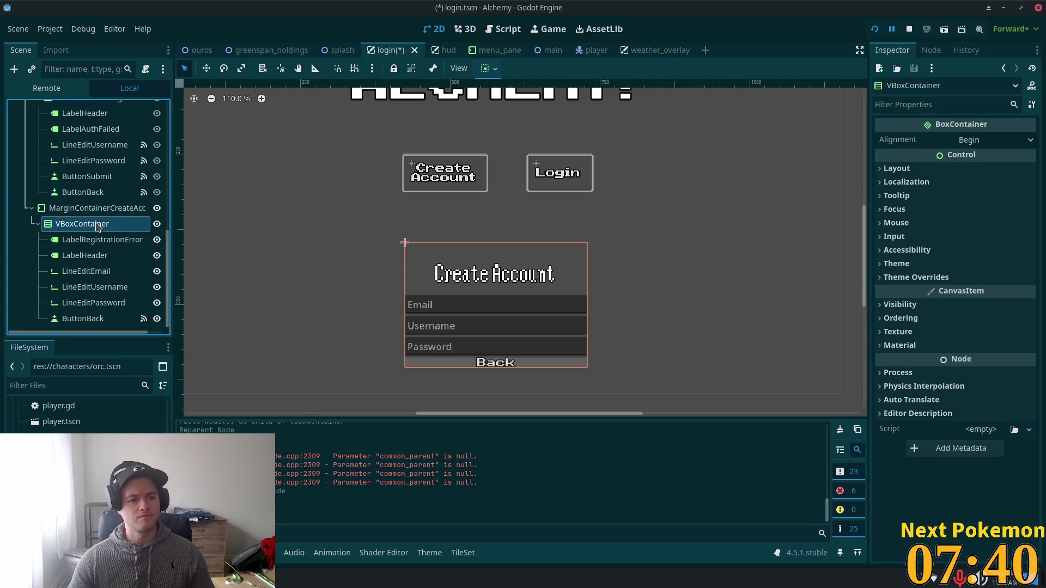
pyautogui.hotkey('ctrl', 'v')
pyautogui.moveTo(86, 321); pyautogui.dragTo(79, 300)
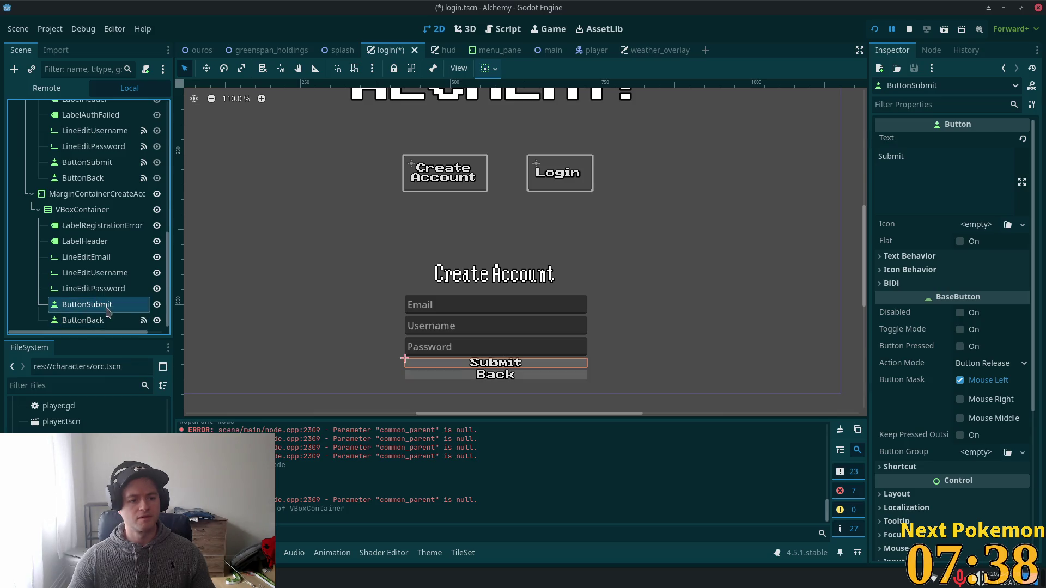
# Set the pasted button's Text to 'Submit' after trying 'Register' and 'Create A'
pyautogui.click(926, 166)
pyautogui.doubleClick(938, 155)
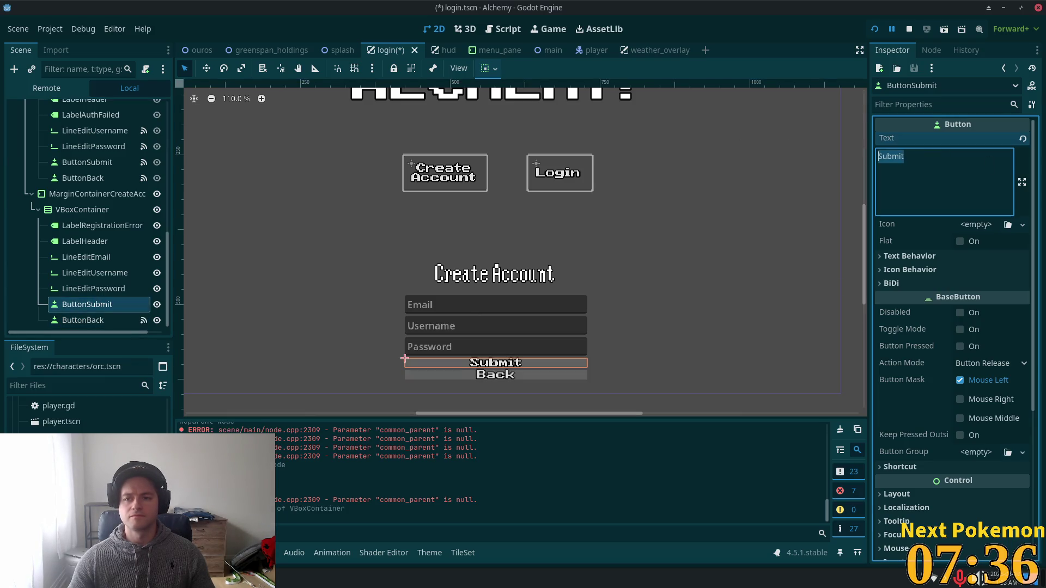
pyautogui.write('Register')
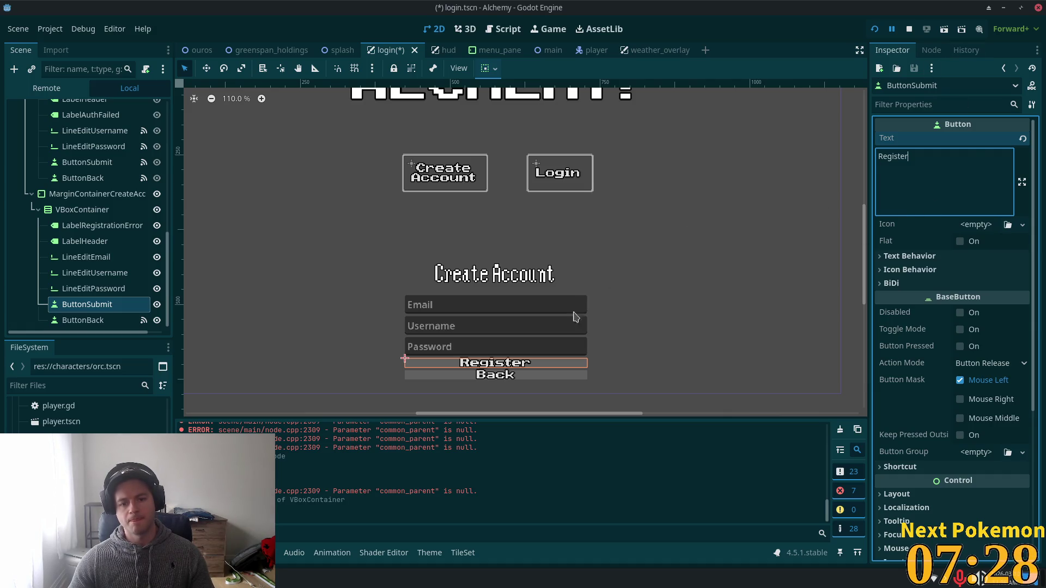
pyautogui.moveTo(922, 159); pyautogui.dragTo(850, 144)
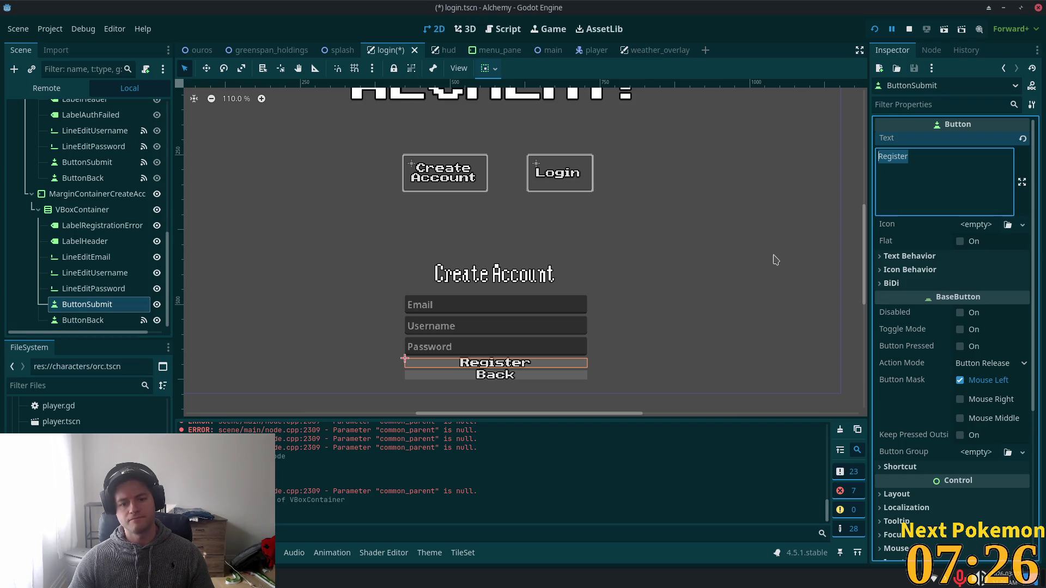
pyautogui.write('Create A')
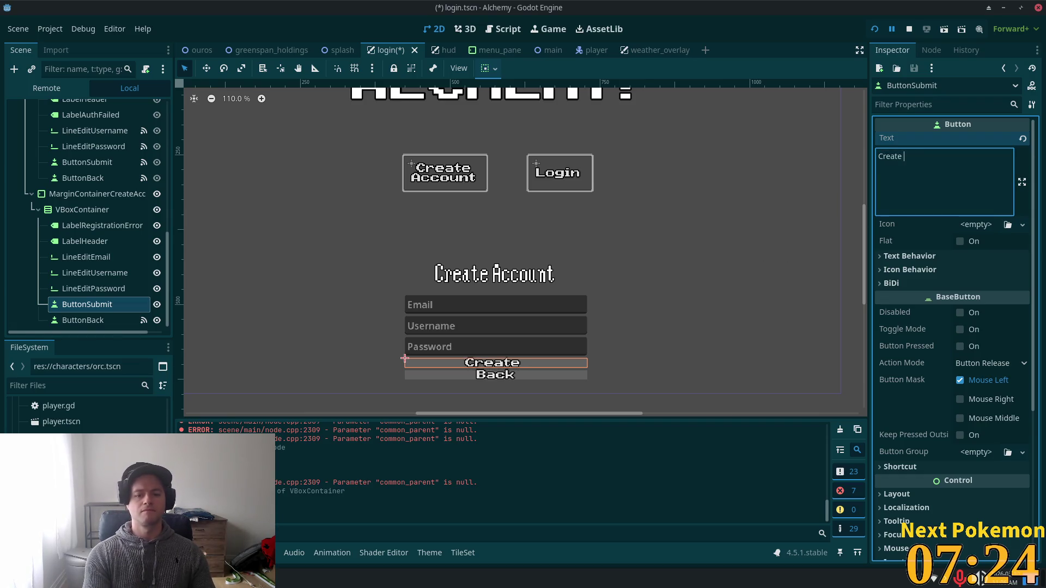
pyautogui.press('BackSpace')
pyautogui.press('BackSpace')
pyautogui.press('BackSpace')
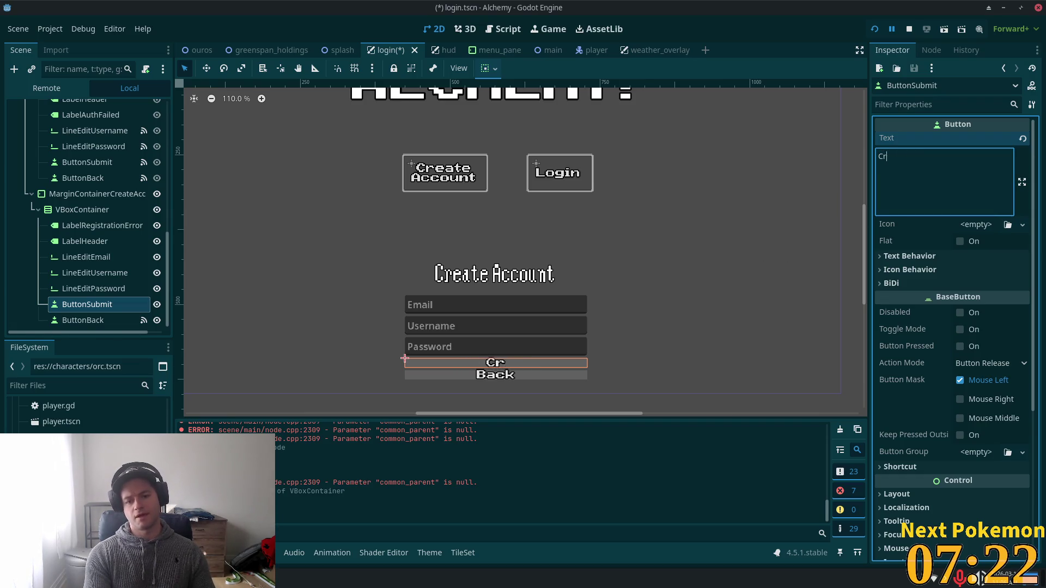
pyautogui.write('Submit')
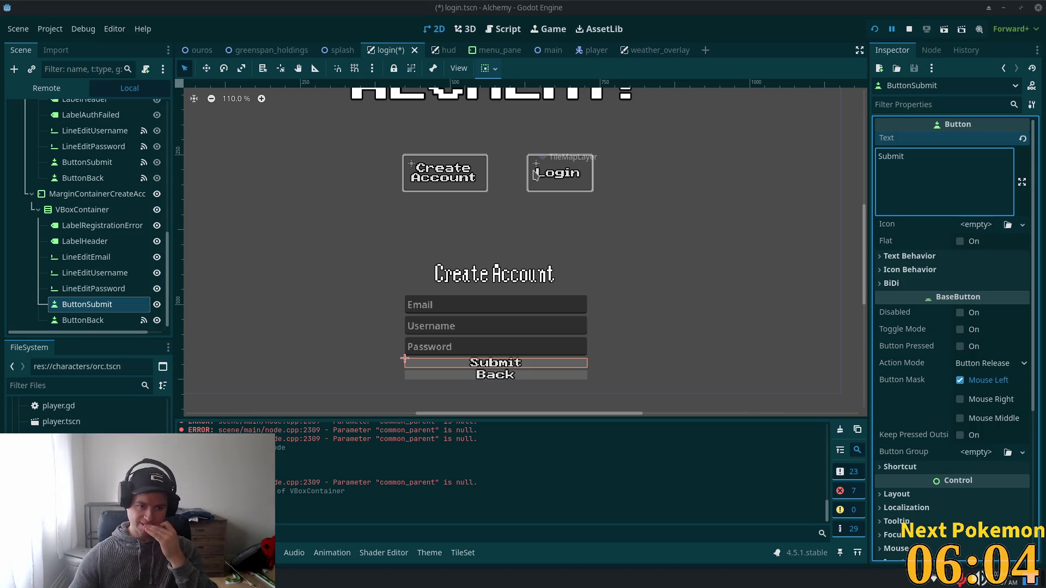
# Rename the Create Account ButtonSubmit node to ButtonSubmitCreateAccount
pyautogui.click(93, 303)
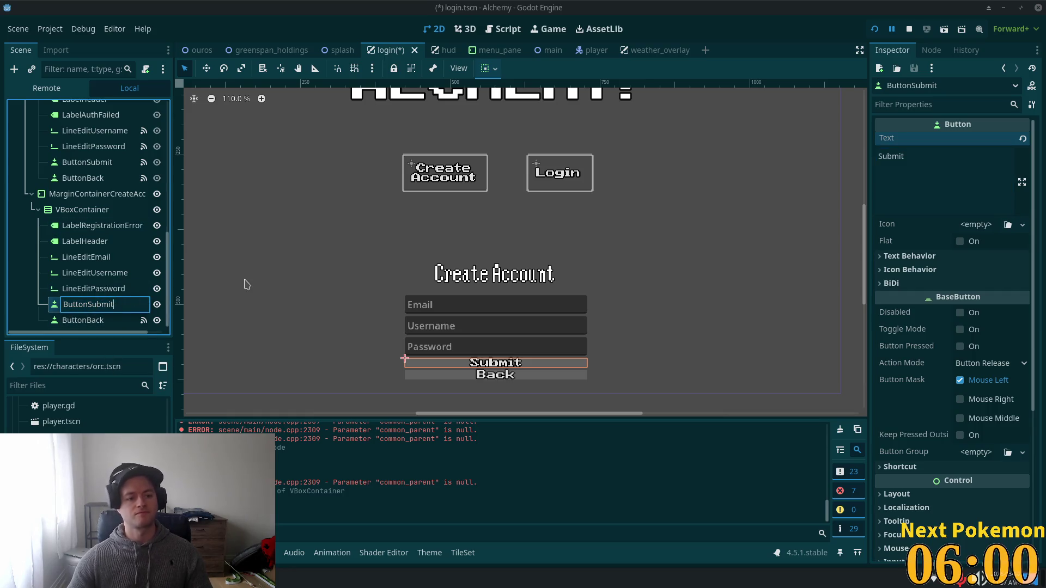
pyautogui.write('reateA')
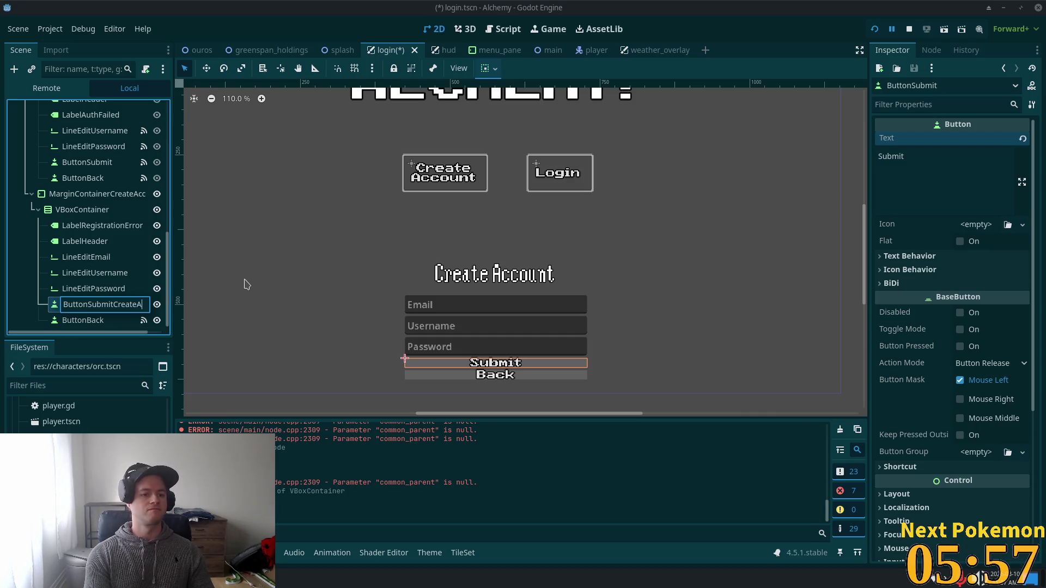
pyautogui.write('ccount')
pyautogui.press('Return')
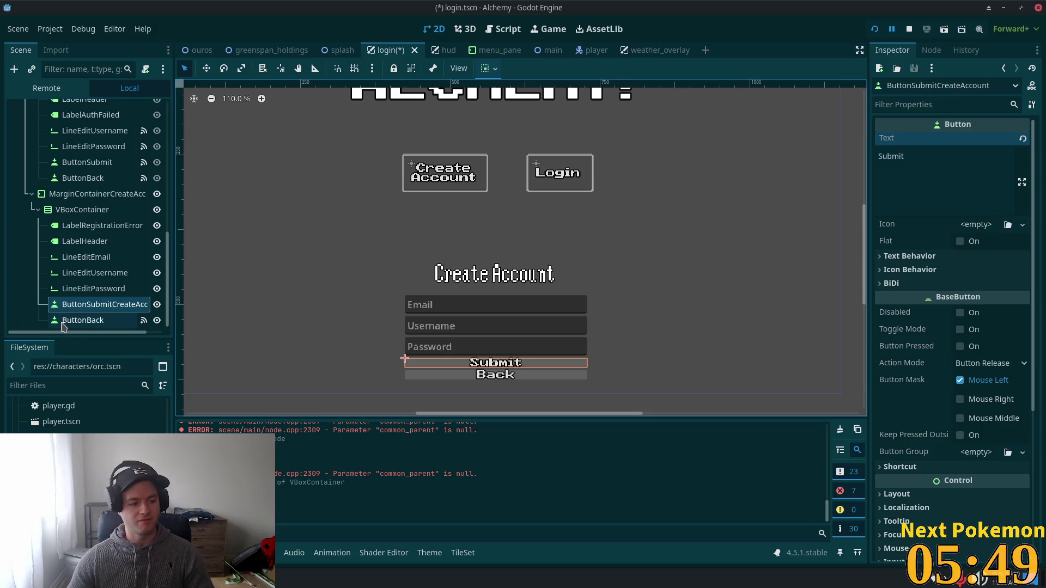
pyautogui.scroll(2, 147, 270)
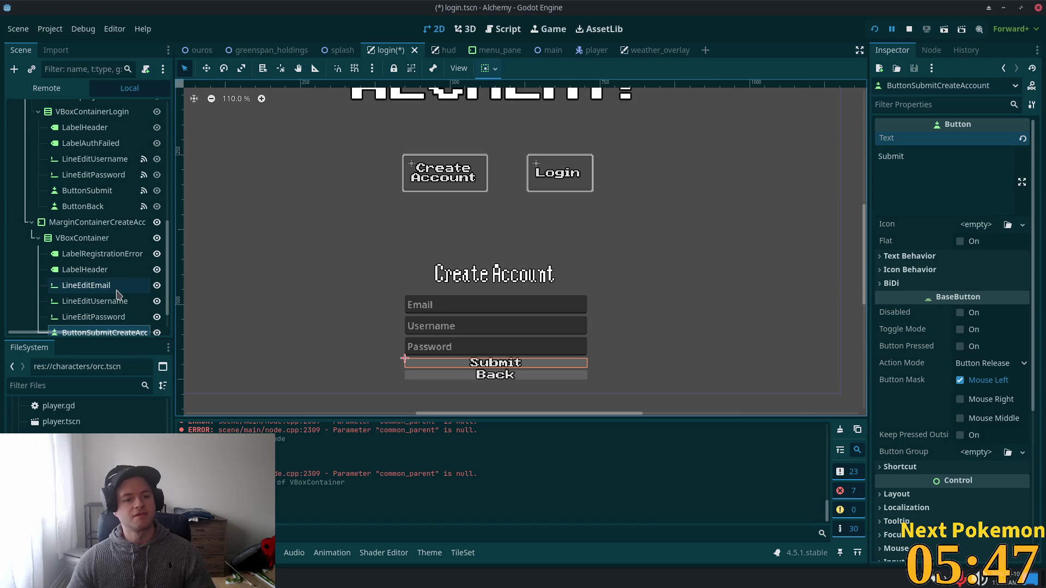
pyautogui.scroll(-2, 115, 299)
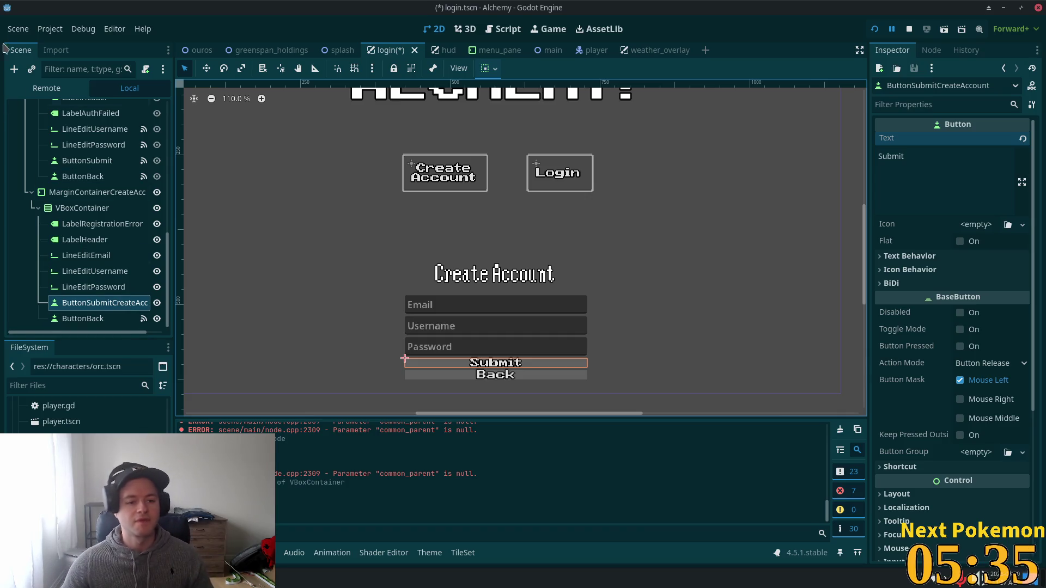
# Show ButtonSubmitCreateAccount's Groups in the Node dock, listing darken, npc and peer_player
pyautogui.scroll(5, 105, 242)
pyautogui.scroll(1, 105, 242)
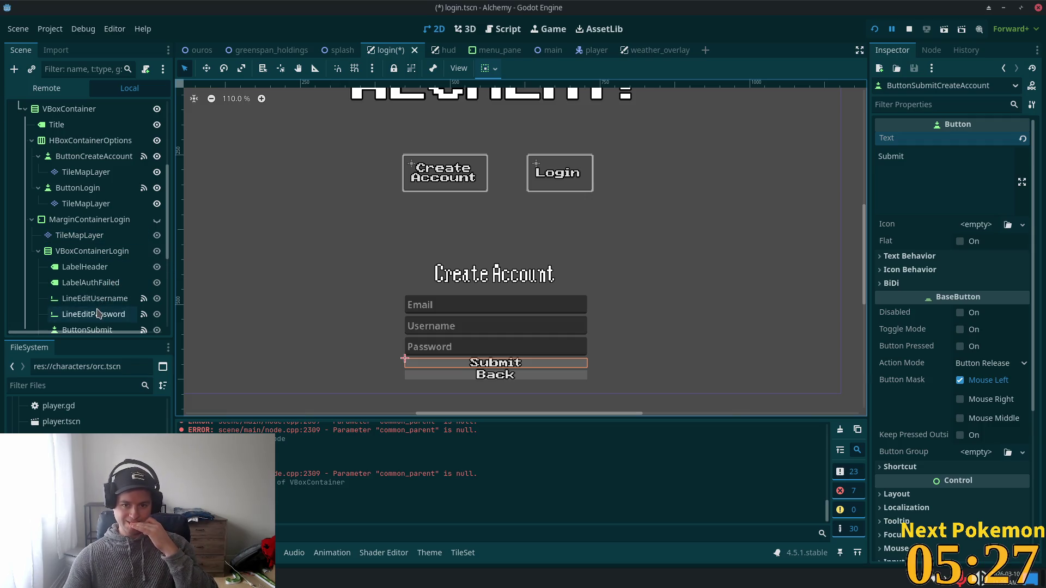
pyautogui.scroll(-2, 124, 250)
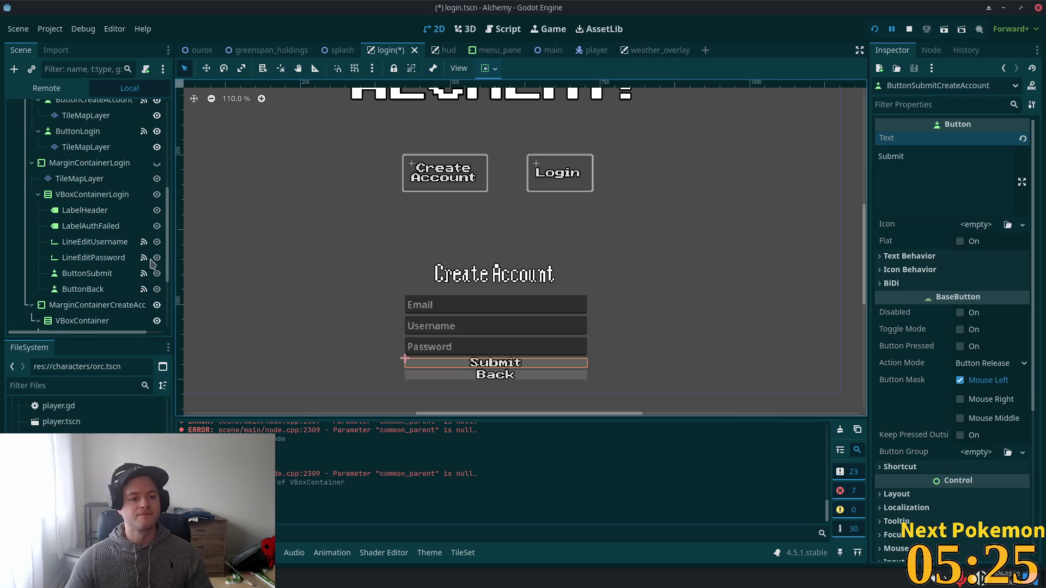
pyautogui.scroll(4, 124, 250)
pyautogui.scroll(-5, 93, 240)
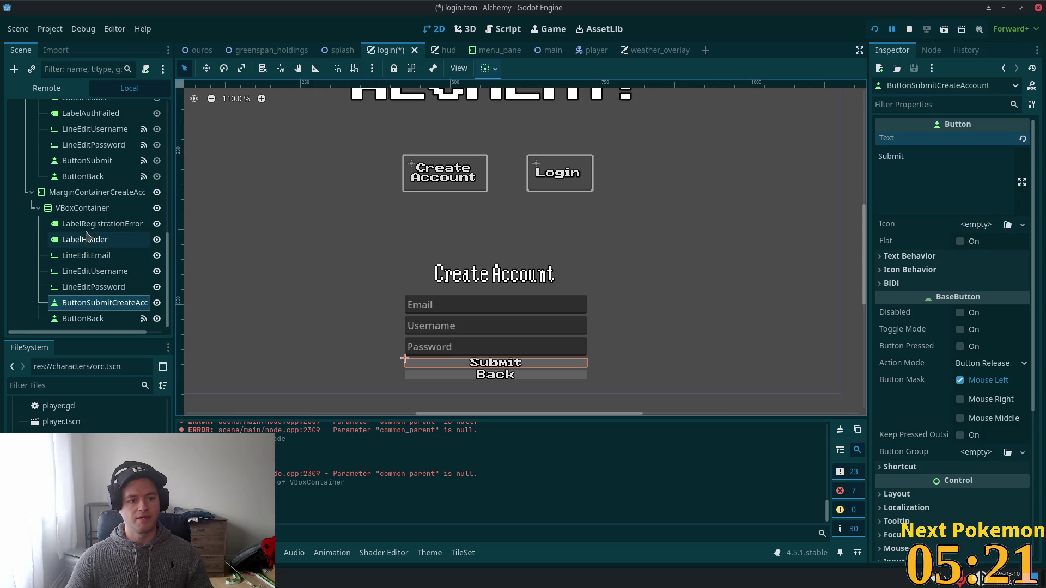
pyautogui.click(932, 50)
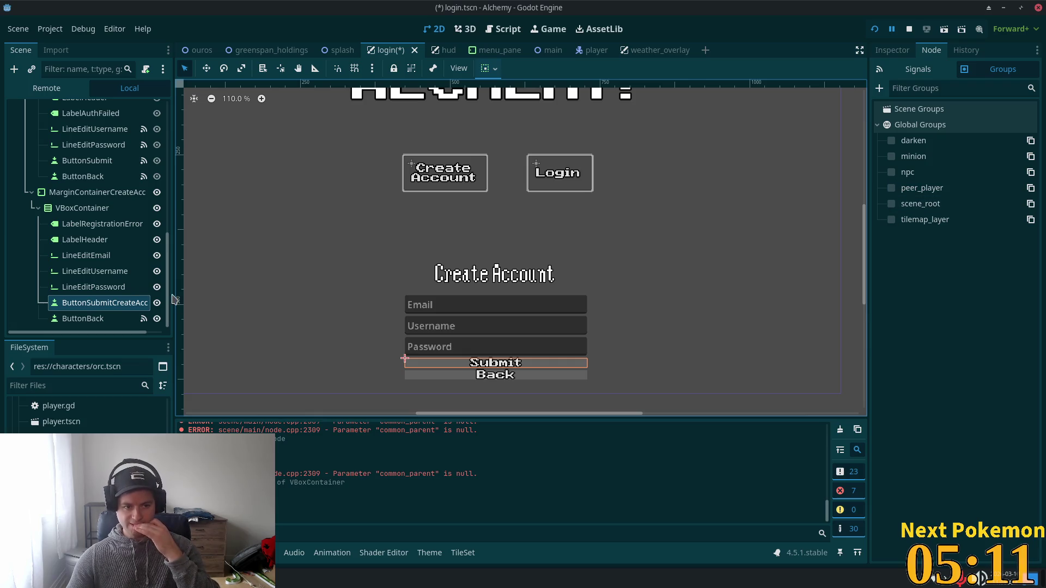
# Rename the create-account submit button node to ButtonSubmitRegistration
pyautogui.click(110, 256)
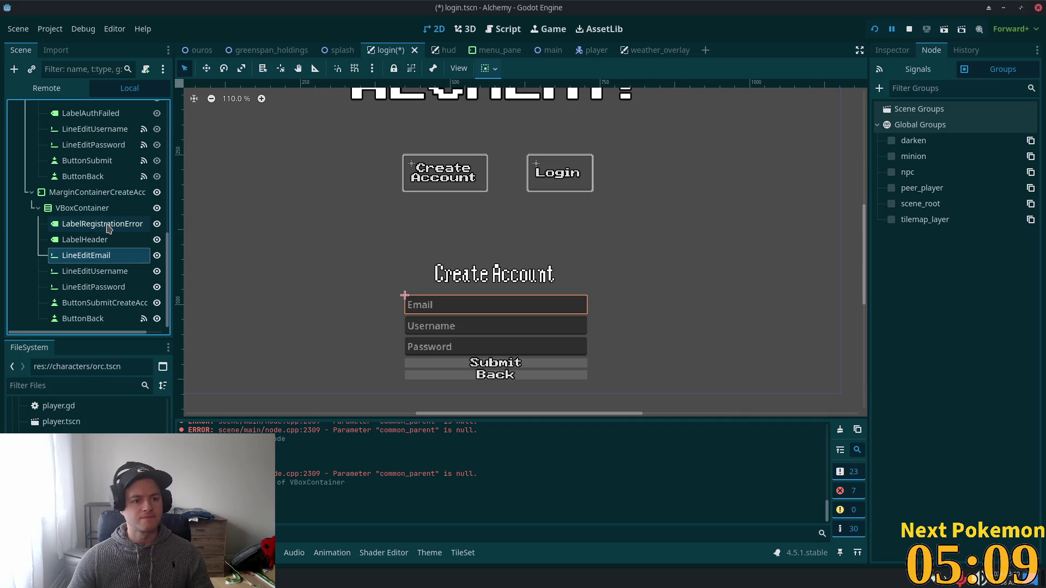
pyautogui.scroll(3, 107, 230)
pyautogui.scroll(-3, 104, 266)
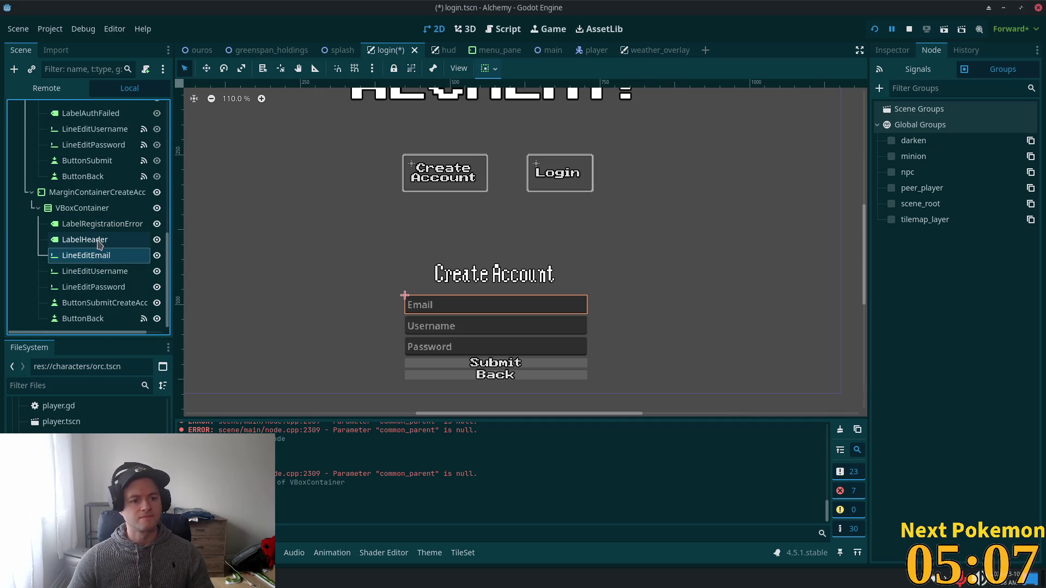
pyautogui.click(98, 224)
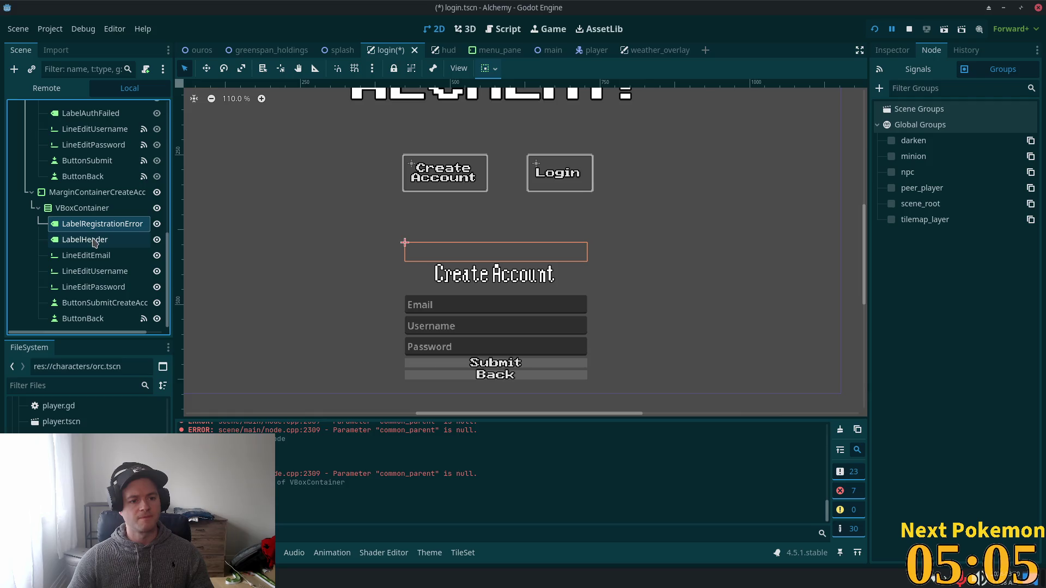
pyautogui.click(94, 242)
pyautogui.click(121, 306)
pyautogui.doubleClick(135, 295)
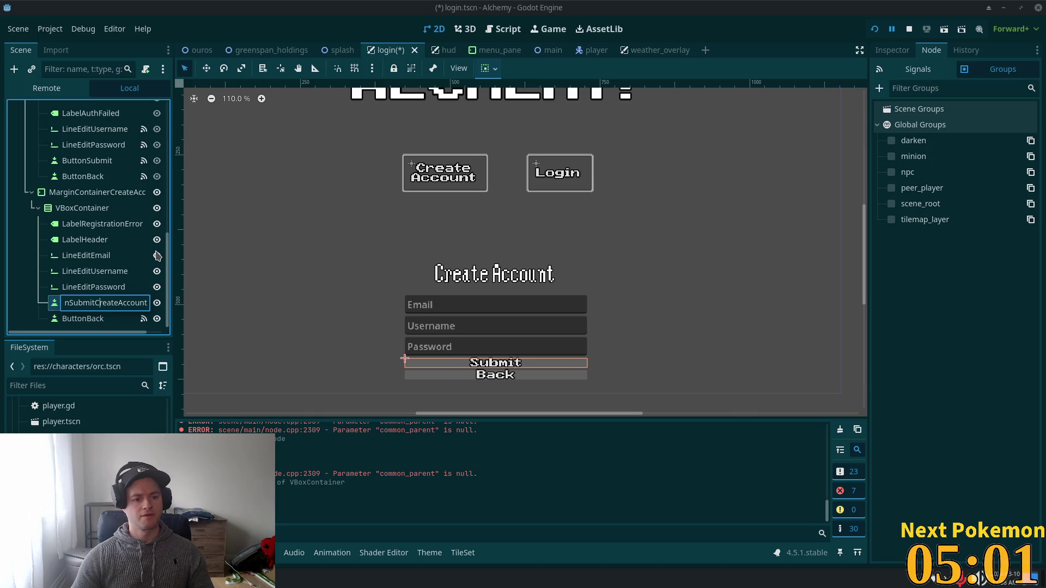
pyautogui.press('Left')
pyautogui.write('Regis')
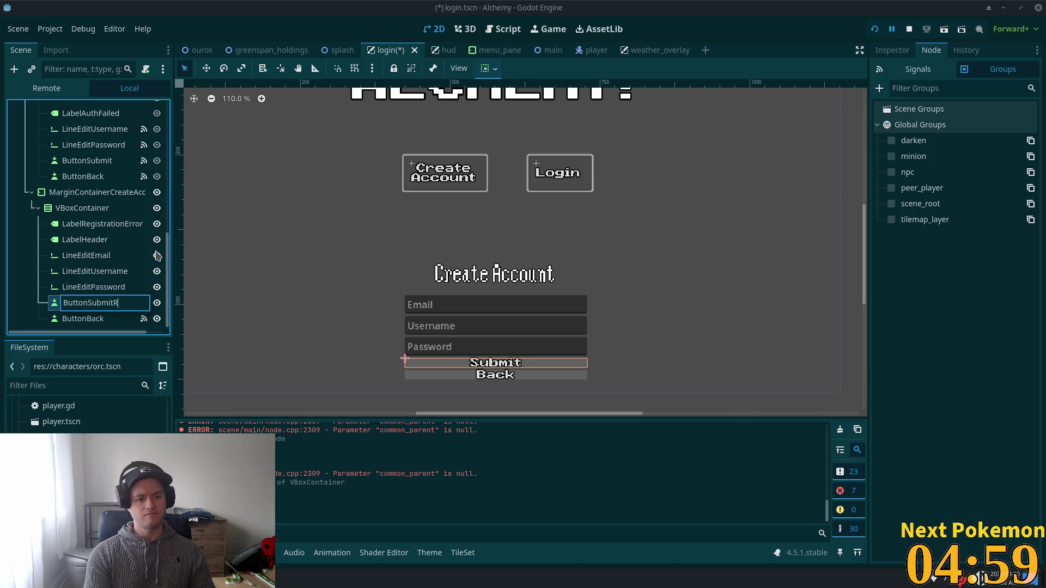
pyautogui.write('tratop')
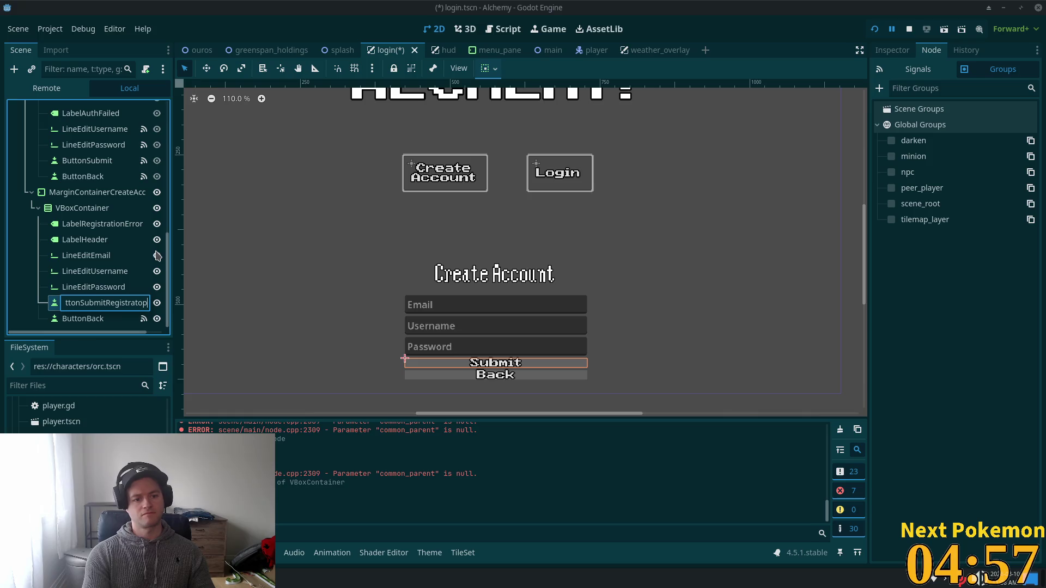
pyautogui.press('BackSpace')
pyautogui.write('on')
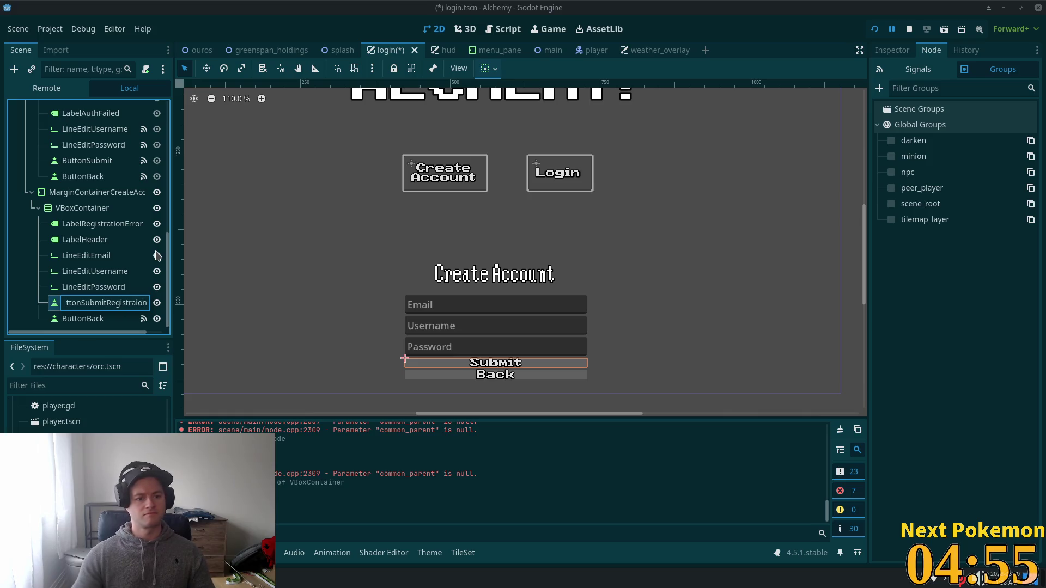
pyautogui.press('BackSpace')
pyautogui.press('BackSpace')
pyautogui.press('BackSpace')
pyautogui.write('tio')
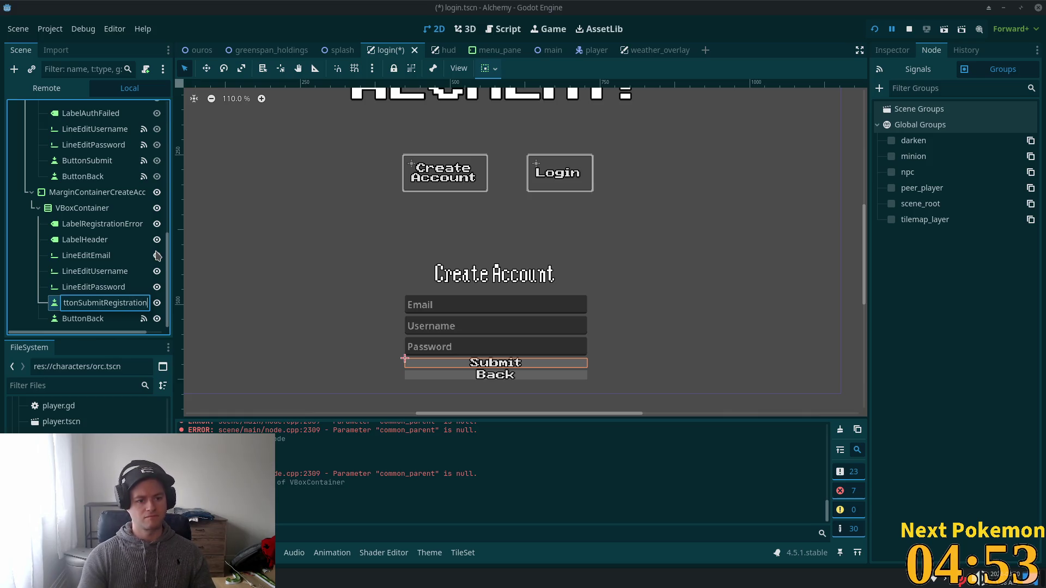
pyautogui.click(107, 302)
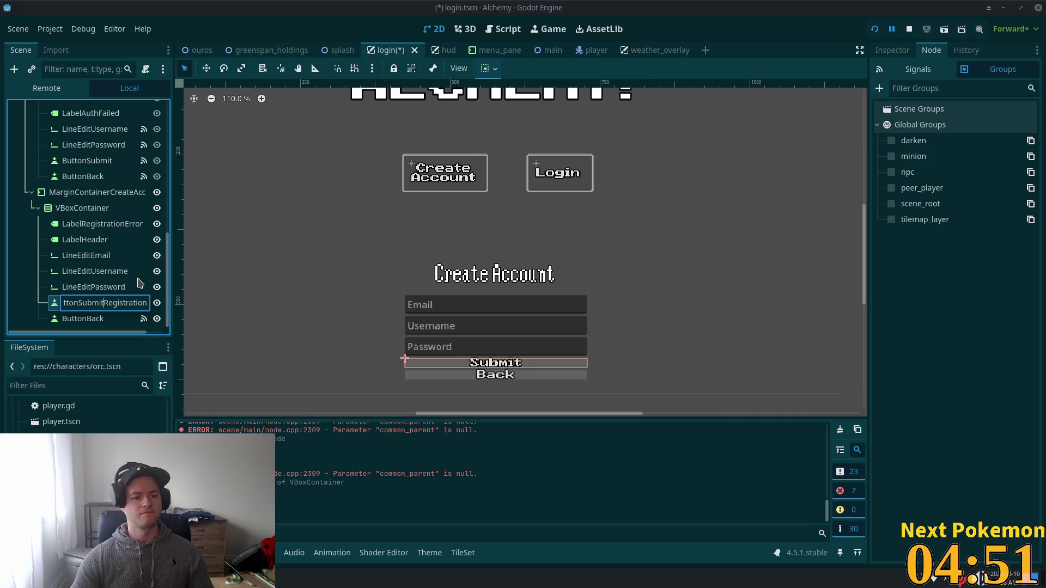
pyautogui.hotkey('shift', 'End')
pyautogui.hotkey('ctrl', 'c')
pyautogui.click(94, 256)
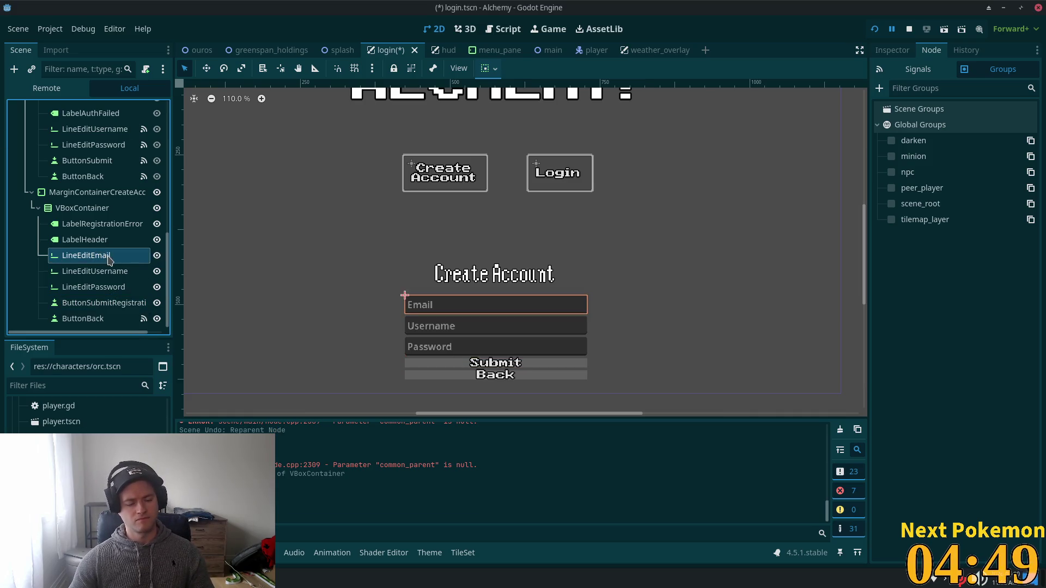
# Append 'Registration' to the LineEditEmail, LineEditUsername and LineEditPassword node names
pyautogui.doubleClick(108, 260)
pyautogui.press('End')
pyautogui.hotkey('ctrl', 'v')
pyautogui.press('Return')
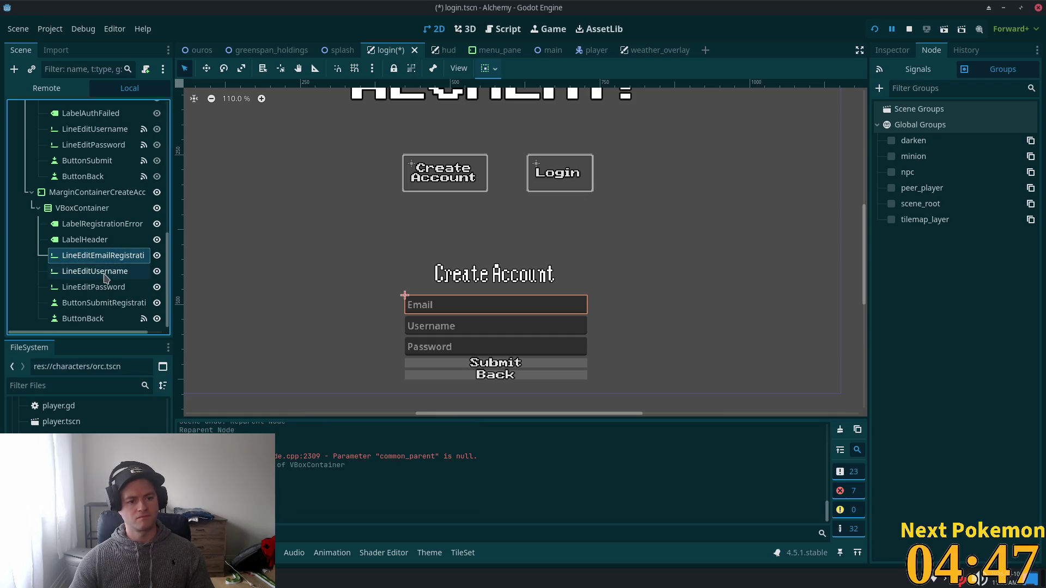
pyautogui.click(106, 277)
pyautogui.click(131, 273)
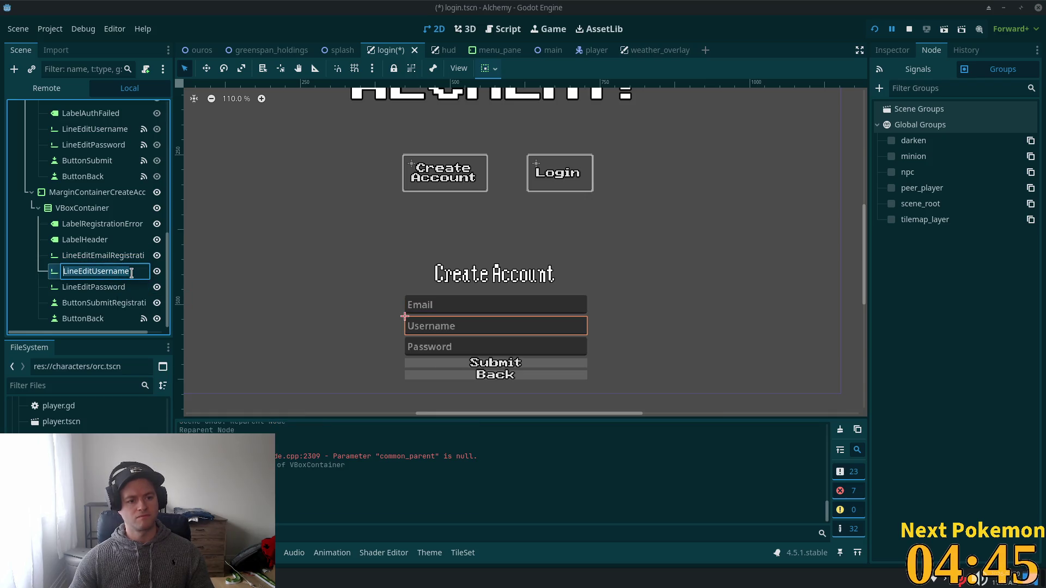
pyautogui.press('End')
pyautogui.press('Return')
pyautogui.click(115, 287)
pyautogui.click(134, 287)
pyautogui.press('End')
pyautogui.click(92, 236)
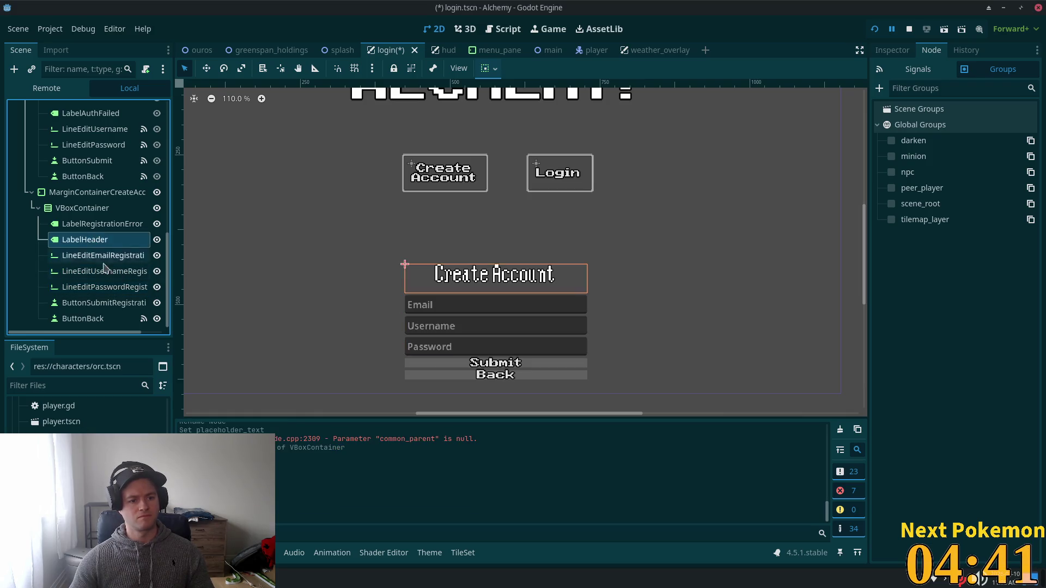
pyautogui.press('Down')
# Save login.tscn with Ctrl+S
pyautogui.click(91, 226)
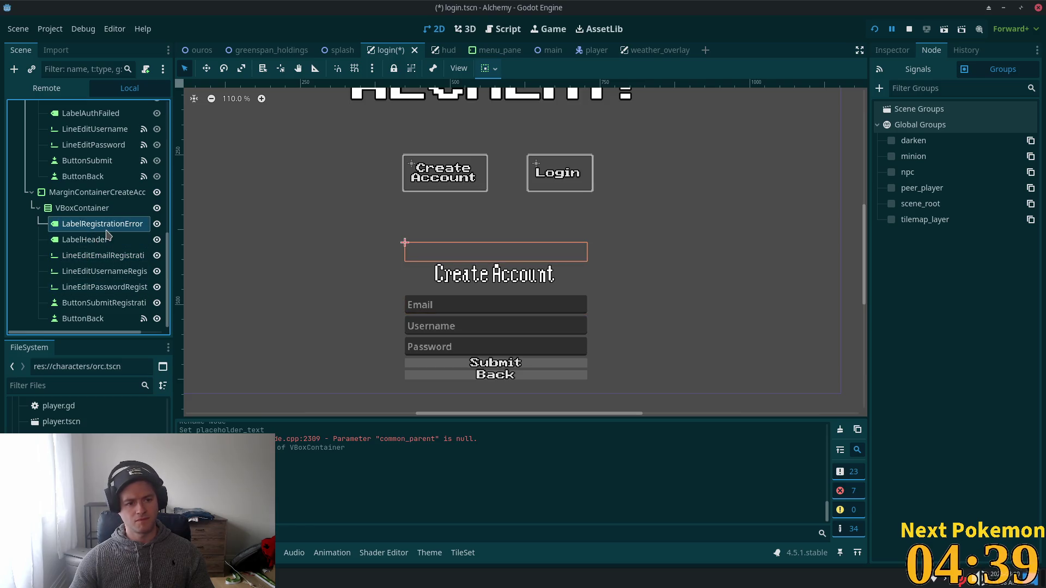
pyautogui.hotkey('ctrl', 's')
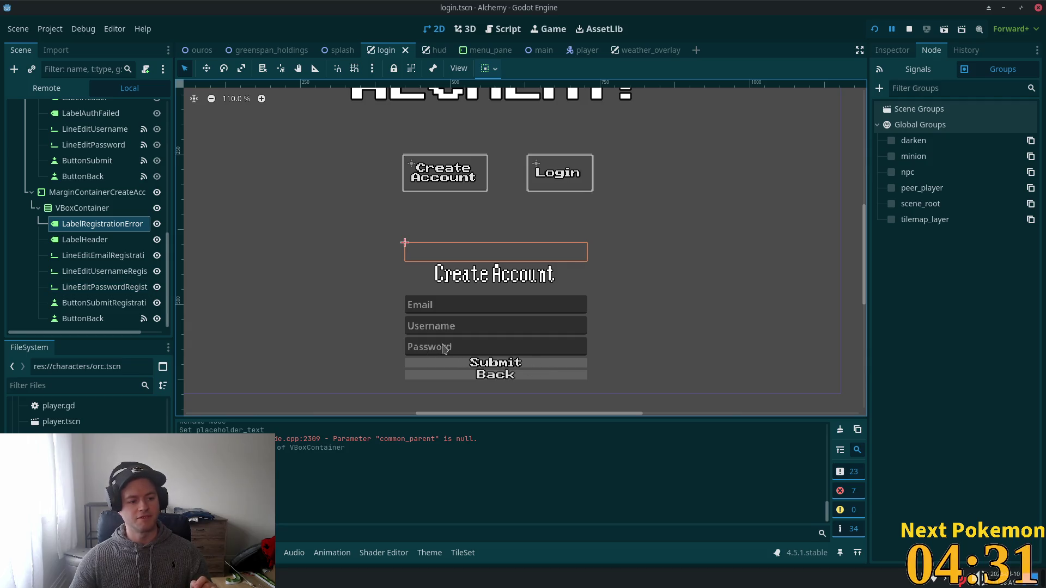
pyautogui.hotkey('alt', 'Tab')
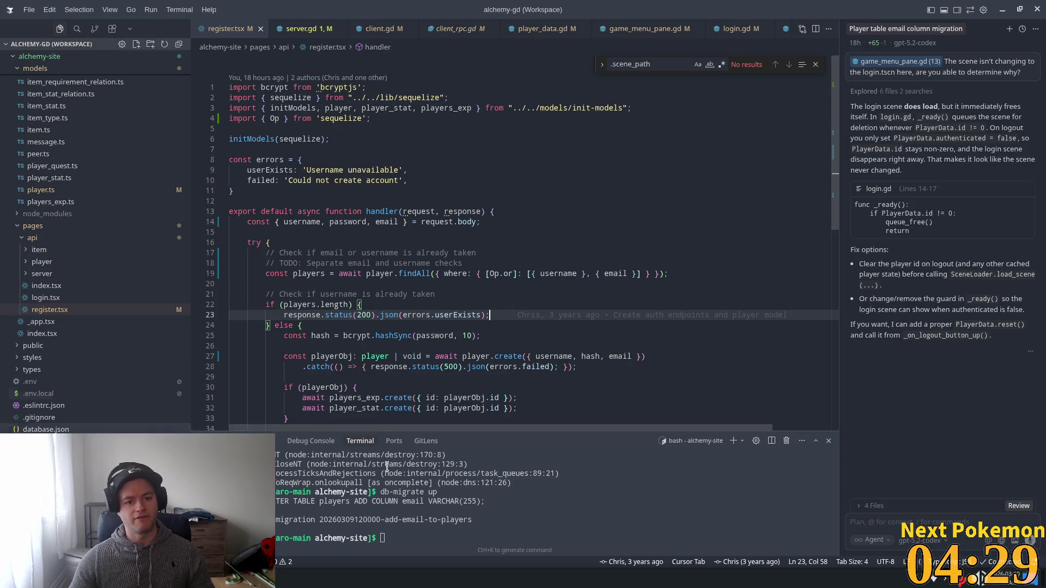
# Close the system-tray audio volume popup and return to Godot's login.tscn
pyautogui.scroll(-3, 421, 249)
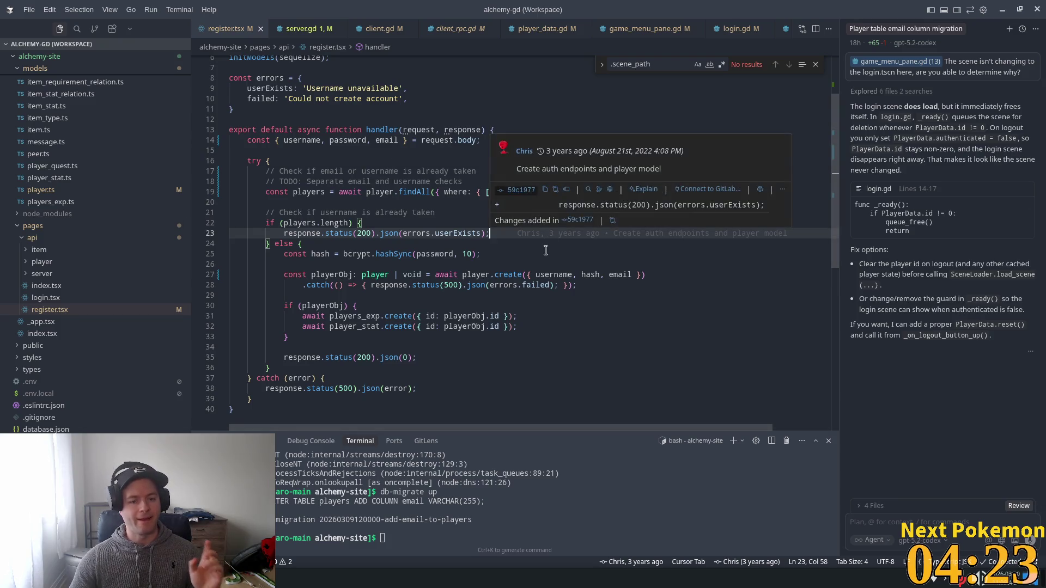
pyautogui.moveTo(515, 275)
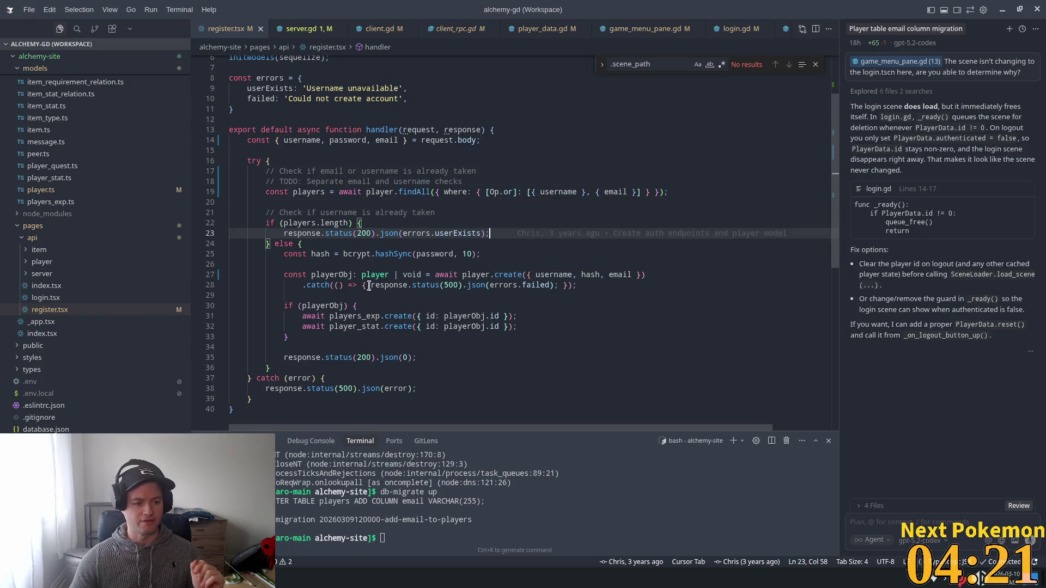
pyautogui.moveTo(437, 329)
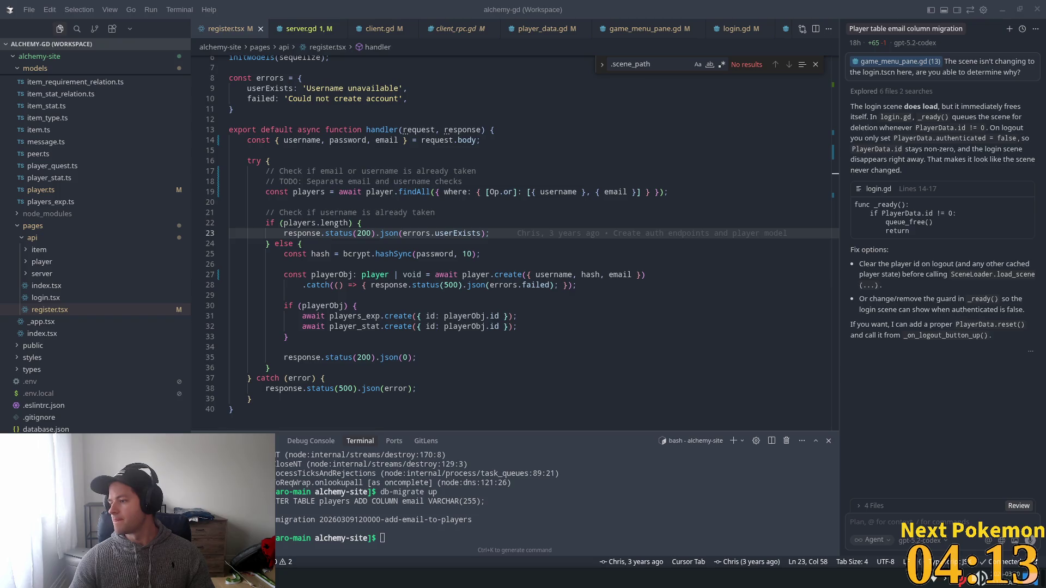
pyautogui.click(980, 577)
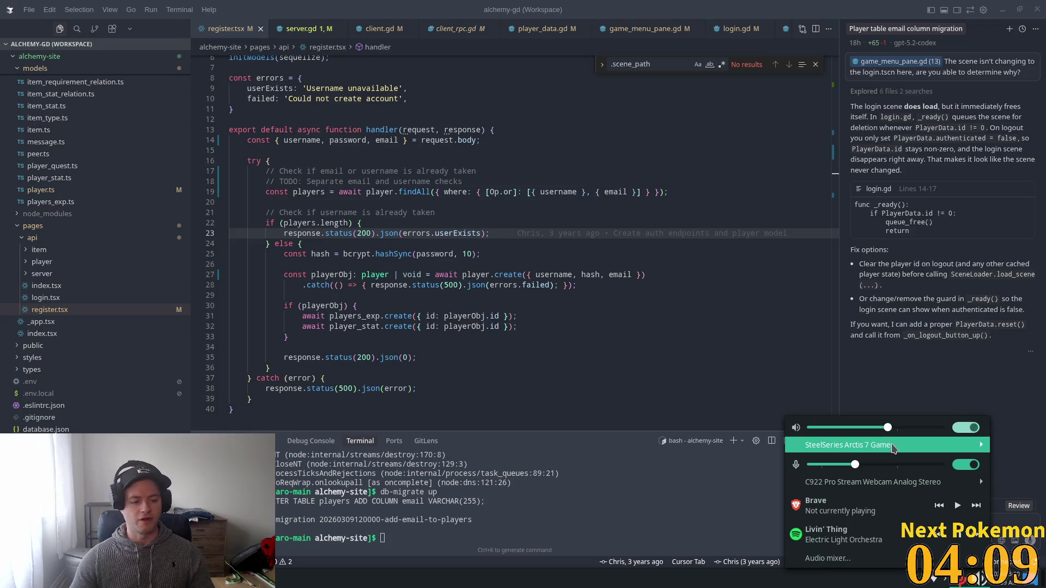
pyautogui.click(632, 262)
pyautogui.hotkey('alt', 'Tab')
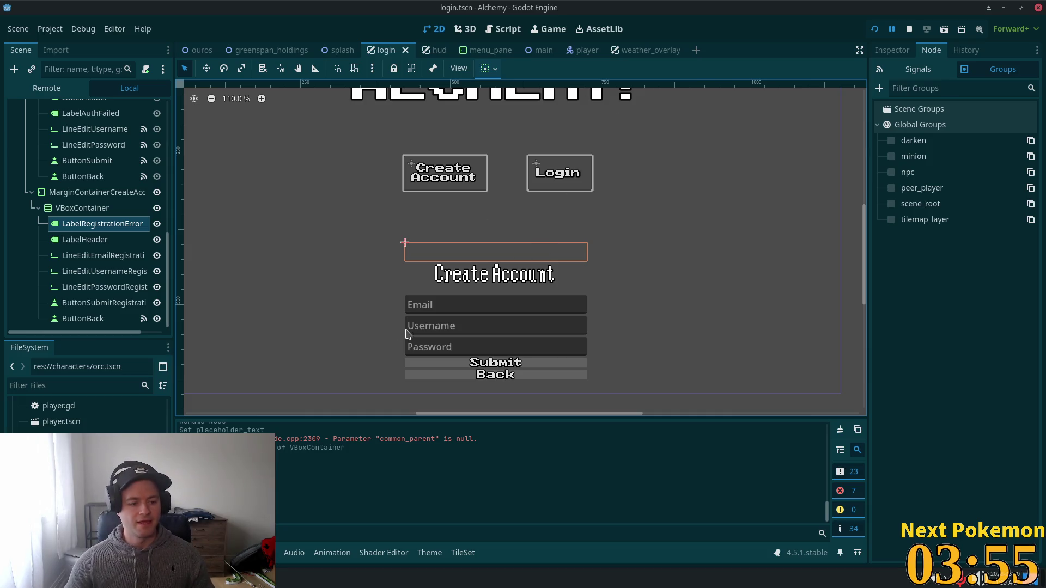
pyautogui.scroll(-5, 472, 240)
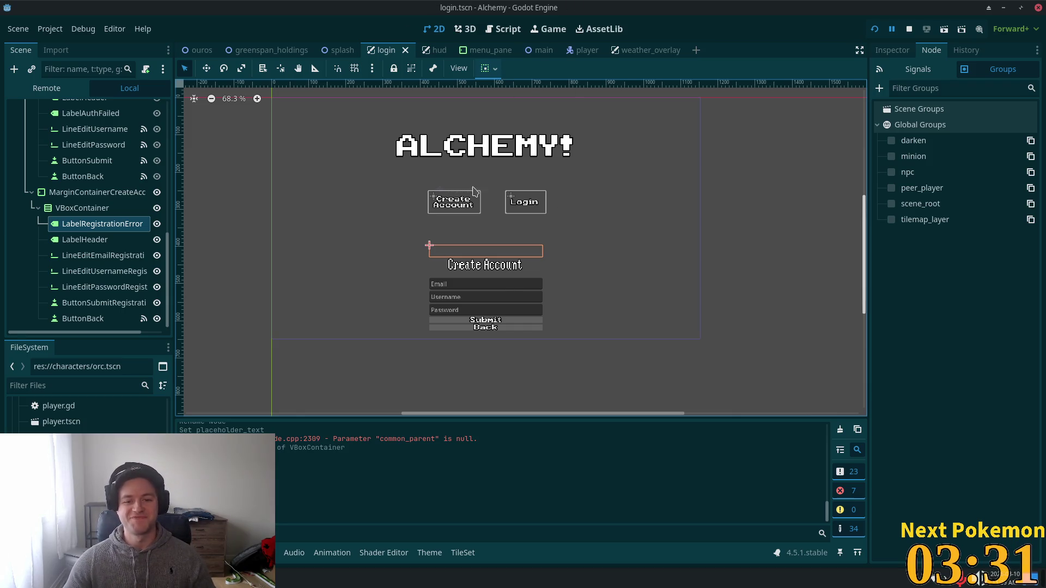
pyautogui.scroll(2, 631, 318)
pyautogui.scroll(4, 299, 290)
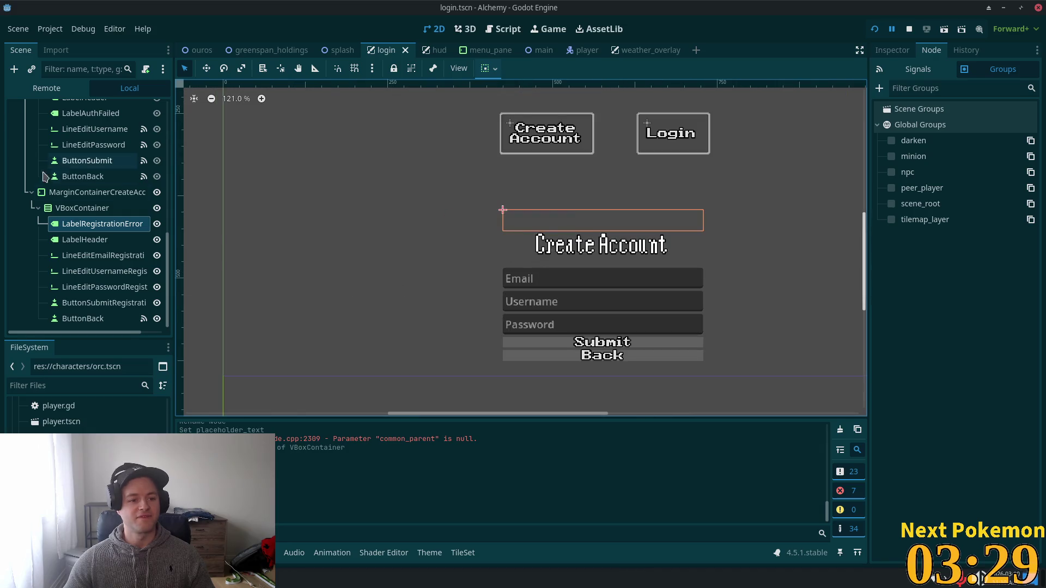
pyautogui.press('Up')
pyautogui.hotkey('shift', 'f')
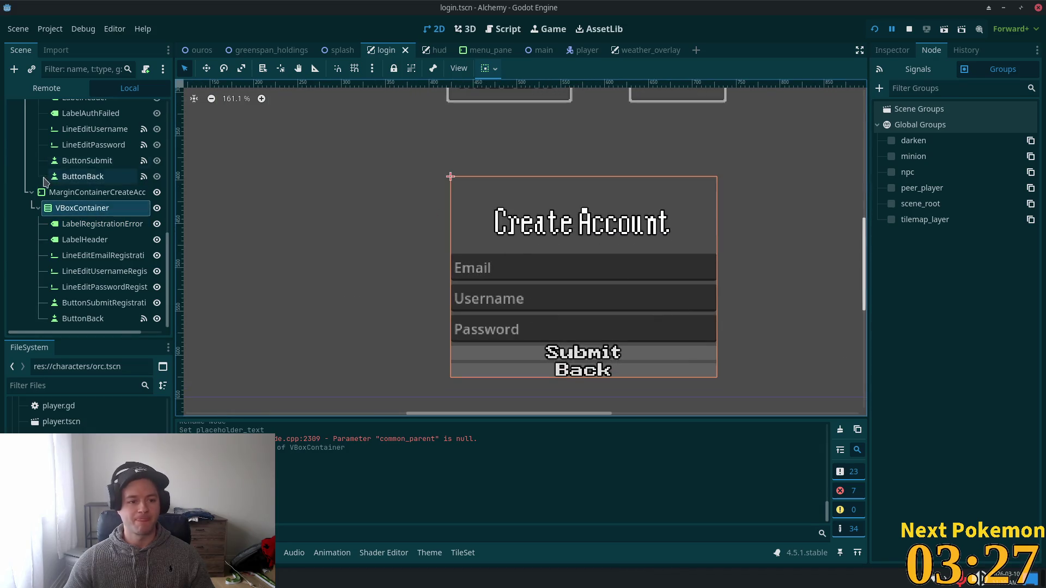
pyautogui.click(46, 192)
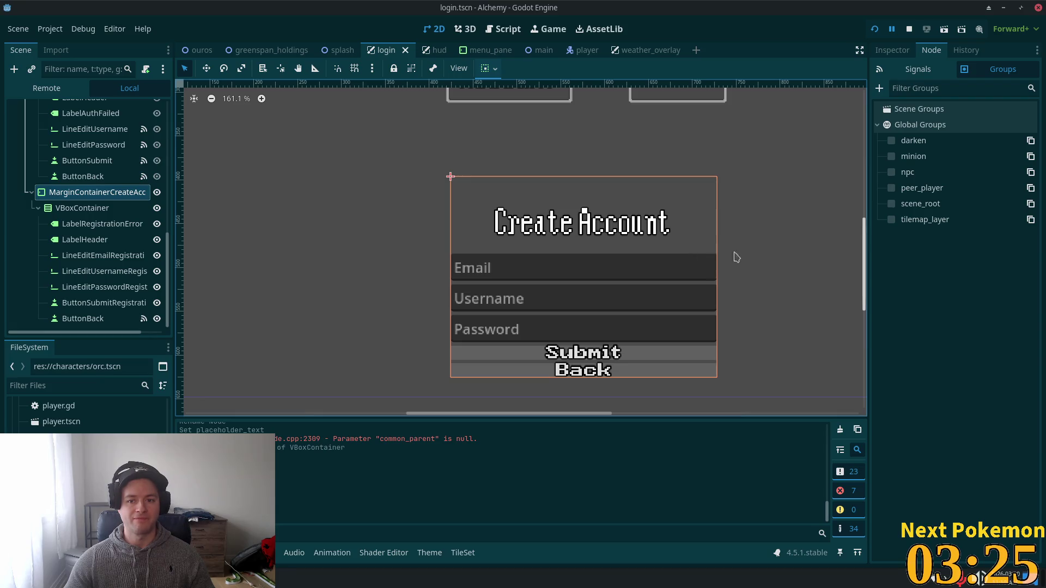
pyautogui.hotkey('ctrl', 'a')
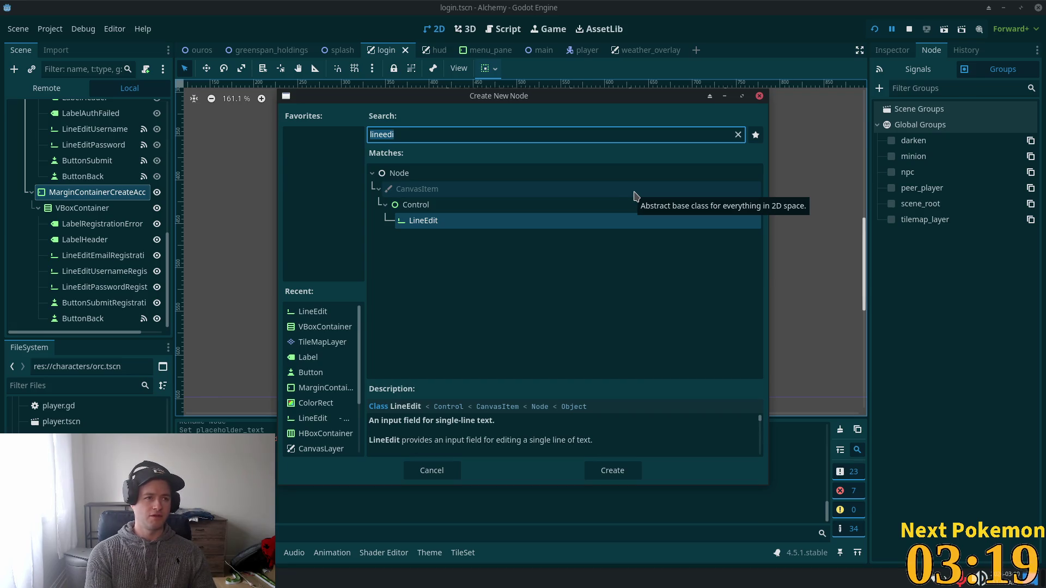
# Search 'tilemap' in Create New Node and add a TileMapLayer node
pyautogui.write('tilemap')
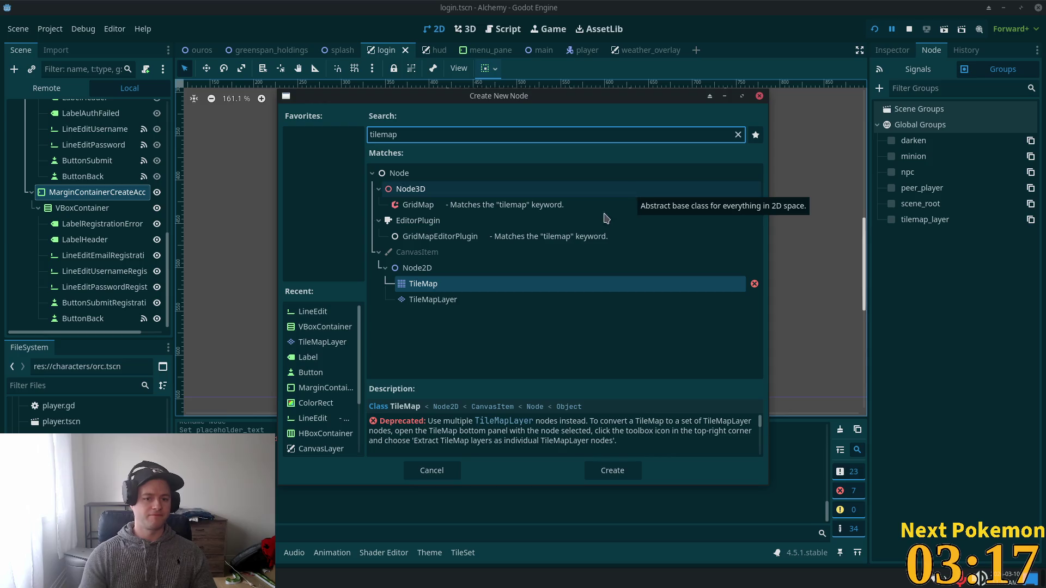
pyautogui.doubleClick(458, 301)
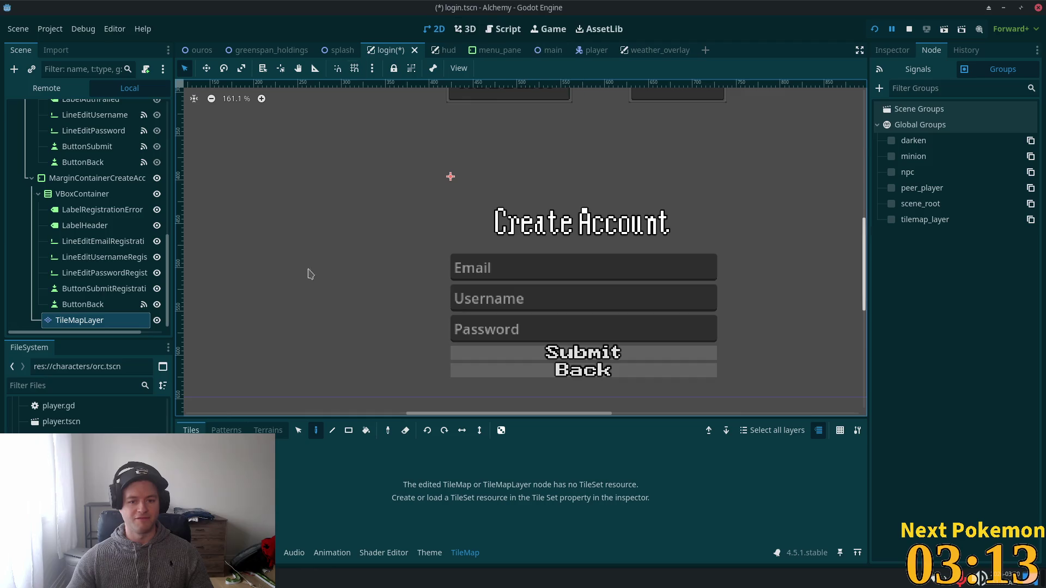
pyautogui.scroll(-1, 104, 289)
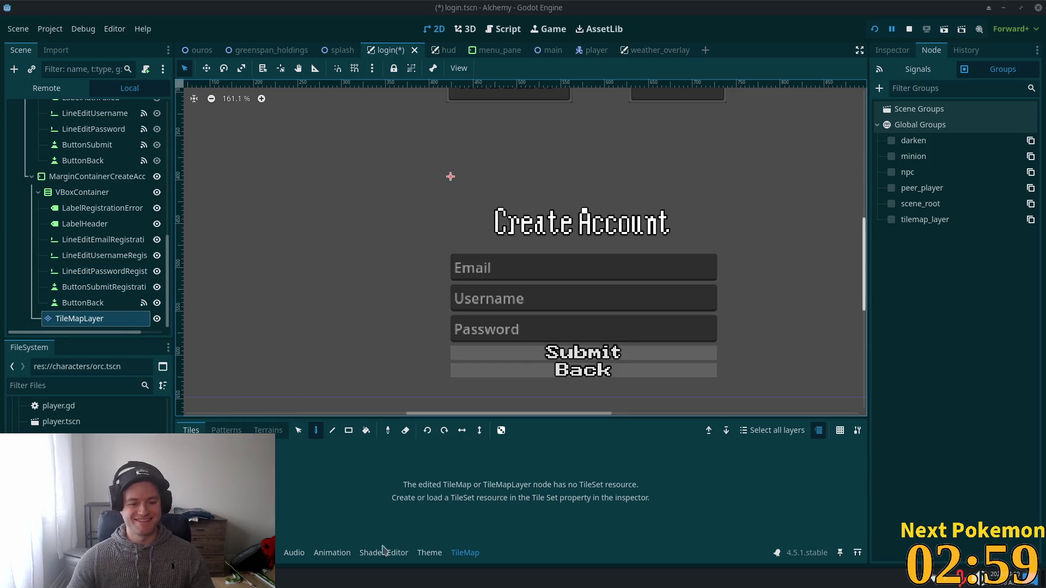
# Try assigning a new empty Tile Set to the TileMapLayer, then clear it
pyautogui.click(429, 554)
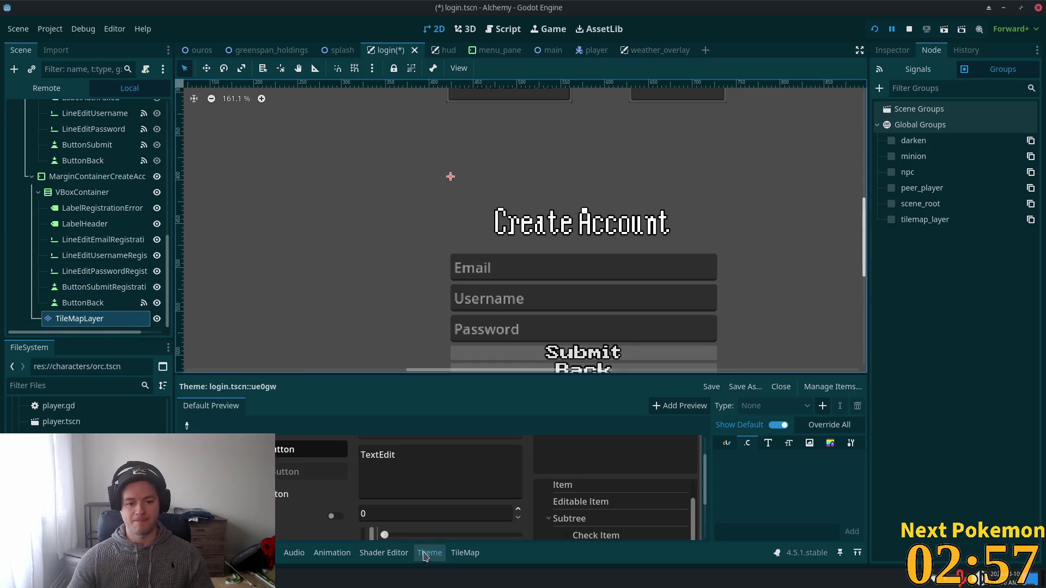
pyautogui.click(917, 69)
pyautogui.click(893, 50)
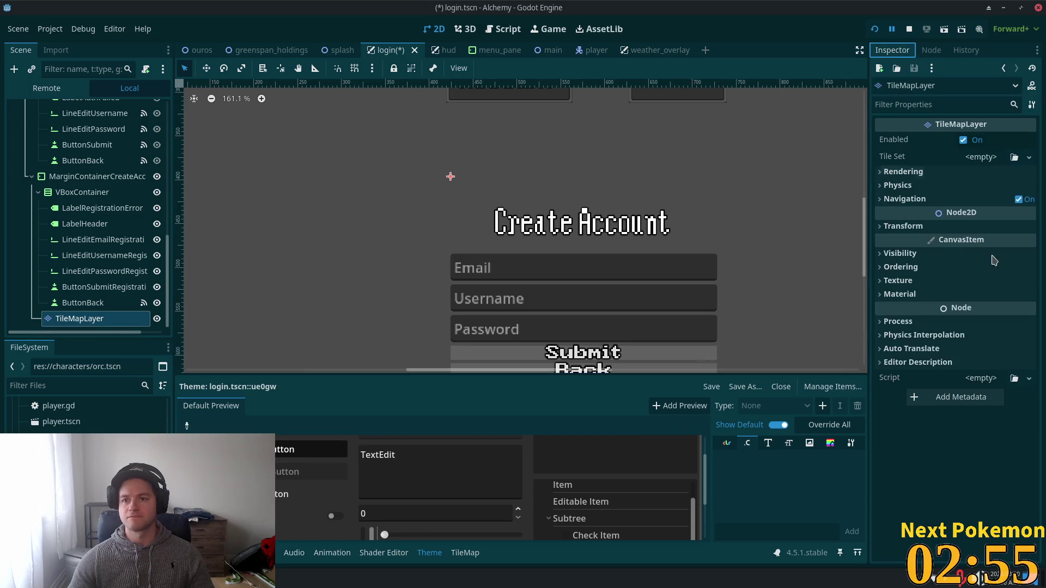
pyautogui.click(1002, 156)
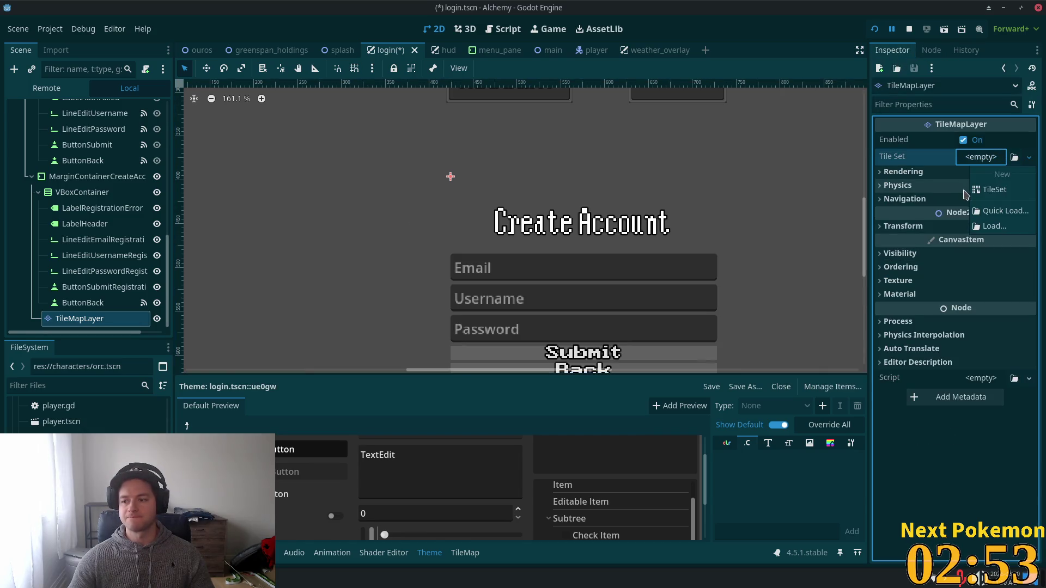
pyautogui.click(997, 197)
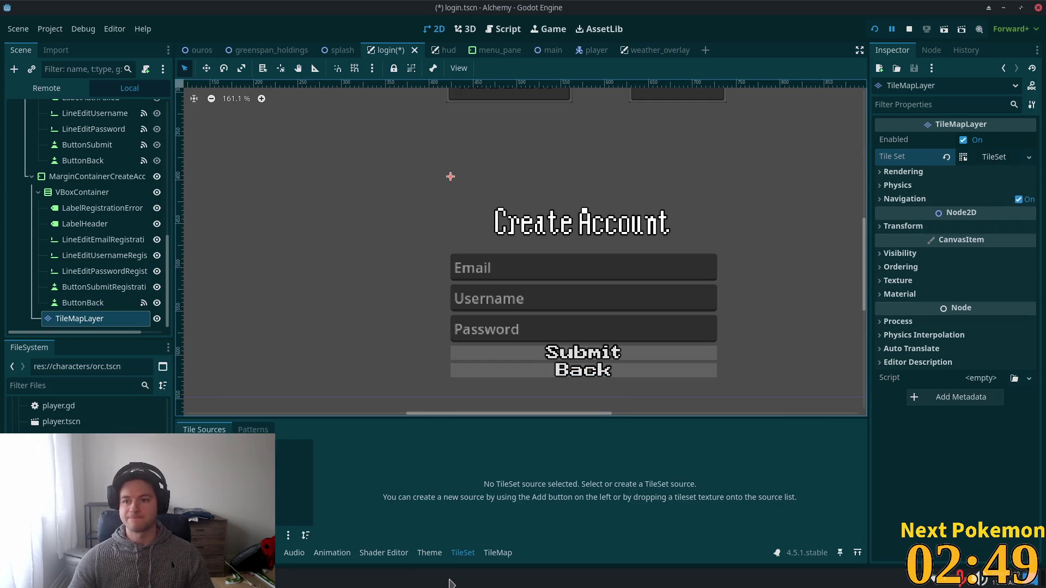
pyautogui.click(497, 553)
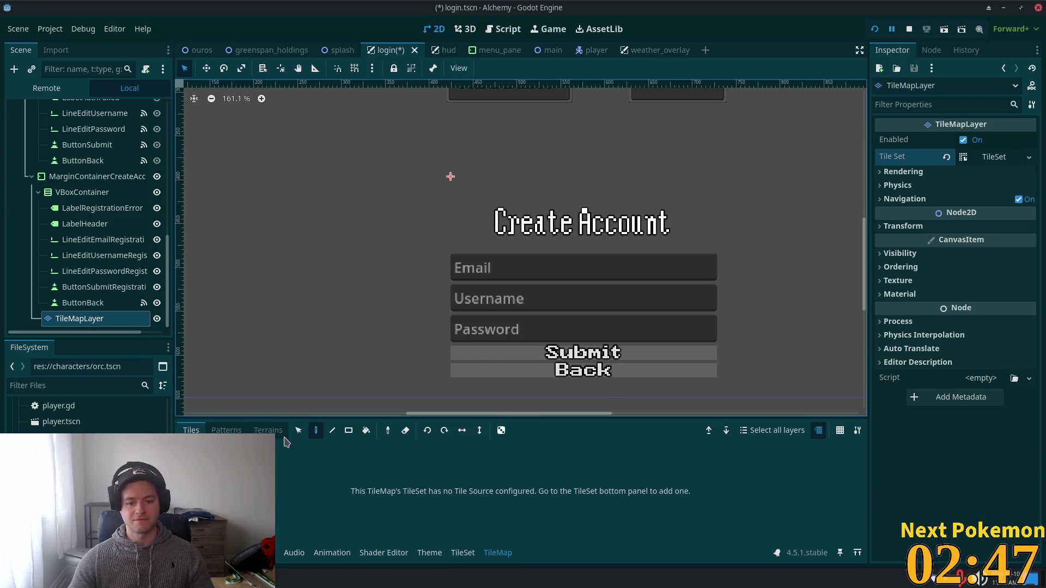
pyautogui.click(83, 303)
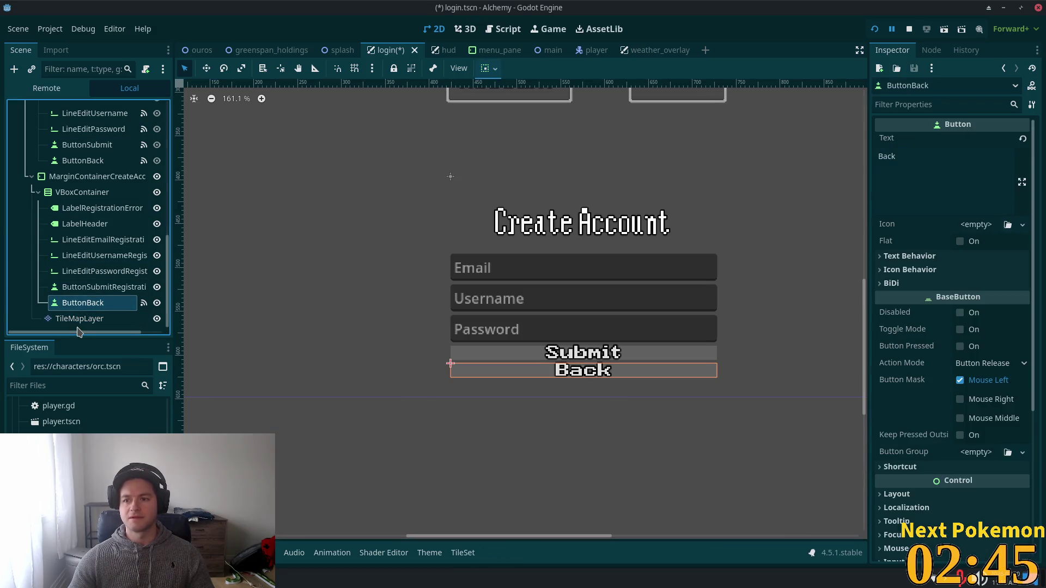
pyautogui.click(79, 318)
pyautogui.click(989, 156)
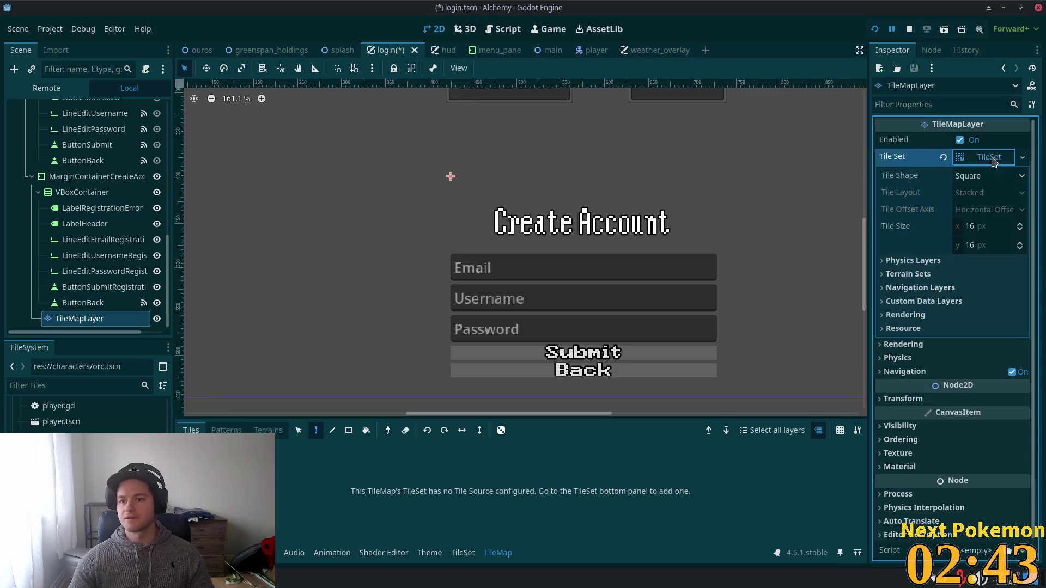
pyautogui.click(944, 159)
# Quick Load ui.tres as the TileMapLayer's Tile Set
pyautogui.click(976, 161)
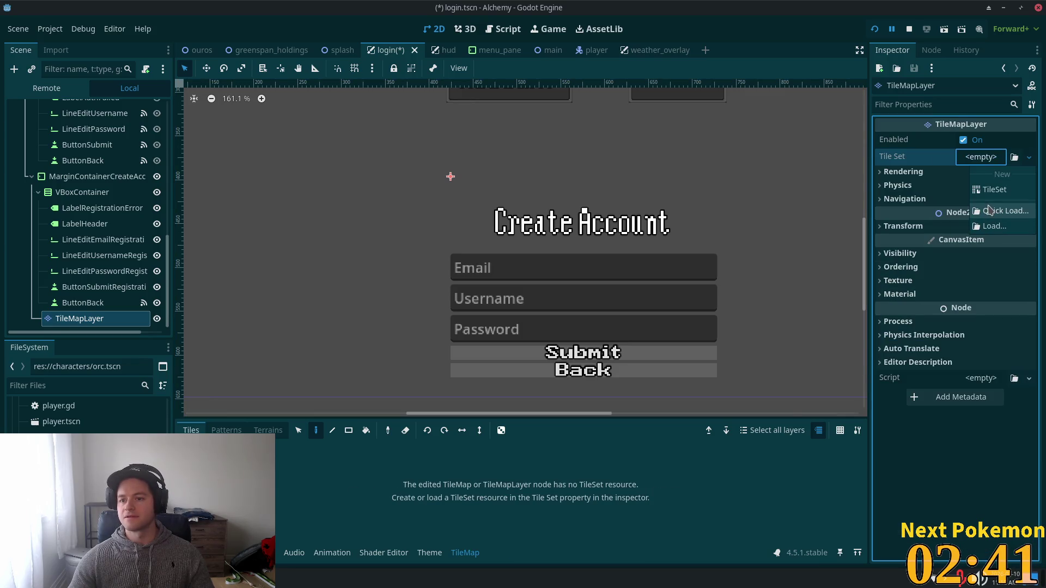
pyautogui.click(989, 210)
pyautogui.doubleClick(351, 166)
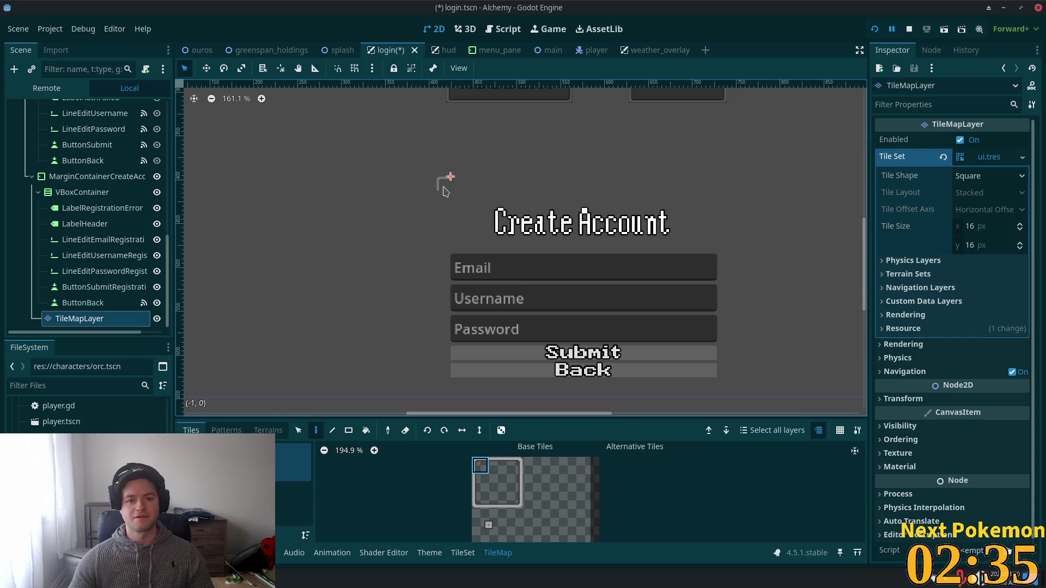
pyautogui.click(56, 180)
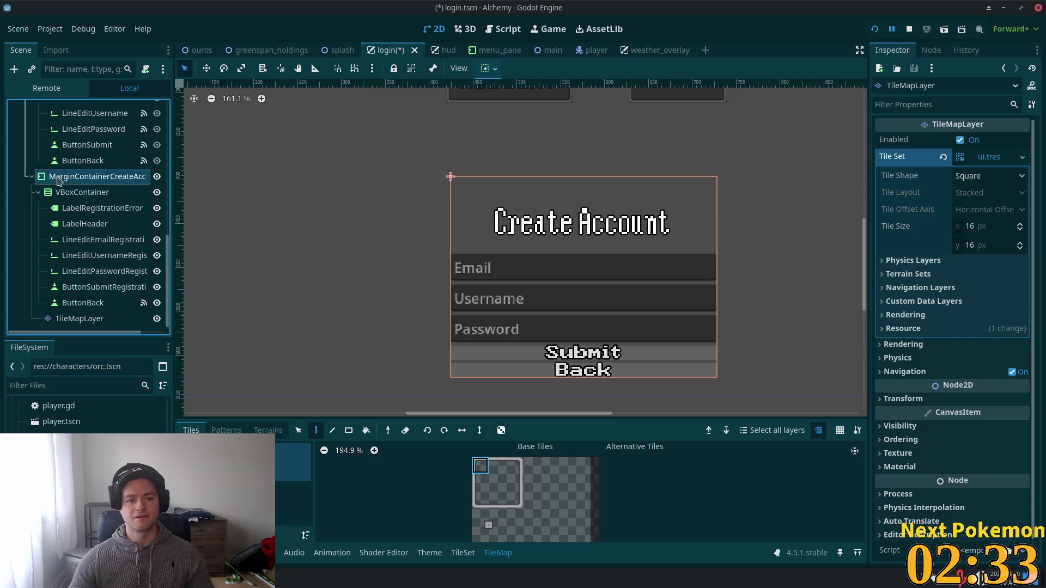
pyautogui.scroll(7, 350, 236)
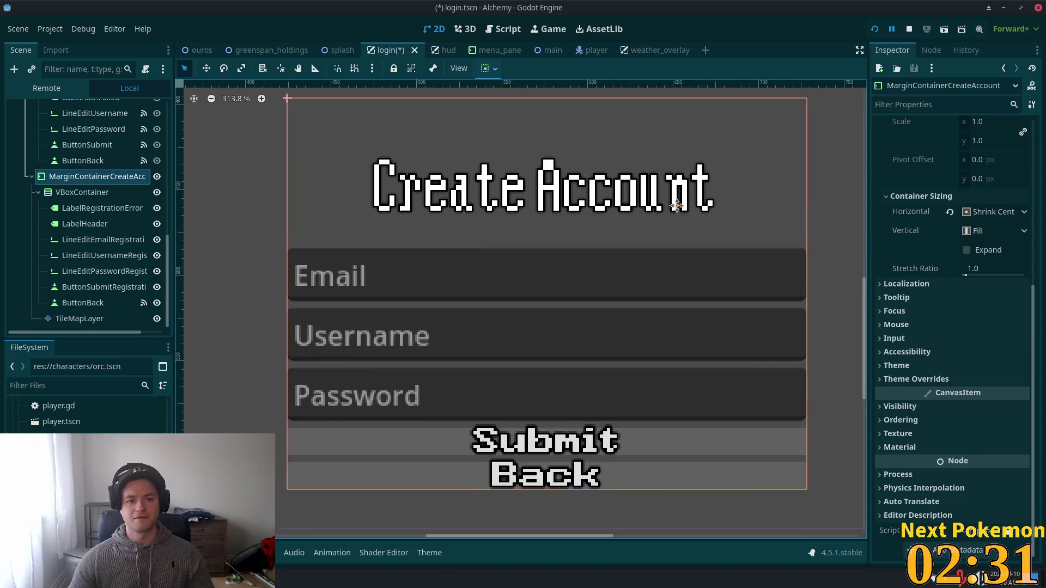
pyautogui.hscroll(5, 686, 203)
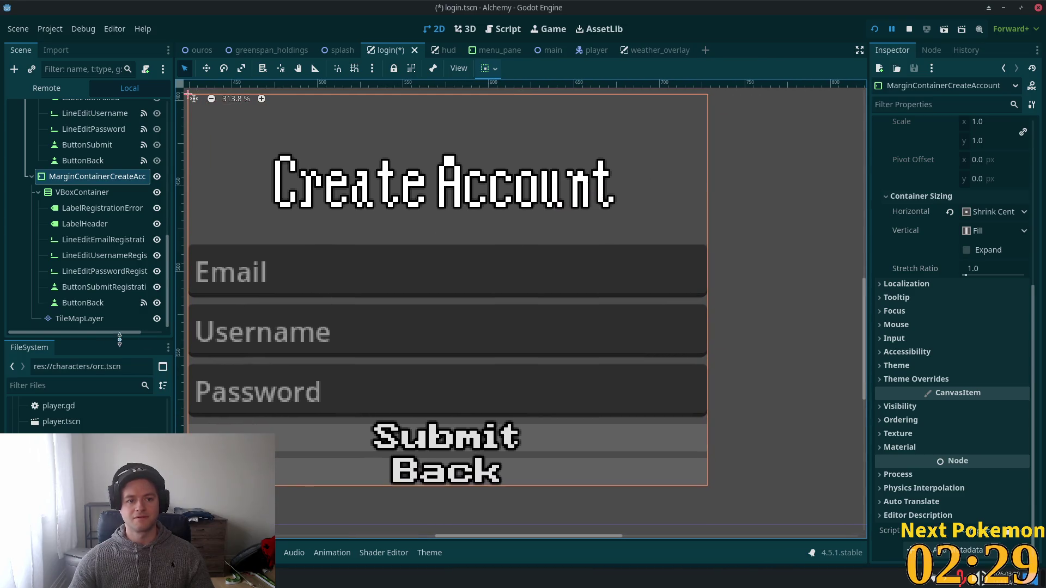
pyautogui.click(83, 303)
pyautogui.click(79, 318)
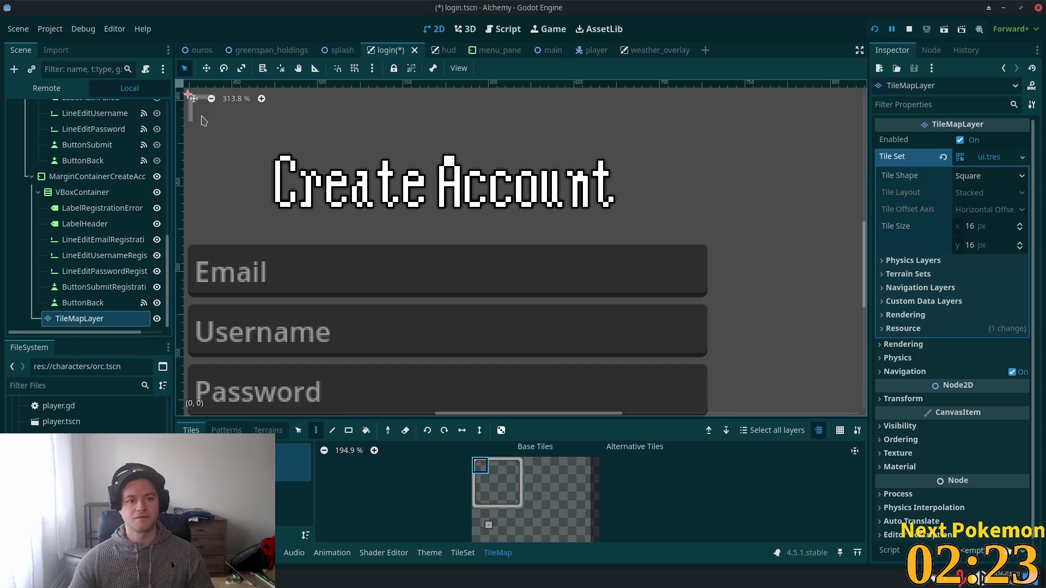
# Expose the margin constant overrides on MarginContainerCreateAccount, comparing with the Login container's
pyautogui.scroll(-2, 264, 307)
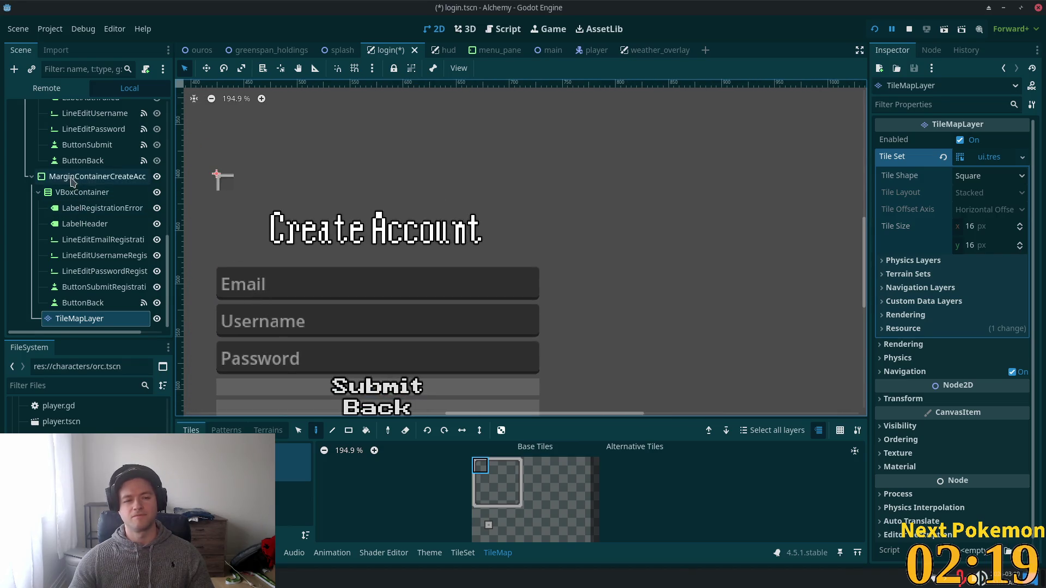
pyautogui.click(97, 177)
pyautogui.click(921, 380)
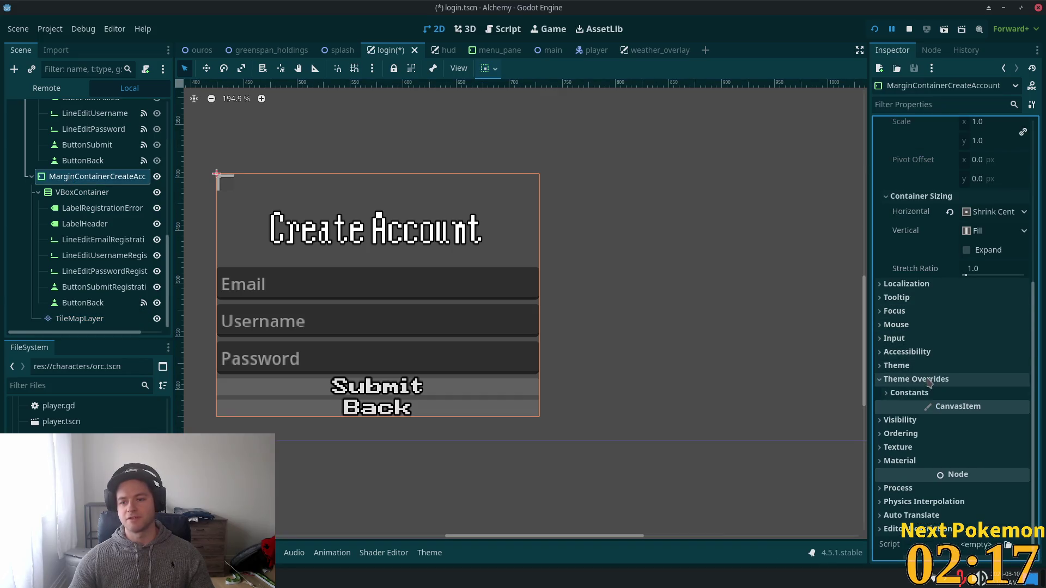
pyautogui.click(920, 381)
pyautogui.click(920, 380)
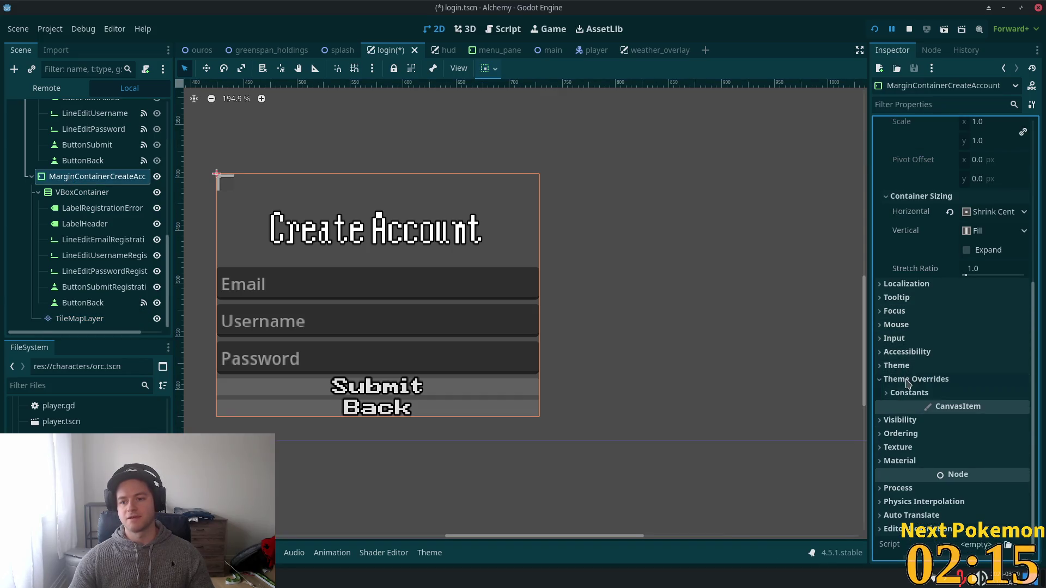
pyautogui.click(911, 393)
pyautogui.scroll(4, 95, 281)
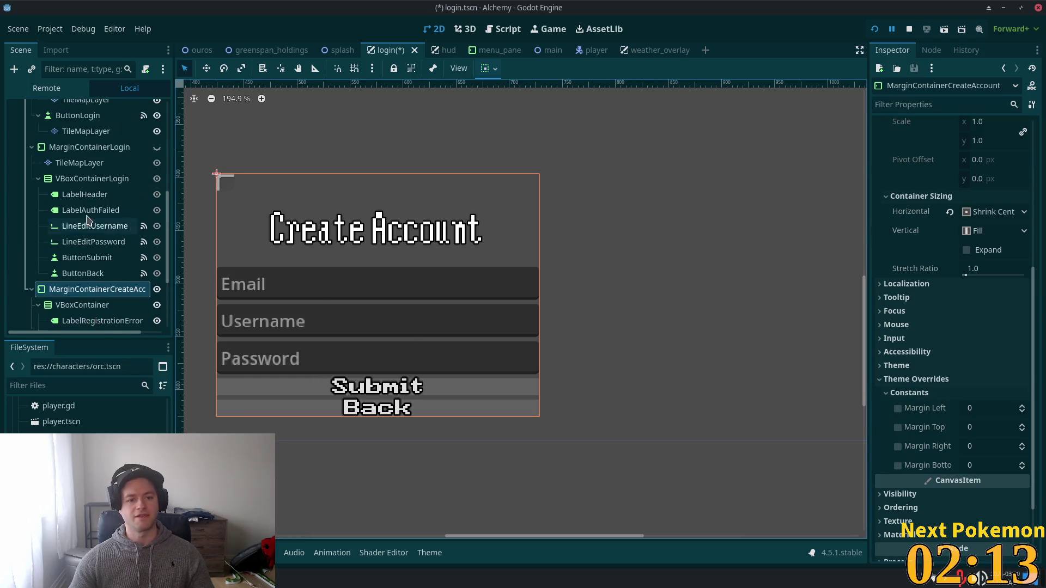
pyautogui.click(85, 179)
pyautogui.click(75, 150)
pyautogui.scroll(-10, 919, 394)
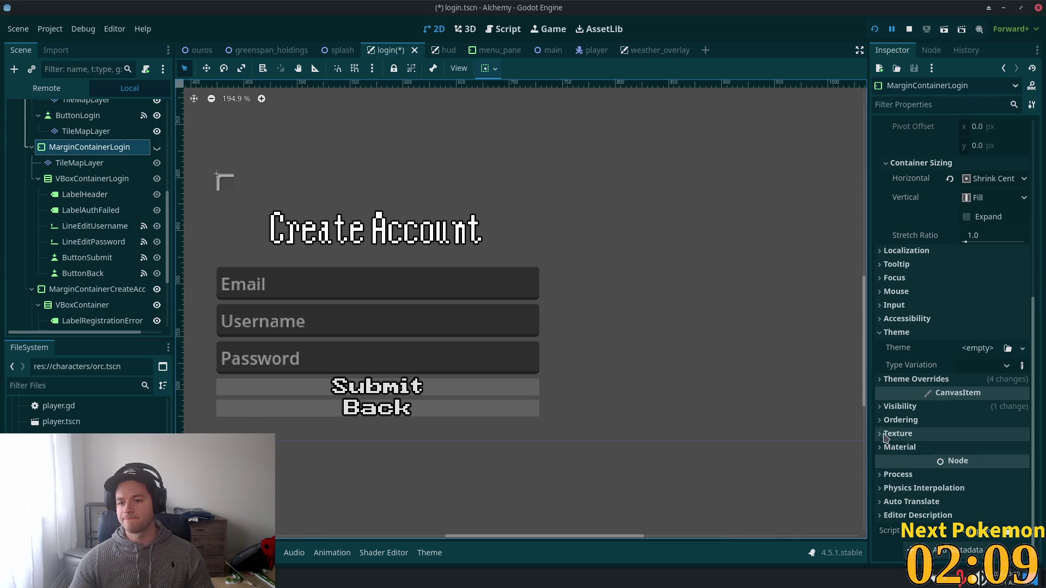
pyautogui.click(905, 365)
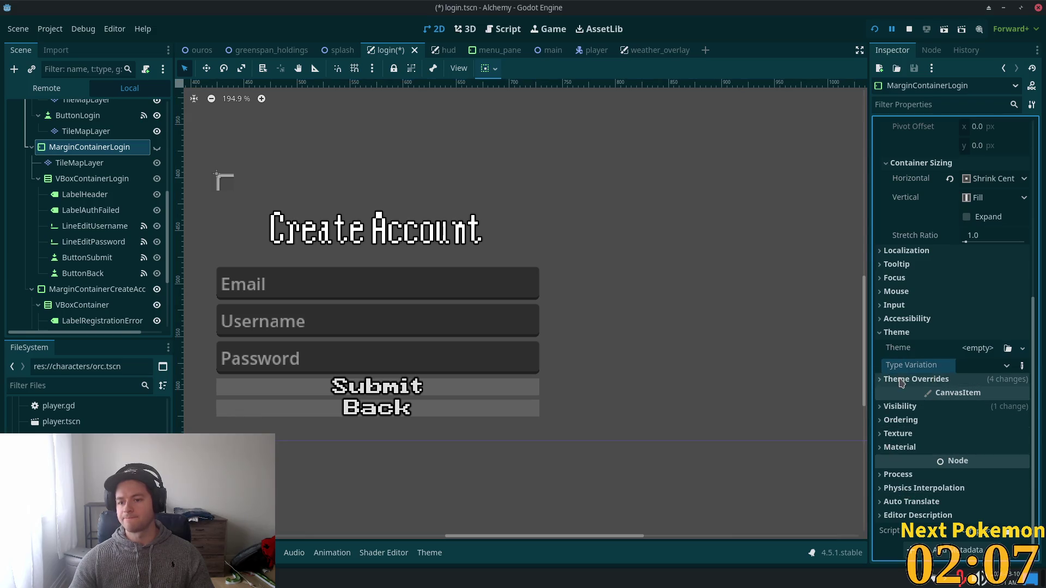
pyautogui.click(904, 380)
pyautogui.click(83, 273)
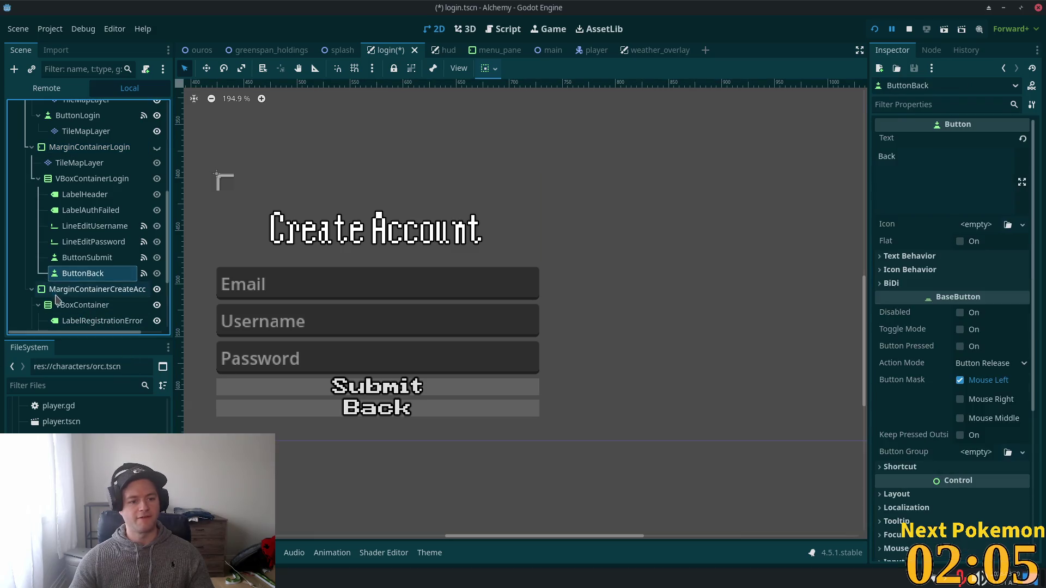
pyautogui.click(97, 289)
# Set MarginContainerCreateAccount's left, top, right and bottom margins to 25
pyautogui.click(992, 414)
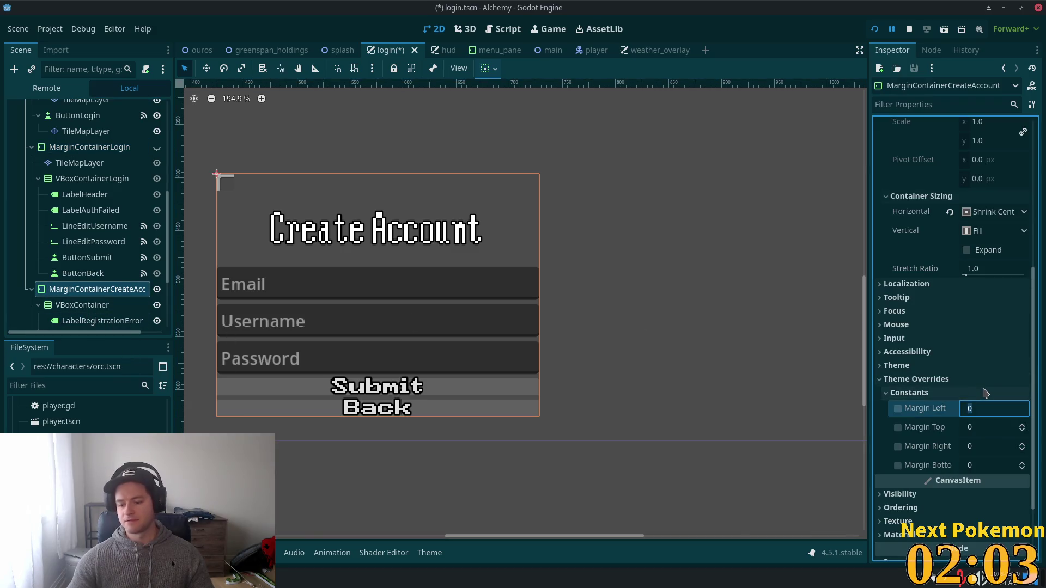
pyautogui.write('25')
pyautogui.press('Tab')
pyautogui.write('25')
pyautogui.press('Tab')
pyautogui.write('25')
pyautogui.press('Tab')
pyautogui.write('25')
pyautogui.press('Tab')
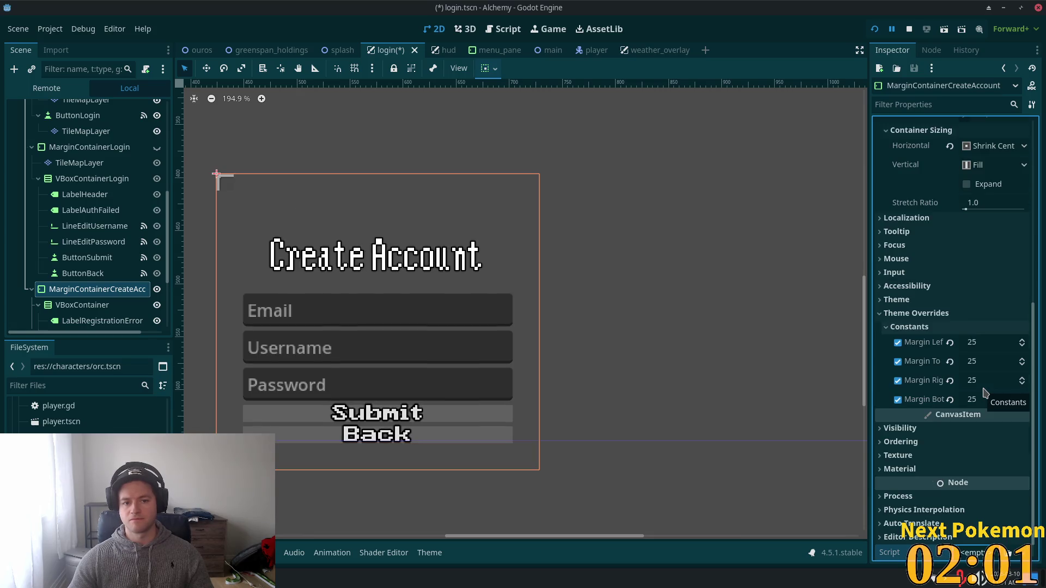
# Give the Create Account VBoxContainer a Separation override of 10 and save the scene
pyautogui.click(92, 179)
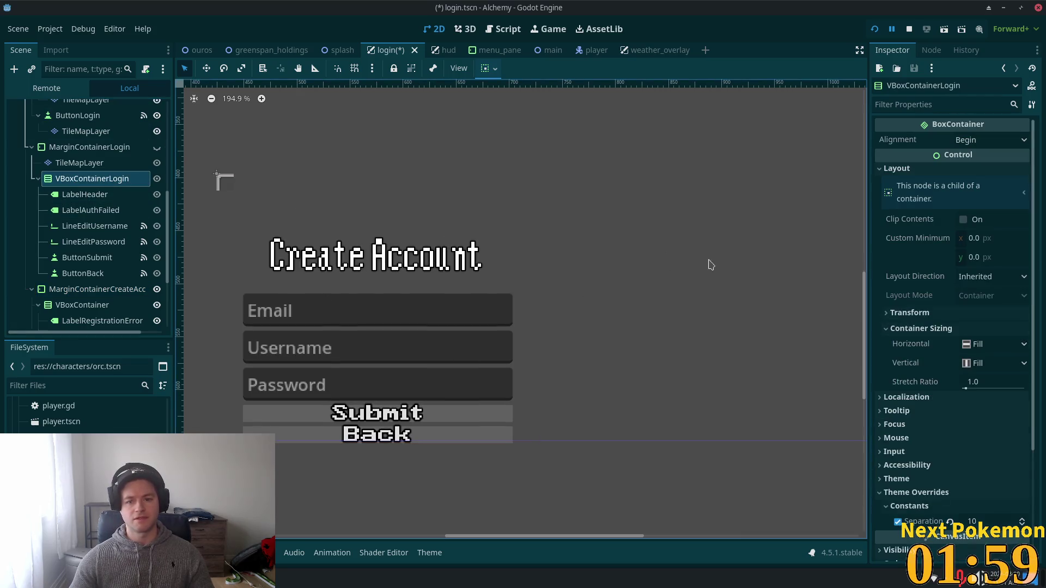
pyautogui.scroll(-3, 992, 386)
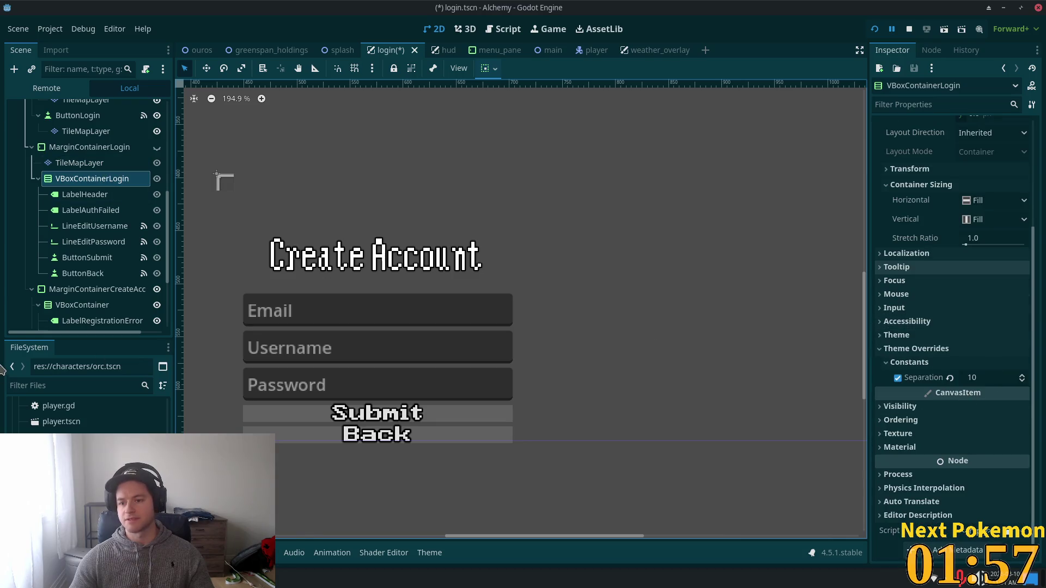
pyautogui.scroll(-3, 76, 306)
pyautogui.click(78, 242)
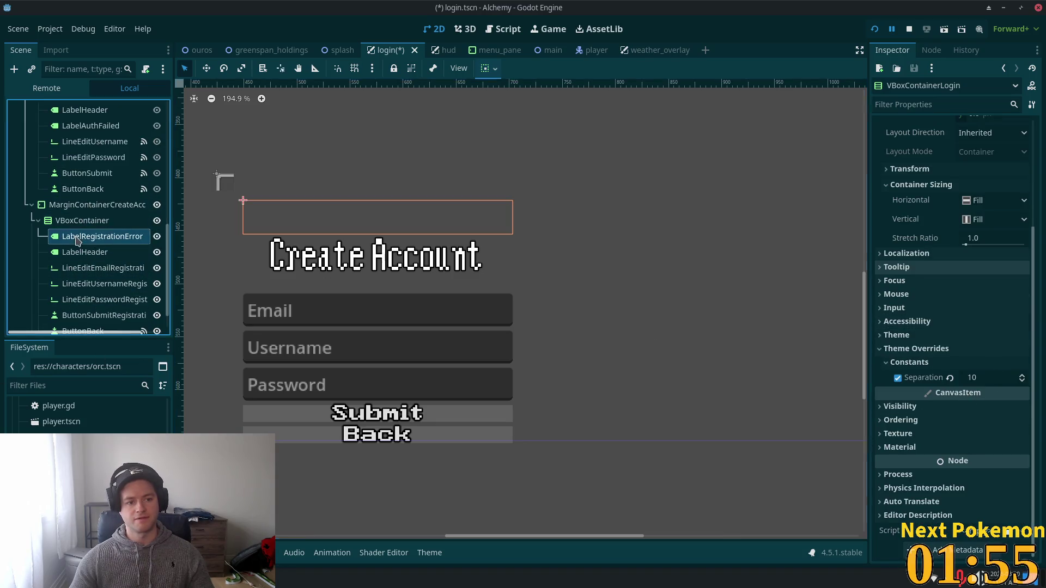
pyautogui.click(82, 220)
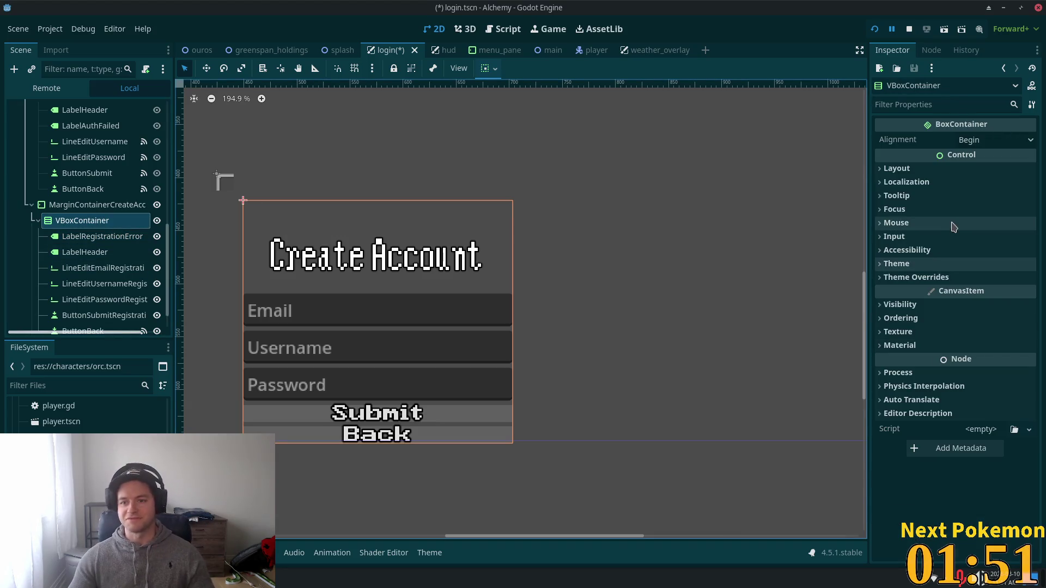
pyautogui.click(905, 277)
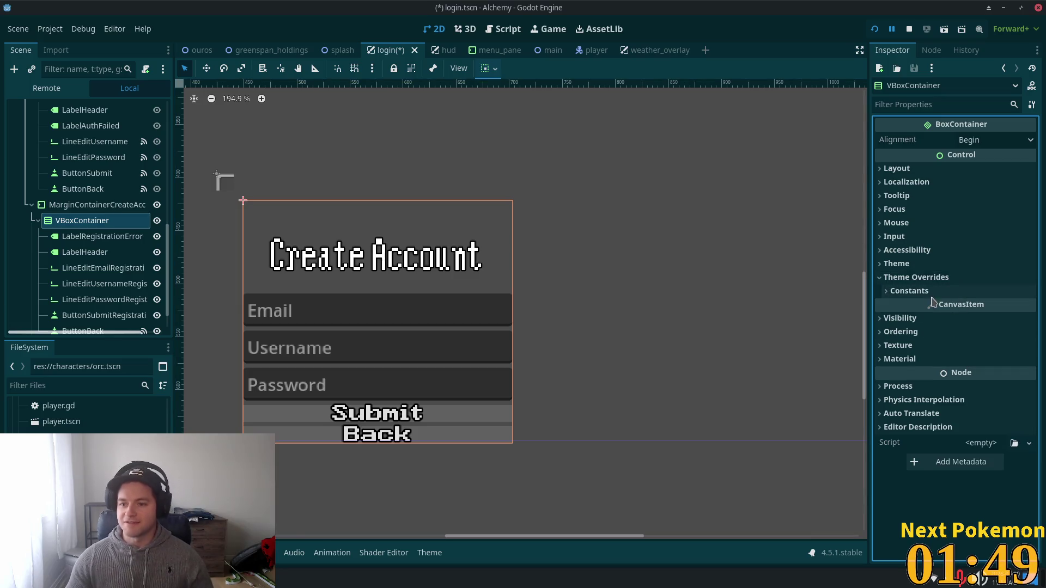
pyautogui.click(1003, 292)
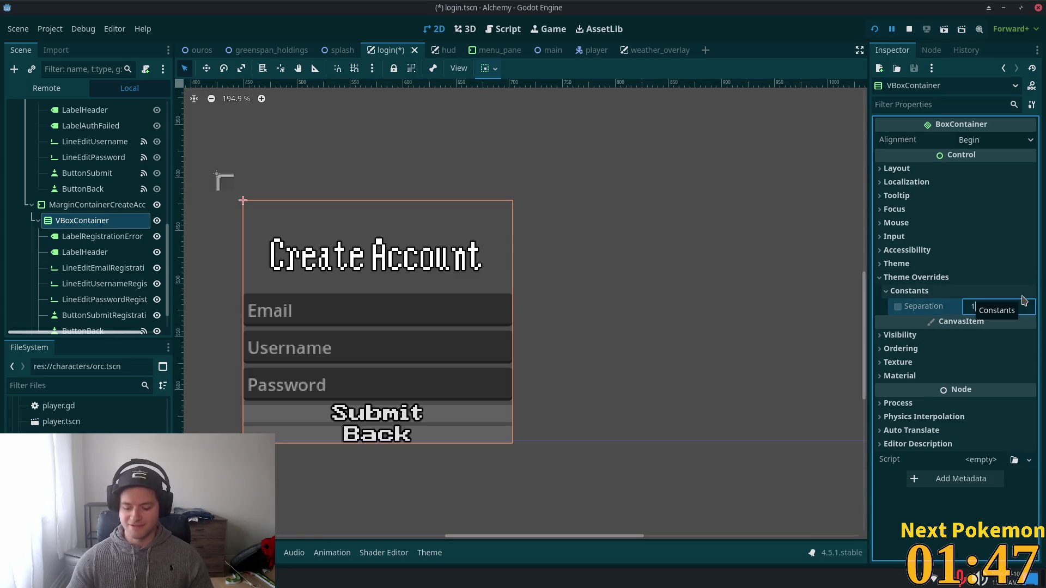
pyautogui.write('0')
pyautogui.press('Return')
pyautogui.hotkey('ctrl', 's')
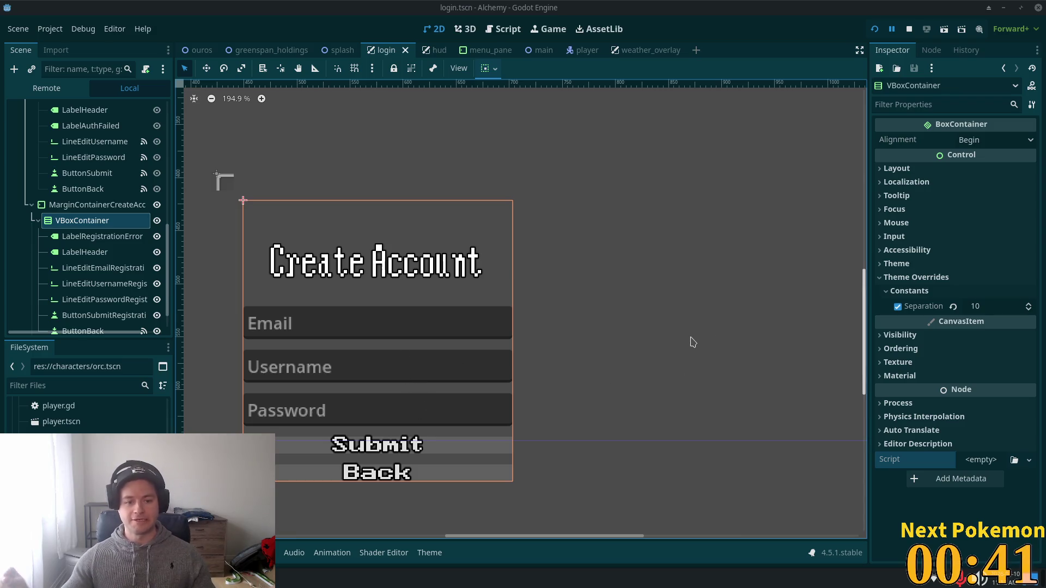
pyautogui.scroll(-2, 103, 207)
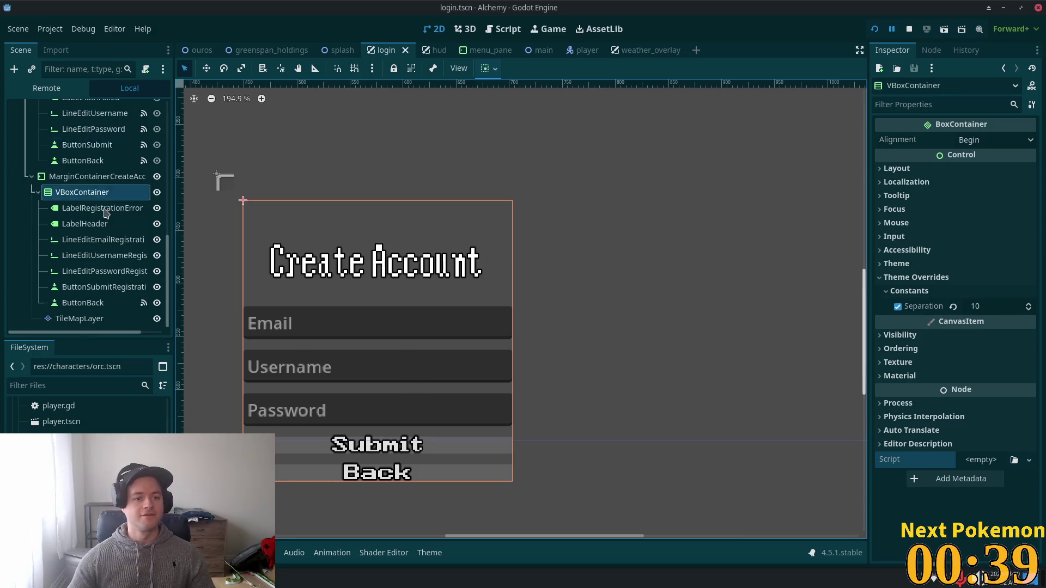
# Hide the Login panel, keep Create Account visible, and select the Create Account TileMapLayer
pyautogui.click(157, 176)
pyautogui.scroll(3, 87, 212)
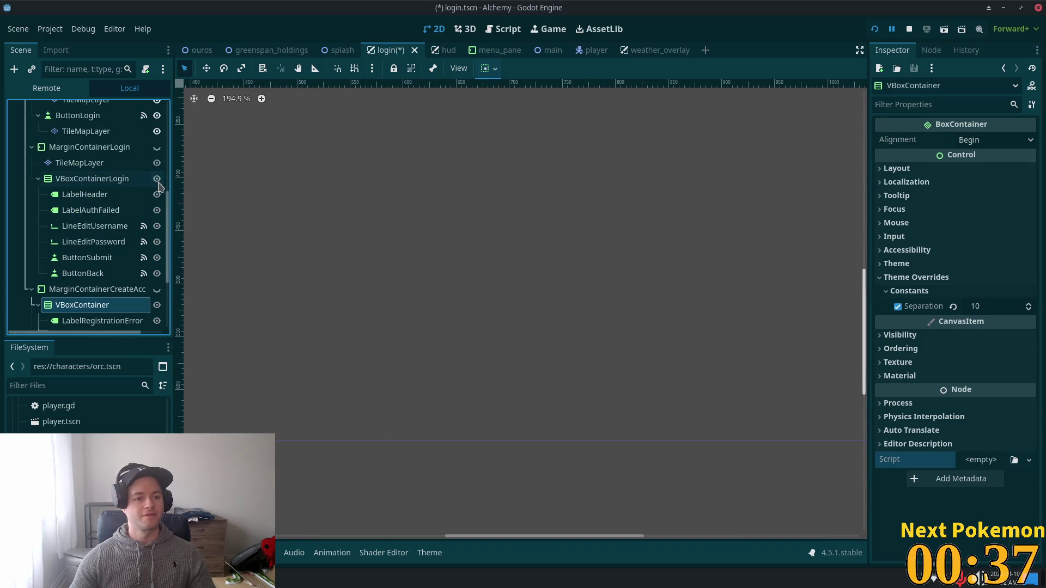
pyautogui.click(157, 147)
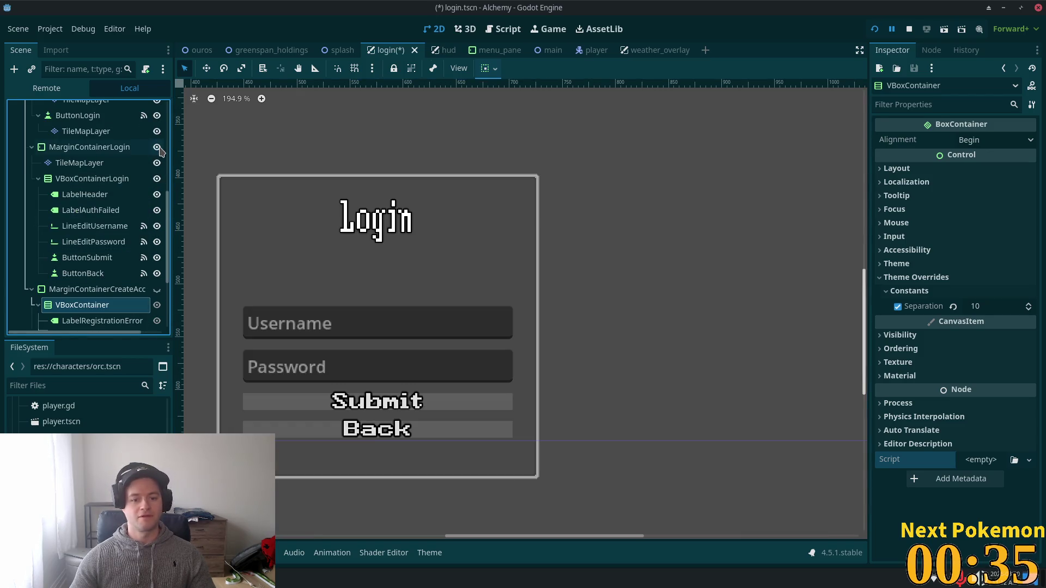
pyautogui.click(157, 148)
pyautogui.scroll(-3, 103, 212)
pyautogui.click(157, 204)
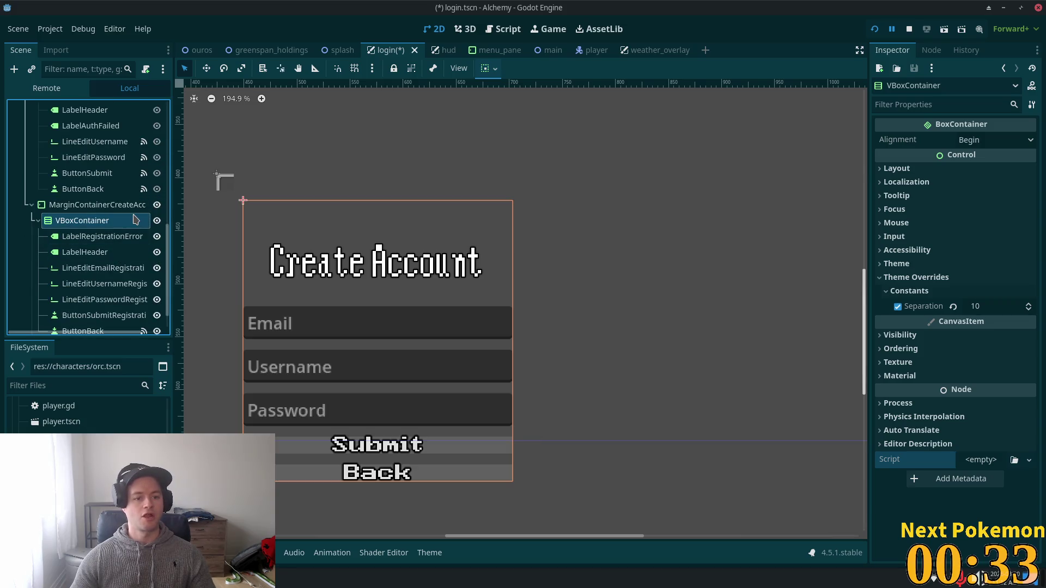
pyautogui.scroll(-1, 131, 218)
pyautogui.click(81, 179)
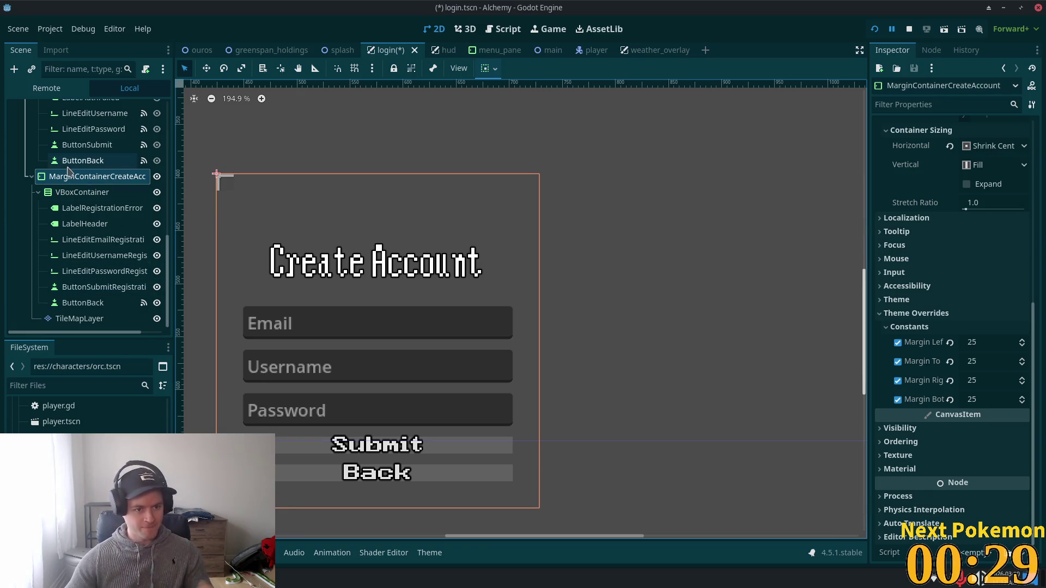
pyautogui.click(79, 318)
pyautogui.scroll(-5, 479, 294)
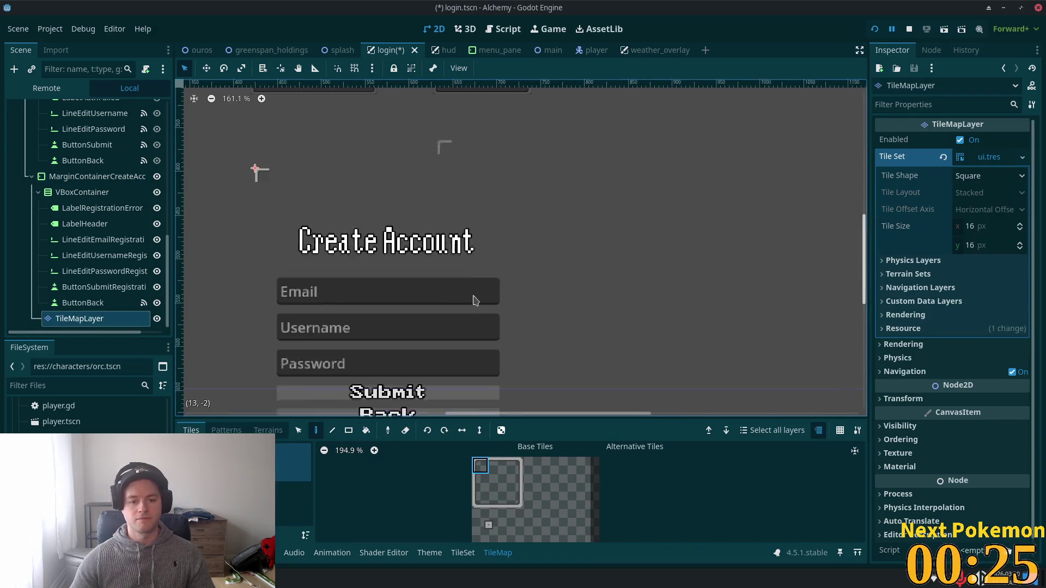
pyautogui.scroll(4, 496, 311)
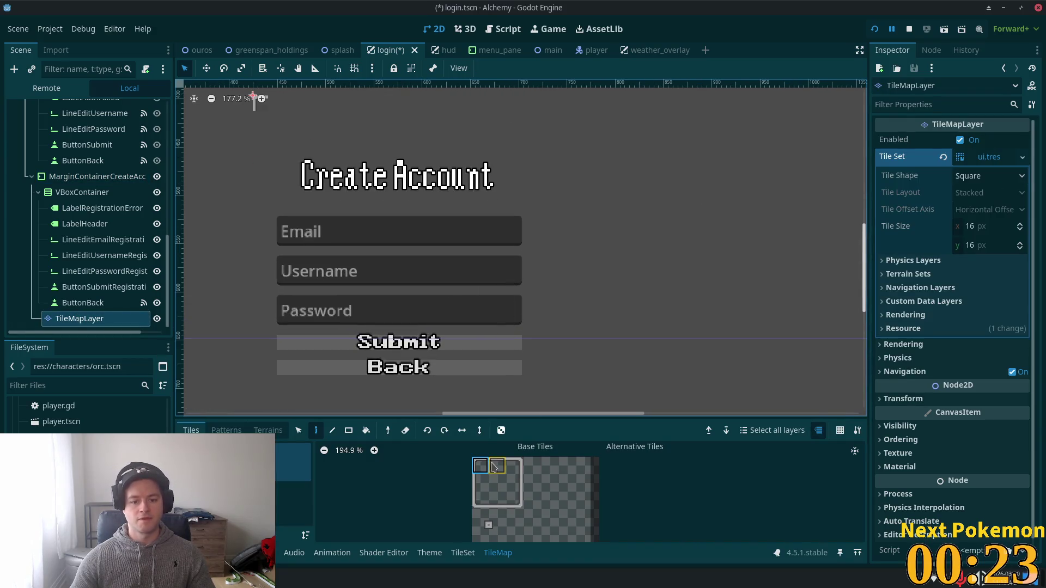
# Paint a top row of border tiles, an end-cap tile, and a wall down the right edge
pyautogui.moveTo(280, 107); pyautogui.dragTo(531, 108)
pyautogui.click(513, 466)
pyautogui.click(533, 104)
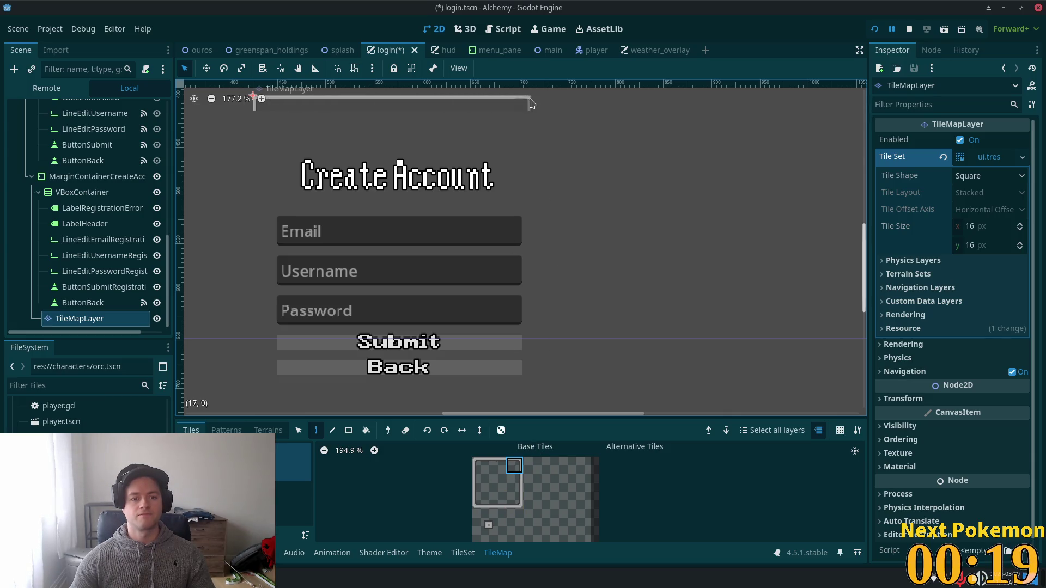
pyautogui.click(513, 483)
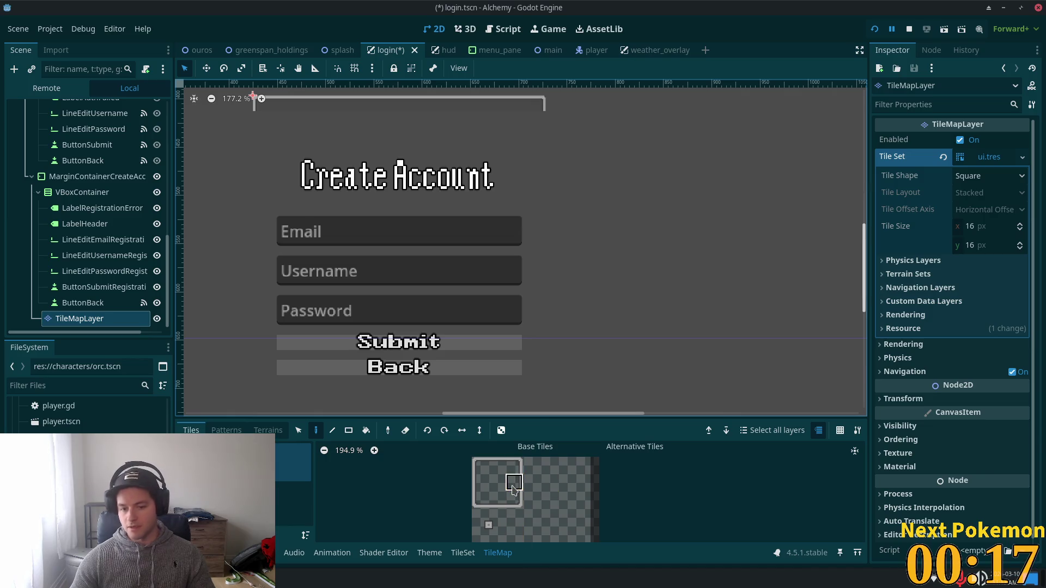
pyautogui.moveTo(543, 117); pyautogui.dragTo(543, 133)
pyautogui.moveTo(541, 175)
pyautogui.mouseDown()
pyautogui.moveTo(544, 384)
pyautogui.moveTo(642, 237)
pyautogui.mouseUp()
pyautogui.scroll(-5, 638, 245)
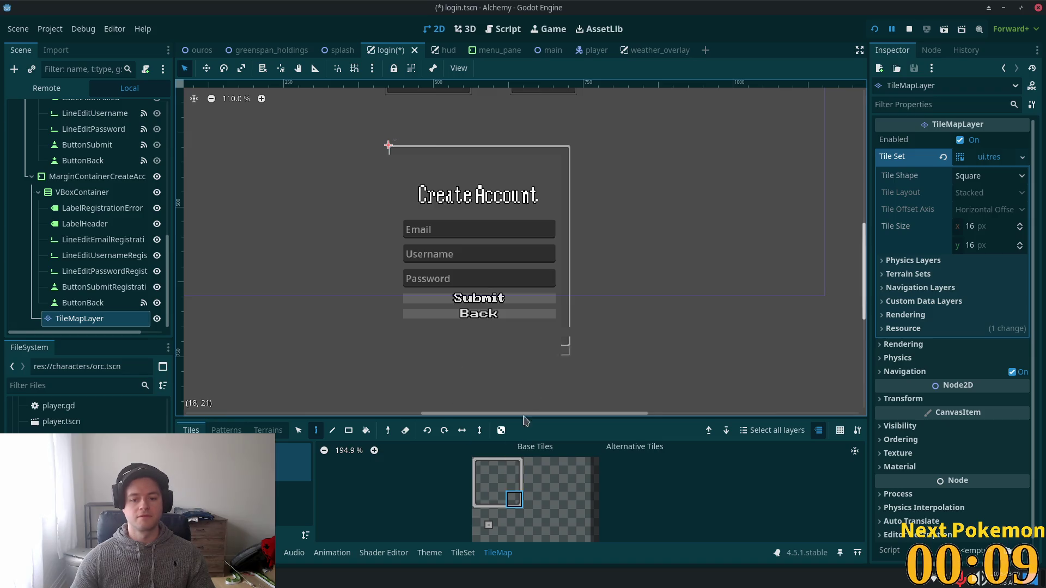
pyautogui.click(516, 485)
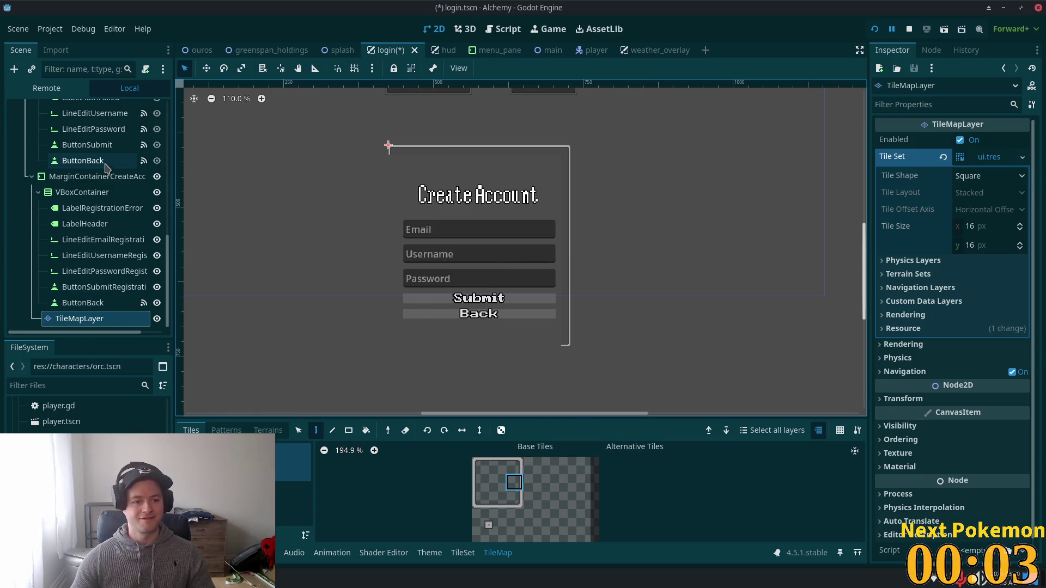
pyautogui.scroll(5, 103, 163)
pyautogui.click(79, 163)
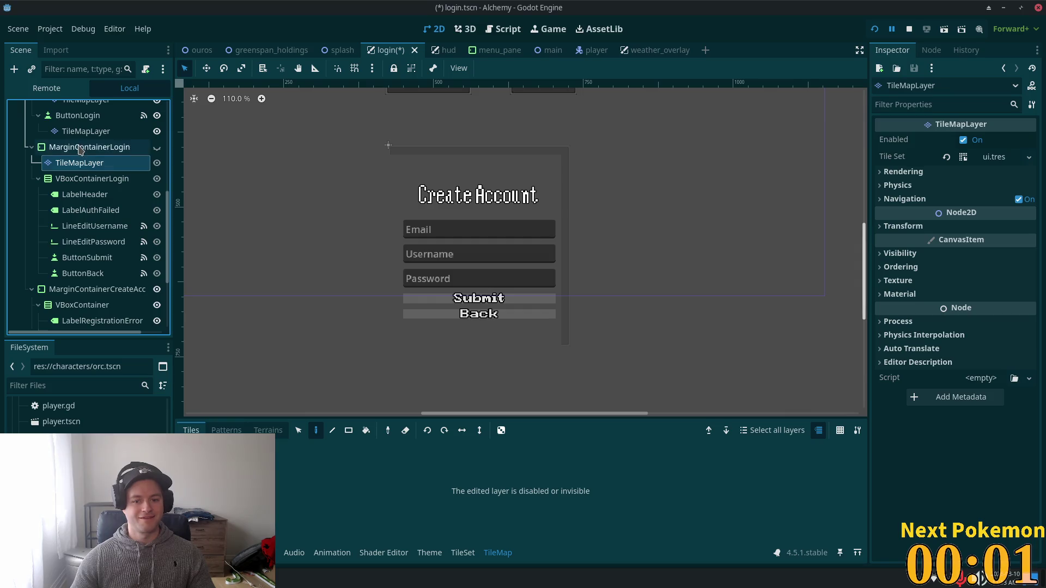
# Make MarginContainerLogin visible again and zoom out to view both panels
pyautogui.click(81, 148)
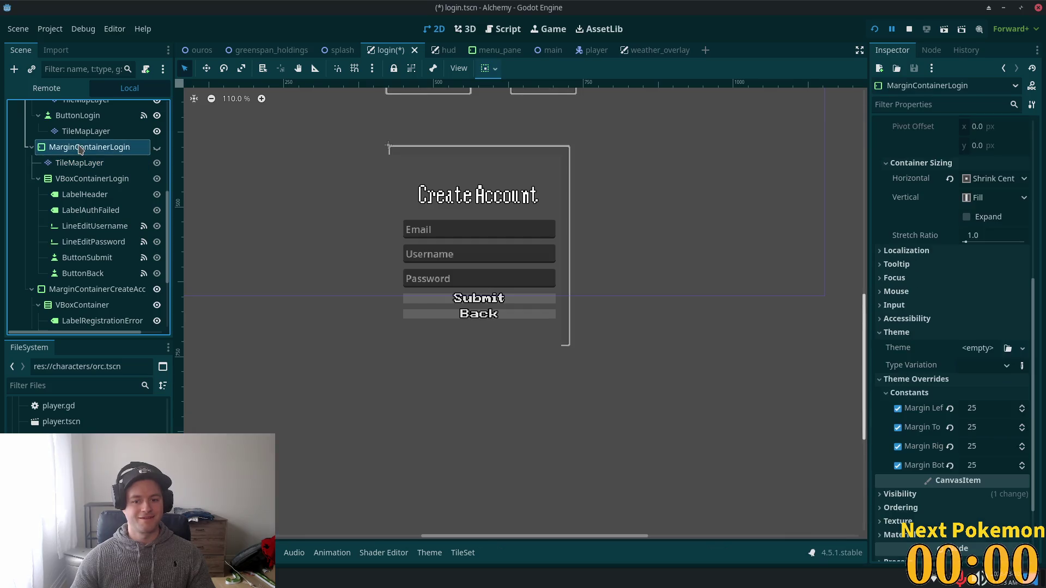
pyautogui.click(157, 148)
pyautogui.click(157, 147)
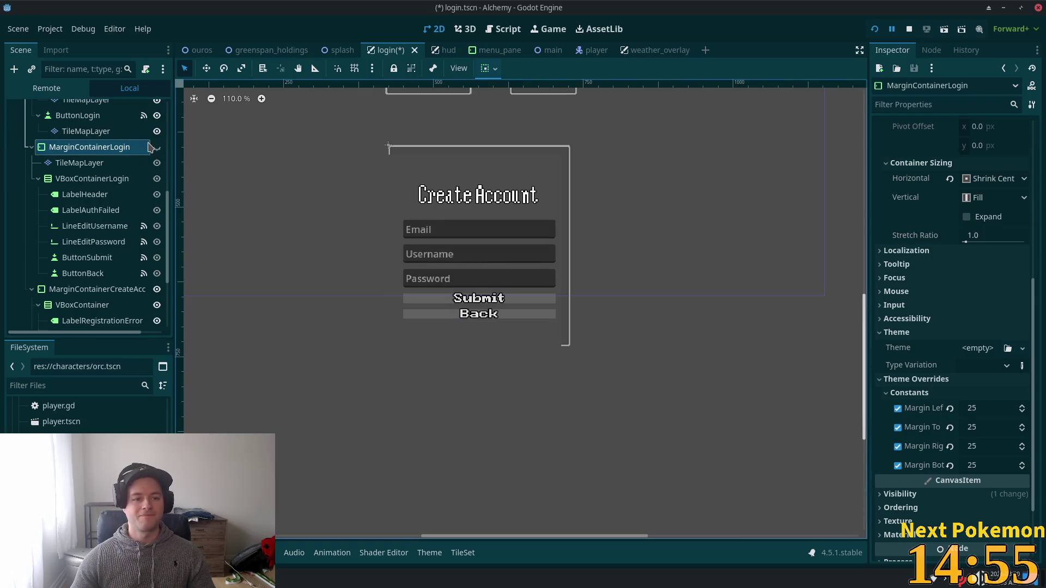
pyautogui.hotkey('ctrl', 'z')
pyautogui.scroll(-2, 701, 381)
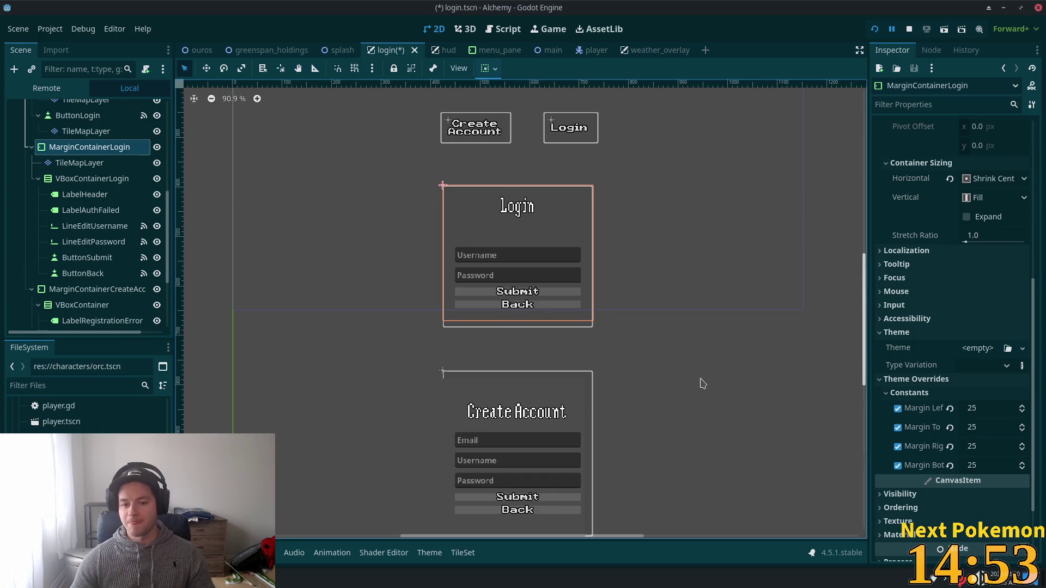
pyautogui.moveTo(700, 381); pyautogui.dragTo(697, 297)
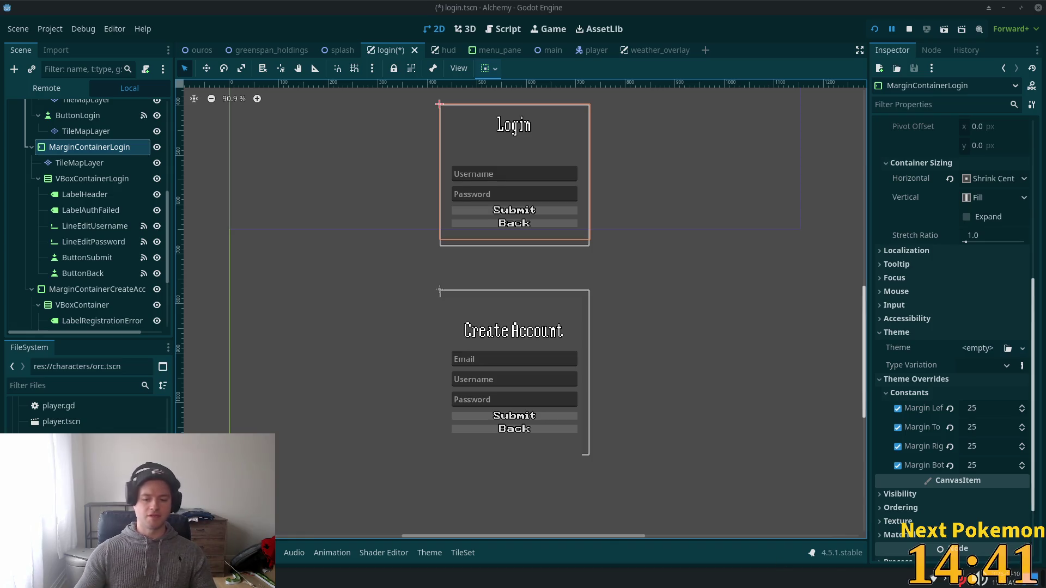
pyautogui.rightClick(229, 579)
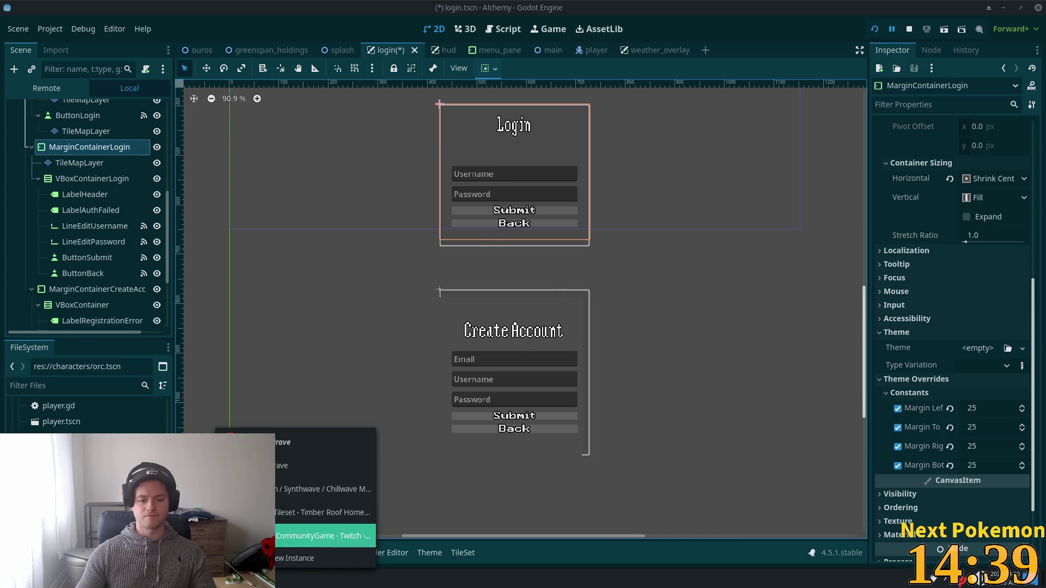
pyautogui.click(305, 536)
pyautogui.click(376, 127)
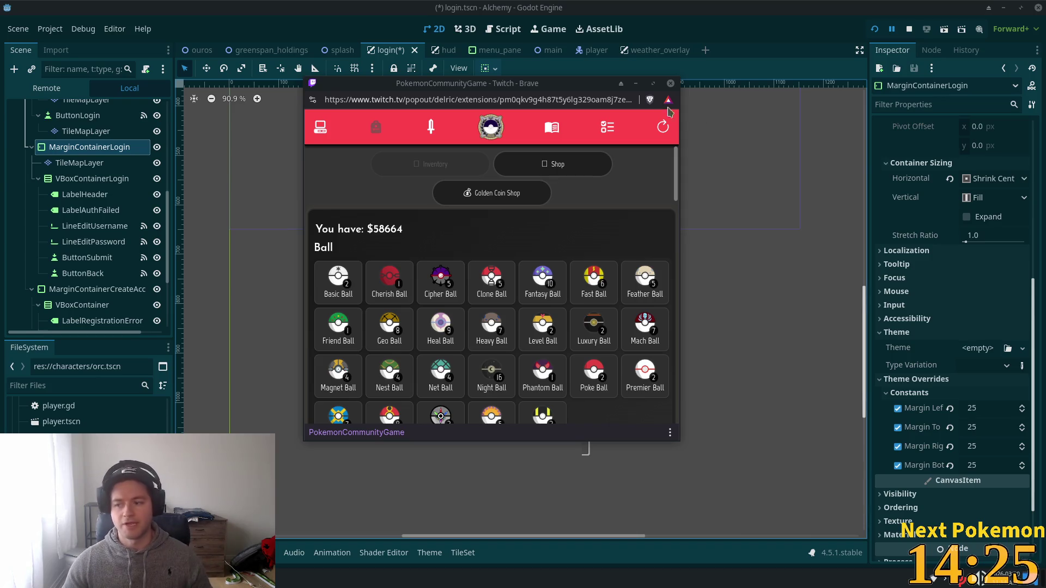
pyautogui.click(757, 7)
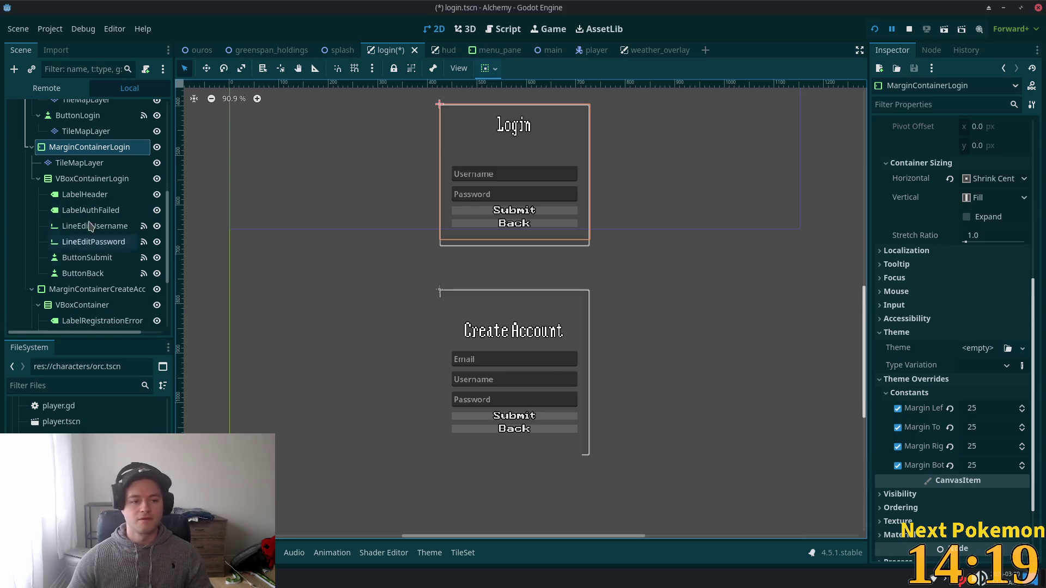
# Select the Create Account TileMapLayer and paint the bottom border row with the Line tool
pyautogui.scroll(-4, 81, 235)
pyautogui.click(90, 303)
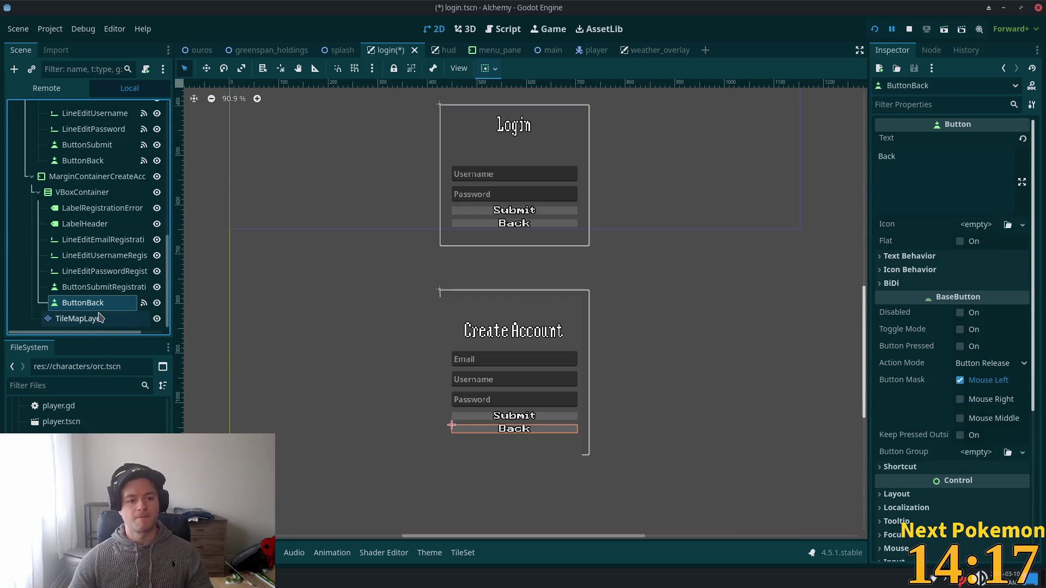
pyautogui.click(100, 318)
pyautogui.scroll(-2, 365, 208)
pyautogui.scroll(1, 360, 222)
pyautogui.scroll(2, 359, 222)
pyautogui.click(513, 485)
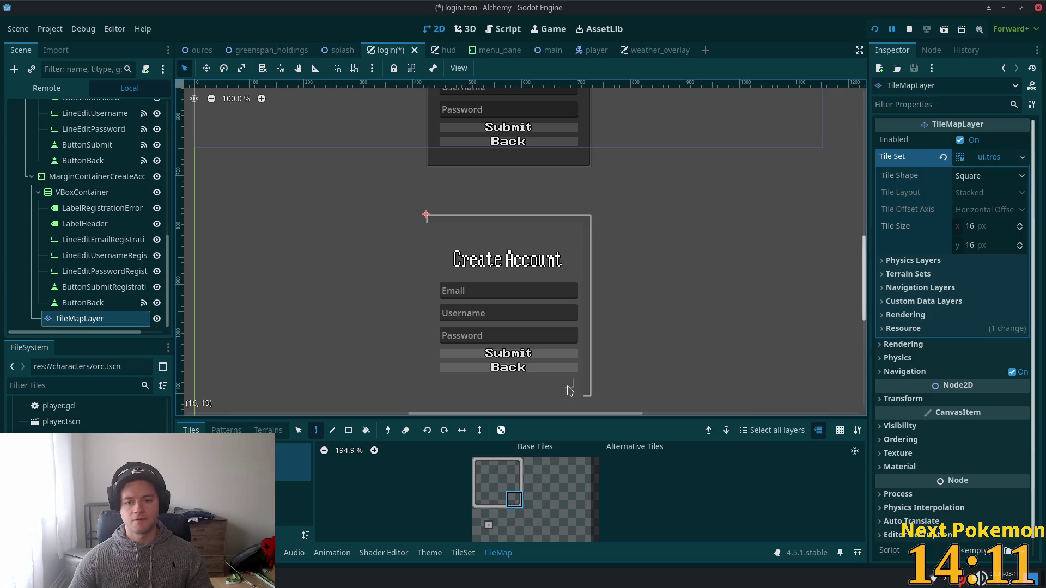
pyautogui.click(497, 498)
pyautogui.click(333, 431)
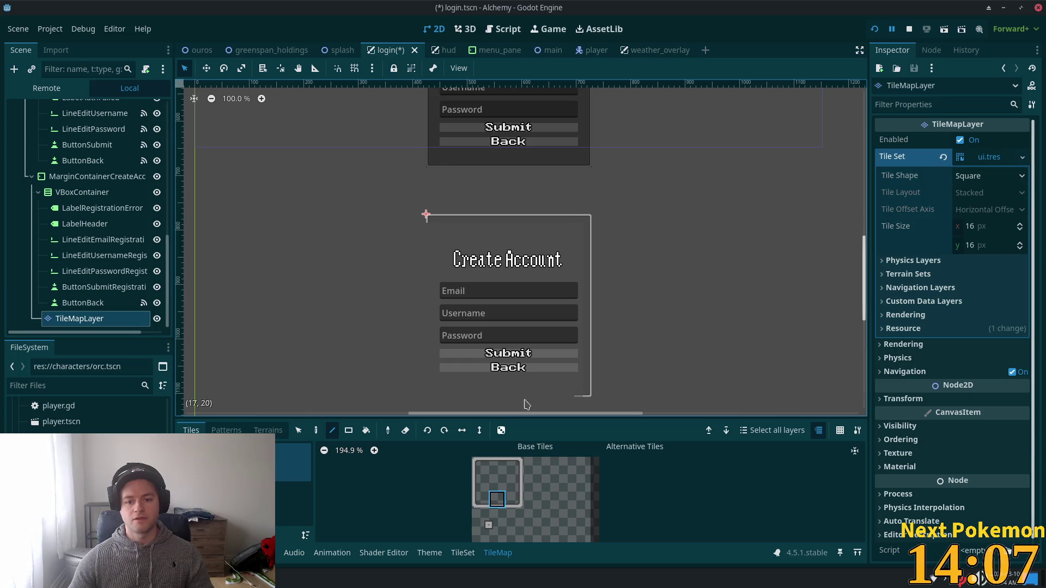
pyautogui.moveTo(438, 395); pyautogui.dragTo(432, 397)
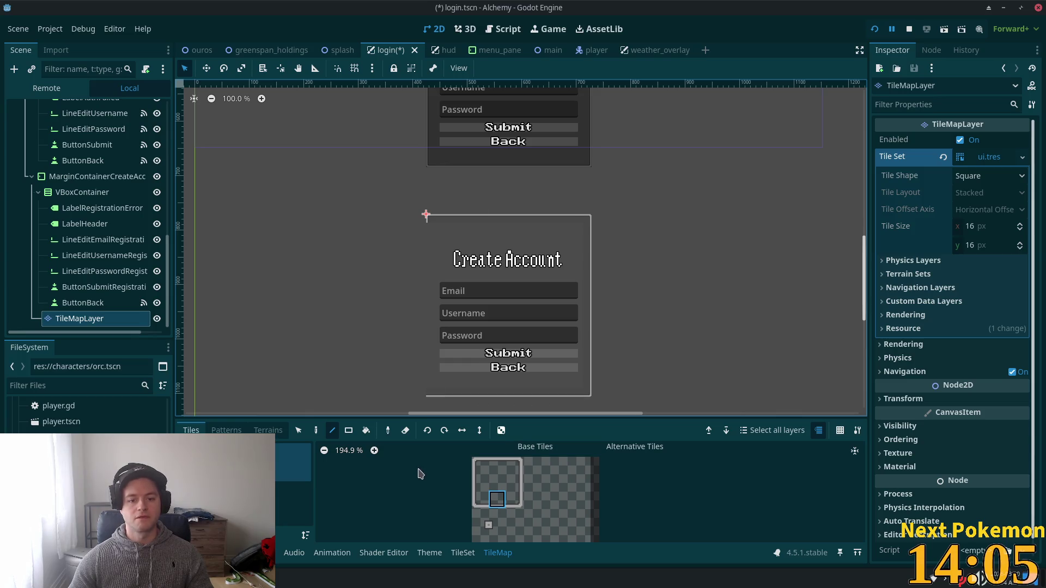
# Paint the left border, the bottom-left corner tile, and a rectangle of centre fill tiles
pyautogui.click(481, 483)
pyautogui.moveTo(430, 225); pyautogui.dragTo(430, 388)
pyautogui.click(481, 499)
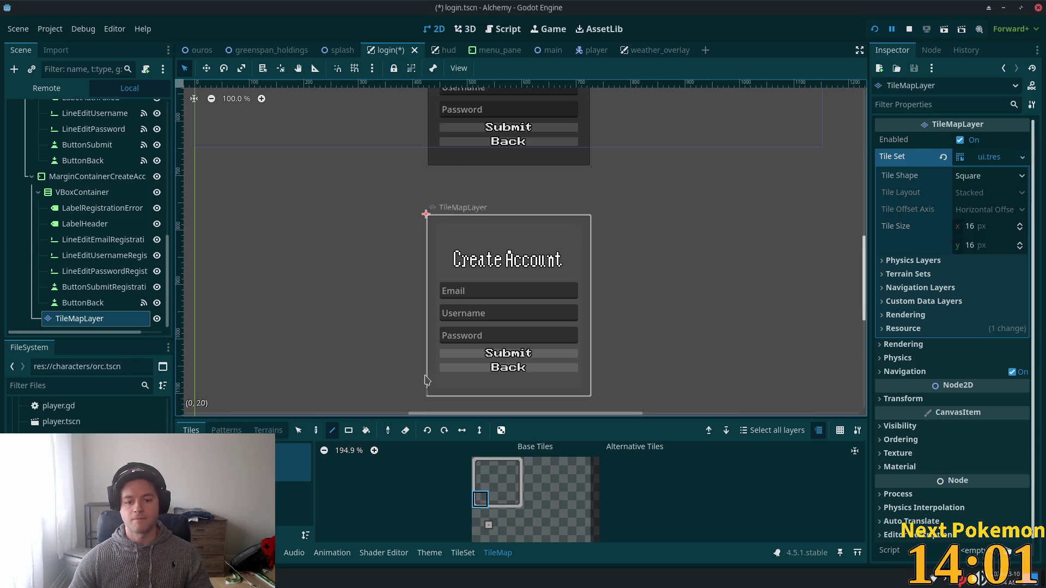
pyautogui.click(428, 396)
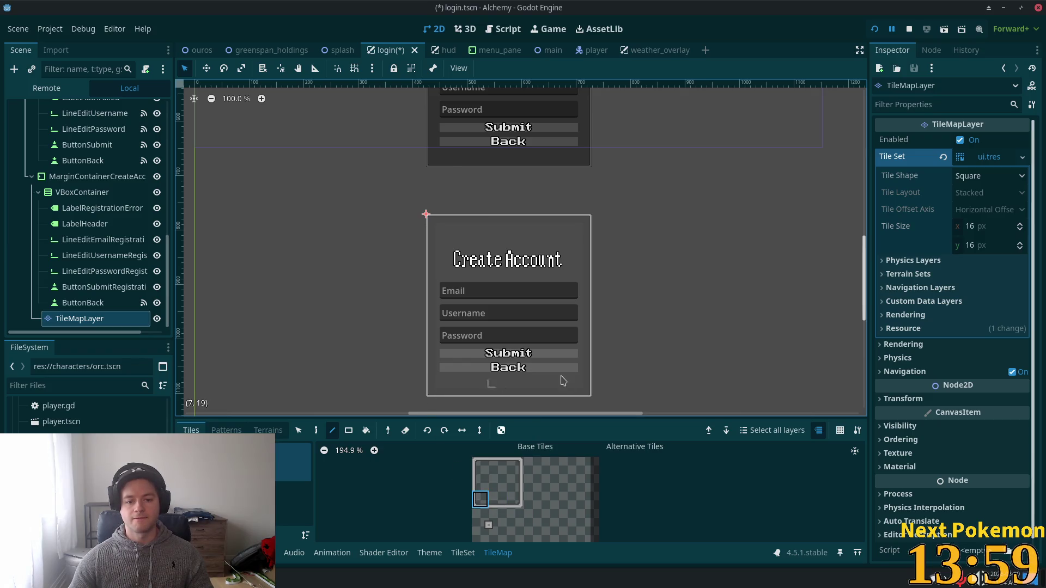
pyautogui.click(497, 482)
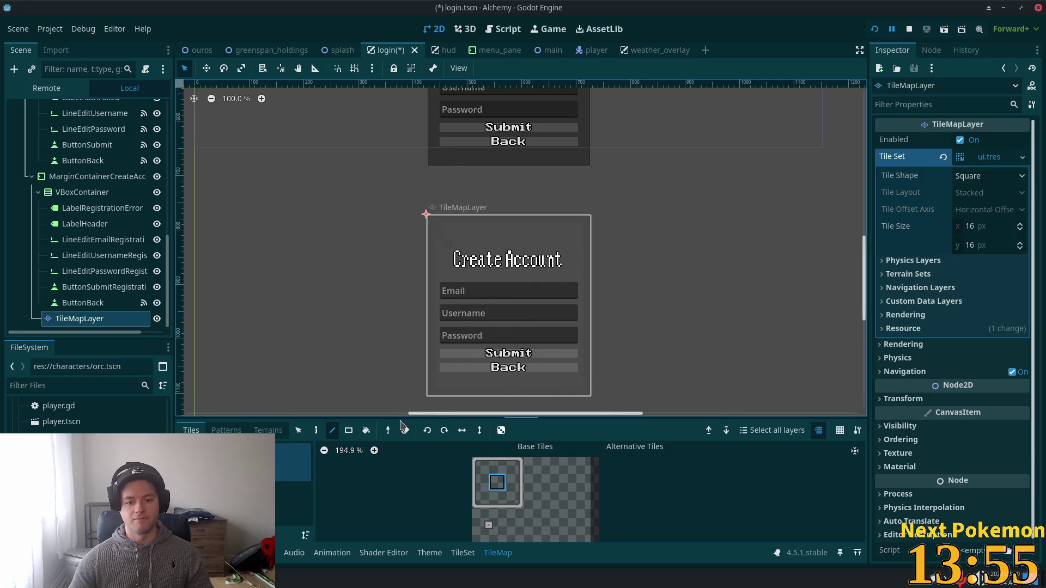
pyautogui.click(348, 430)
pyautogui.moveTo(439, 228); pyautogui.dragTo(578, 387)
# Move TileMapLayer above VBoxContainer, save login.tscn, and hide both login panels
pyautogui.moveTo(79, 318); pyautogui.dragTo(52, 187)
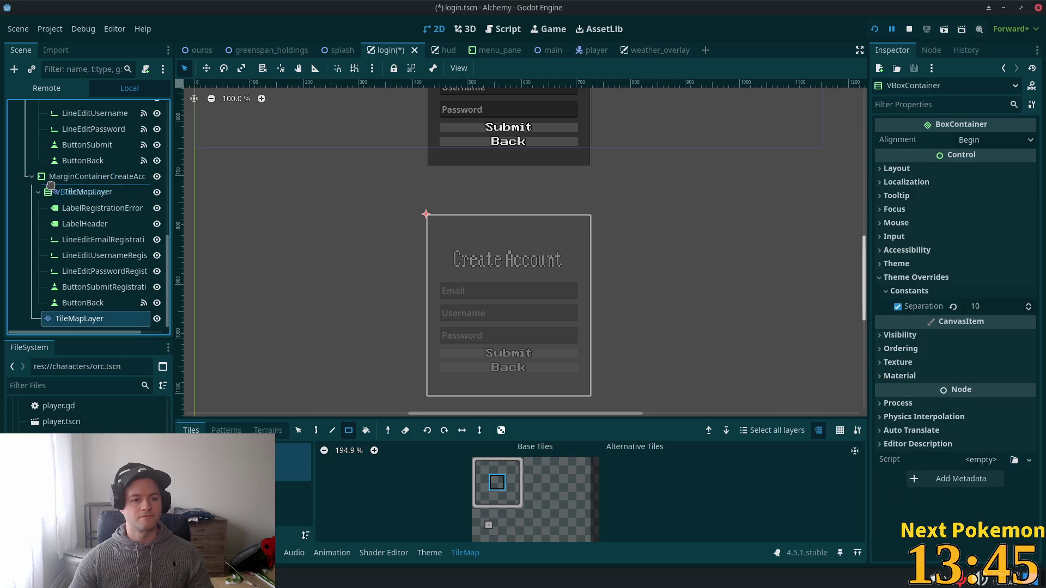
pyautogui.hotkey('ctrl', 's')
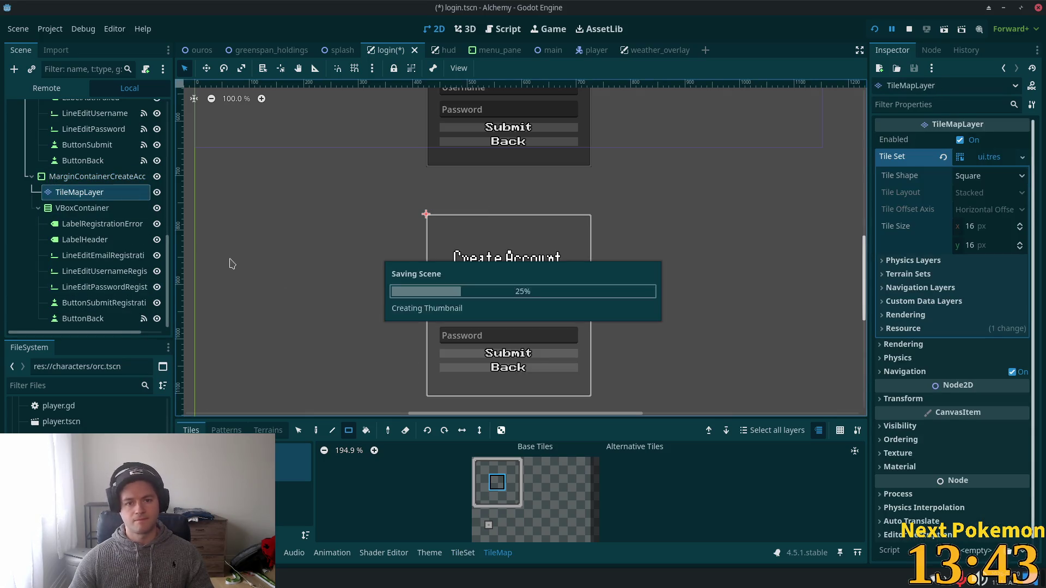
pyautogui.click(157, 177)
pyautogui.scroll(5, 95, 284)
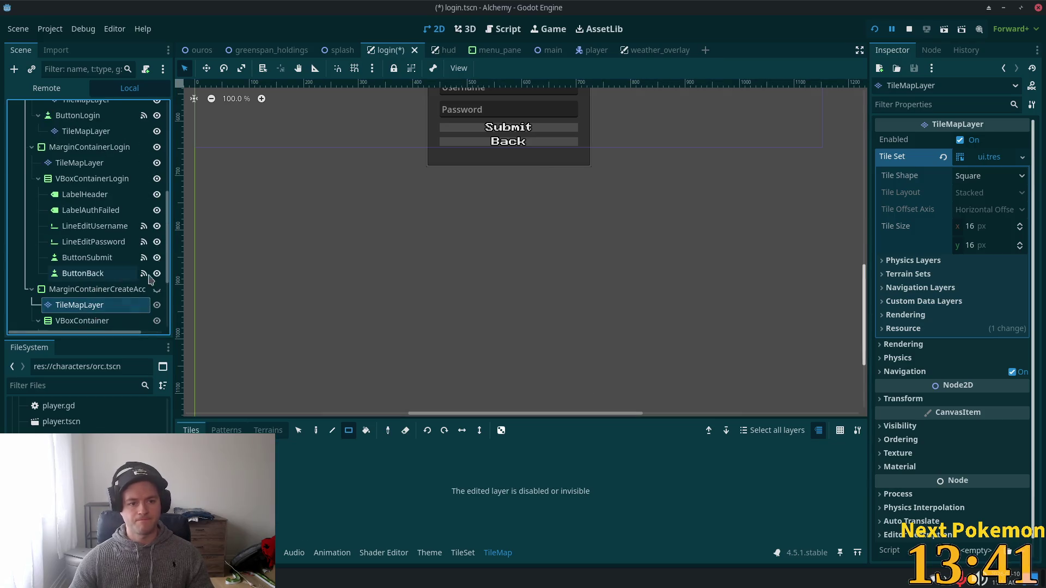
pyautogui.click(157, 204)
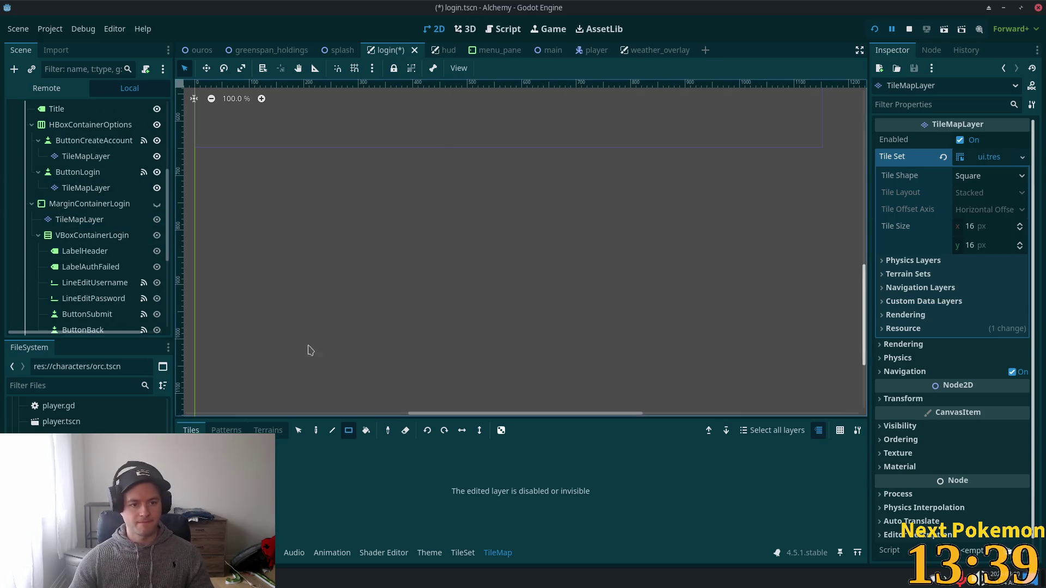
# Save the scene and start the game as host
pyautogui.scroll(3, 305, 338)
pyautogui.scroll(-4, 420, 227)
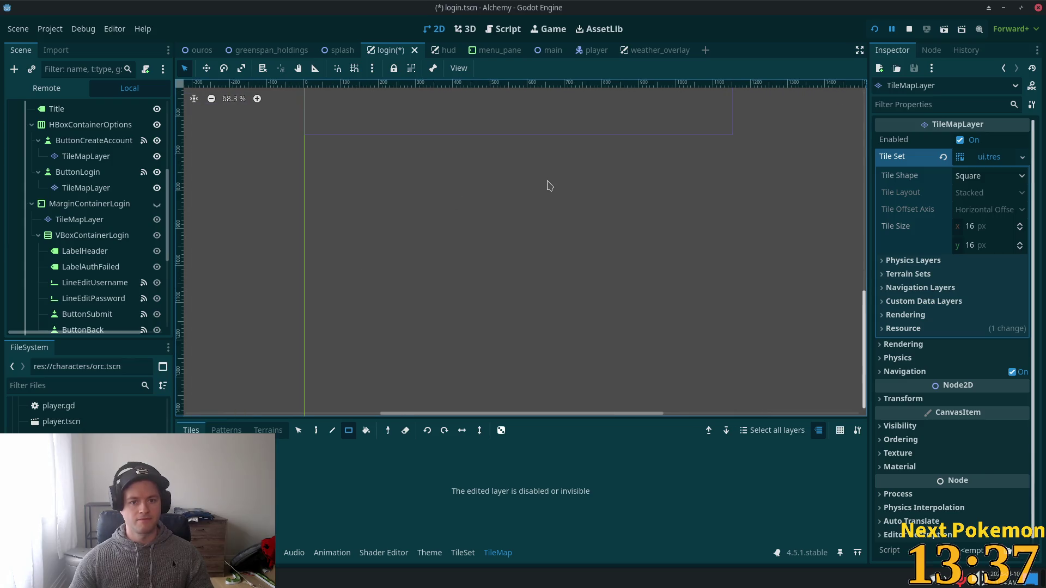
pyautogui.hotkey('ctrl', 's')
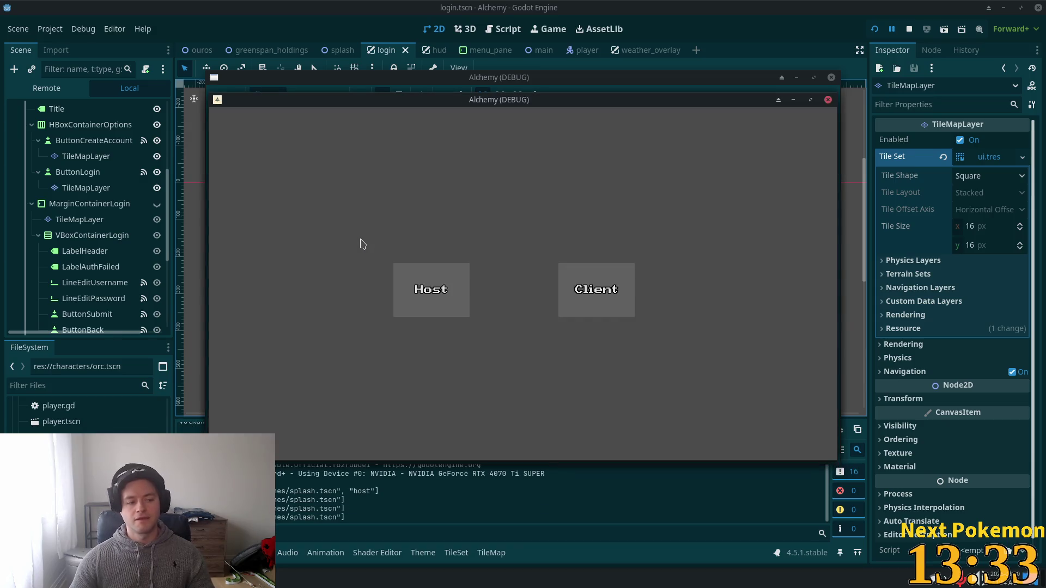
pyautogui.click(480, 297)
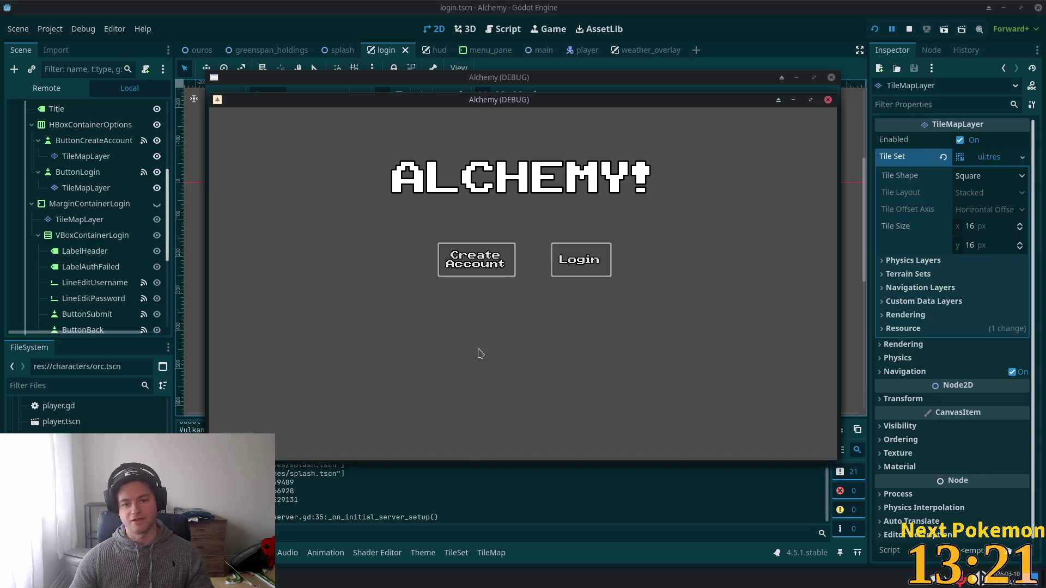
# Repeatedly open the Create Account and Login forms and return to the menu with Back
pyautogui.click(481, 274)
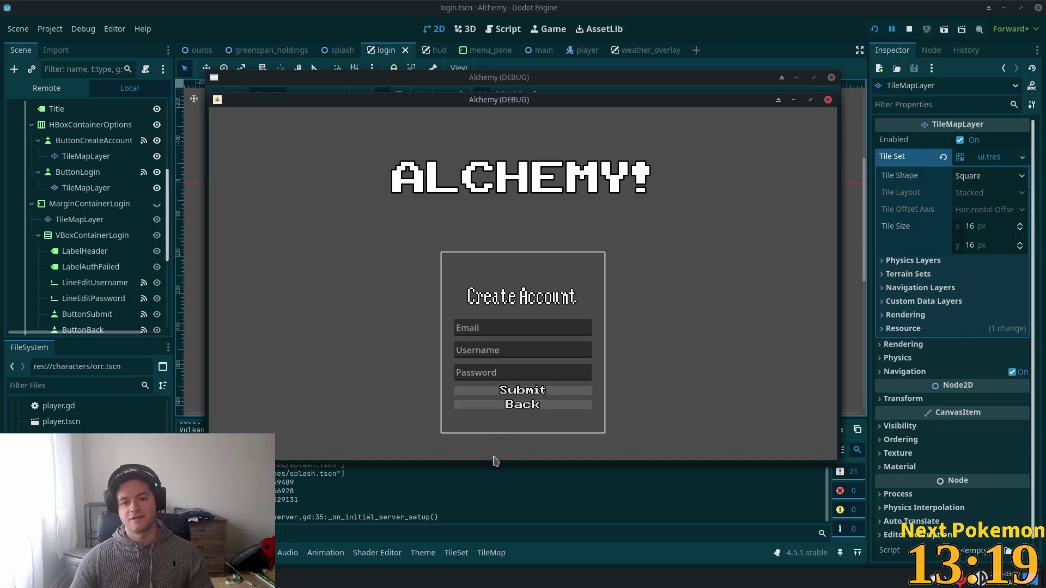
pyautogui.click(502, 406)
pyautogui.click(579, 261)
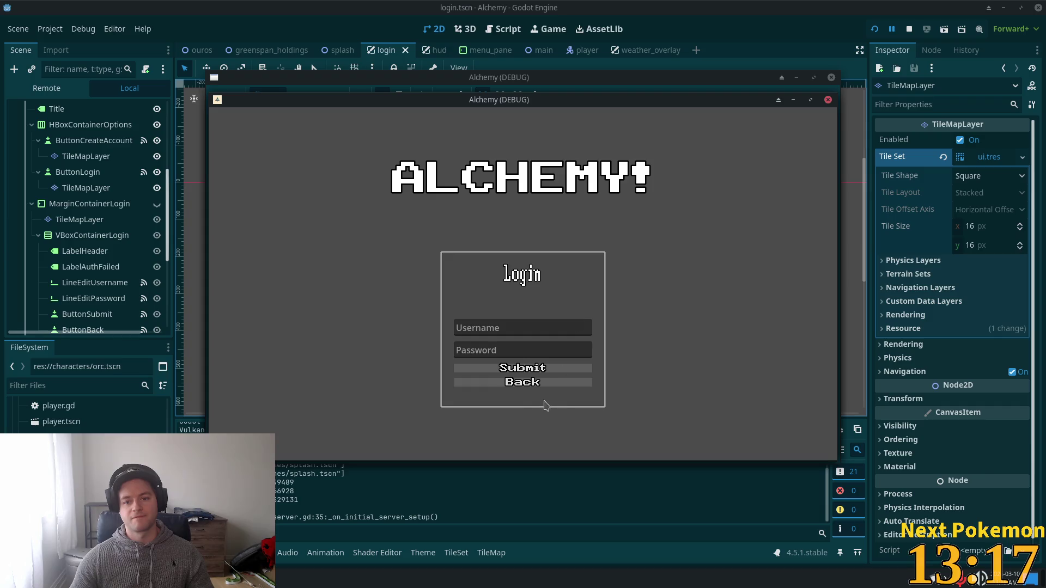
pyautogui.click(531, 384)
pyautogui.click(474, 262)
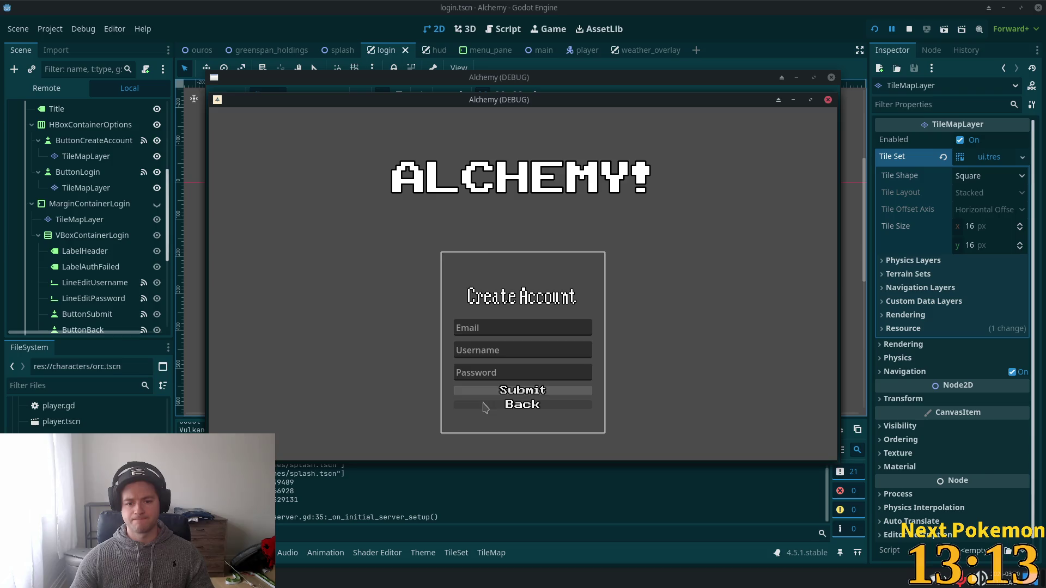
pyautogui.click(484, 406)
pyautogui.click(581, 261)
pyautogui.click(531, 384)
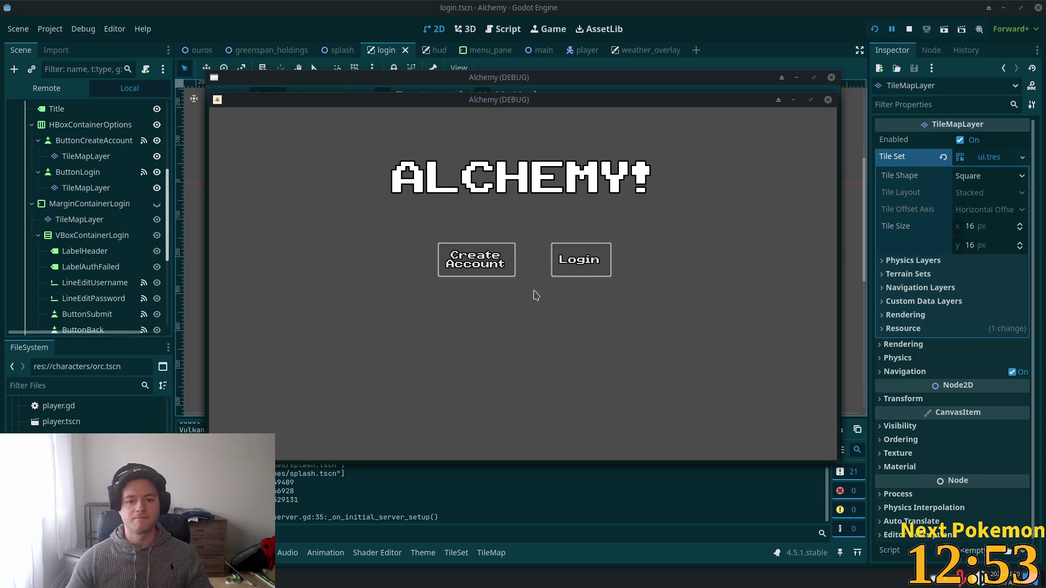
pyautogui.click(579, 264)
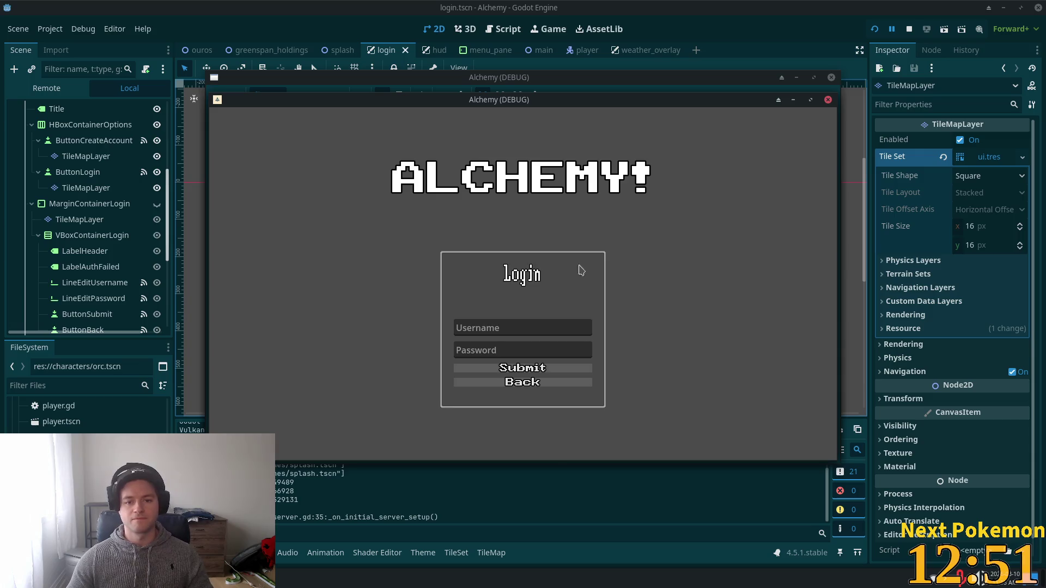
pyautogui.click(539, 382)
pyautogui.click(474, 261)
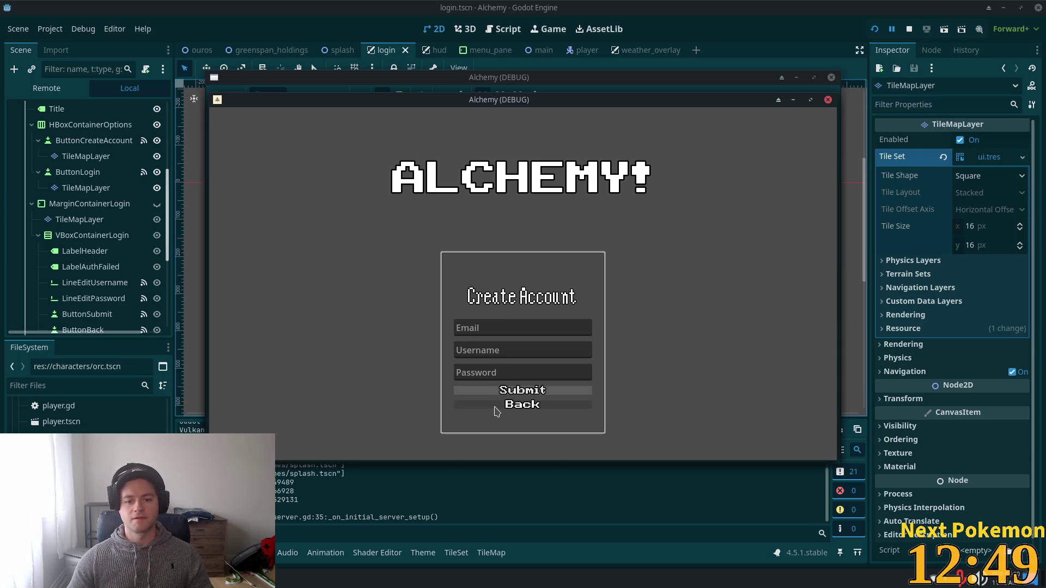
pyautogui.click(496, 406)
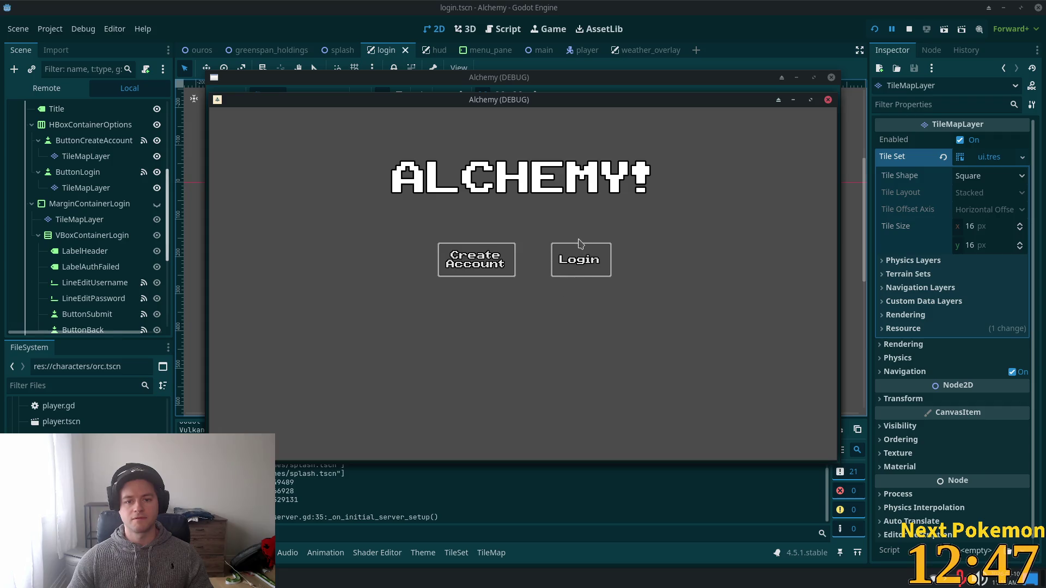
pyautogui.click(580, 256)
pyautogui.click(524, 382)
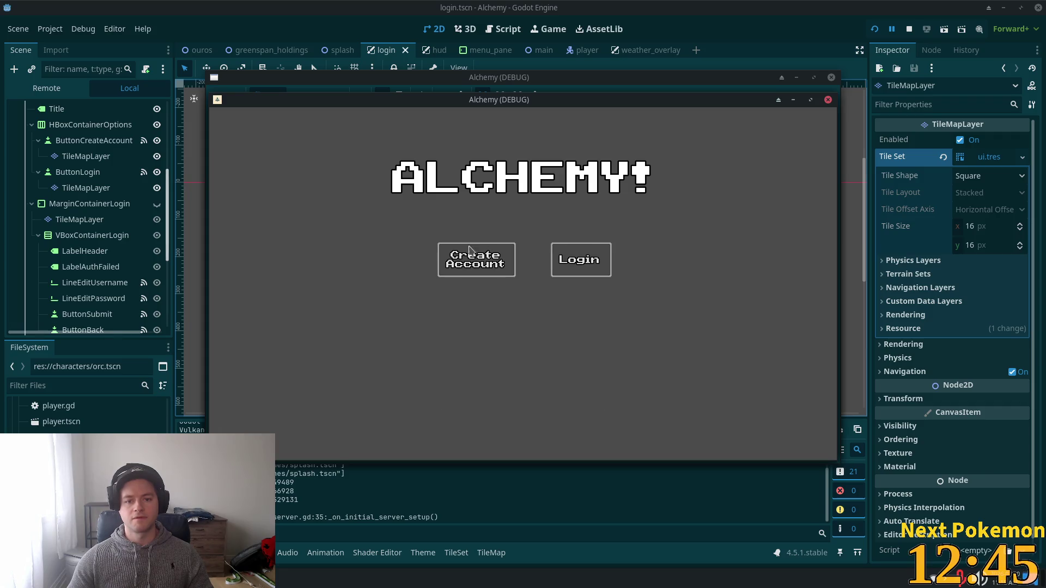
pyautogui.click(466, 265)
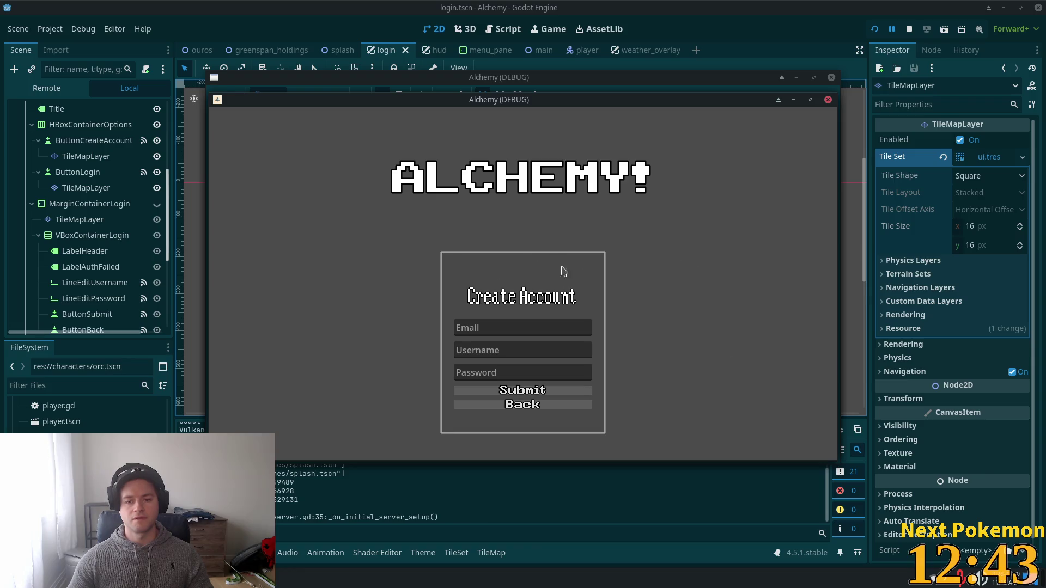
pyautogui.click(510, 406)
pyautogui.click(567, 263)
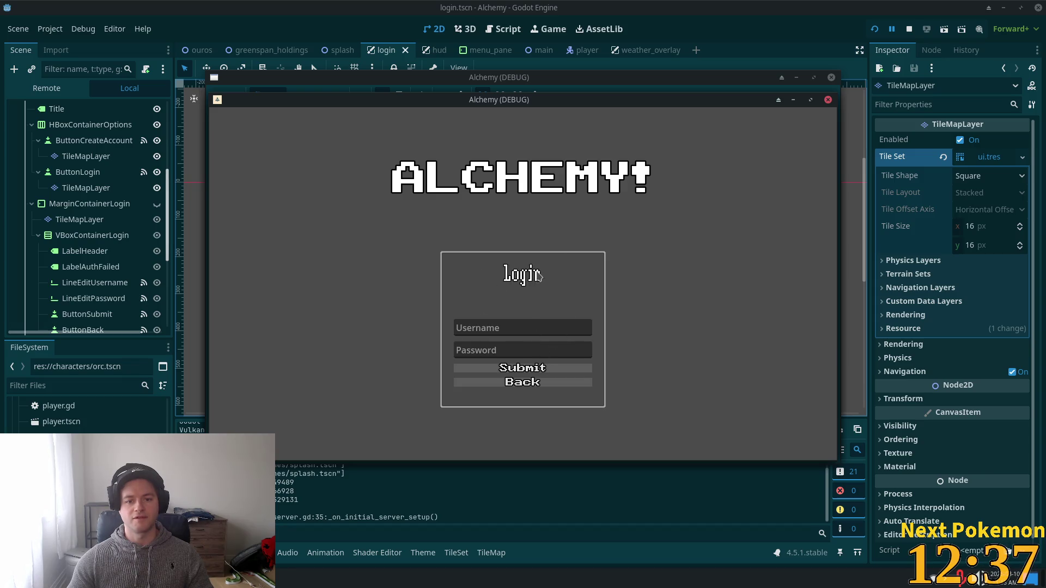
# Show the Create Account panel and move LabelRegistrationError below the header
pyautogui.click(71, 204)
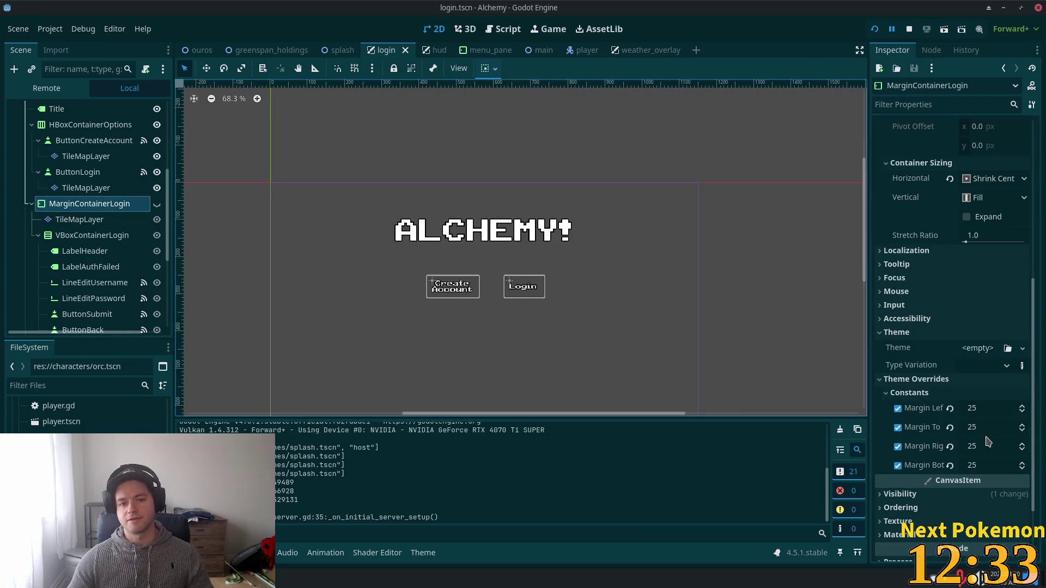
pyautogui.click(90, 239)
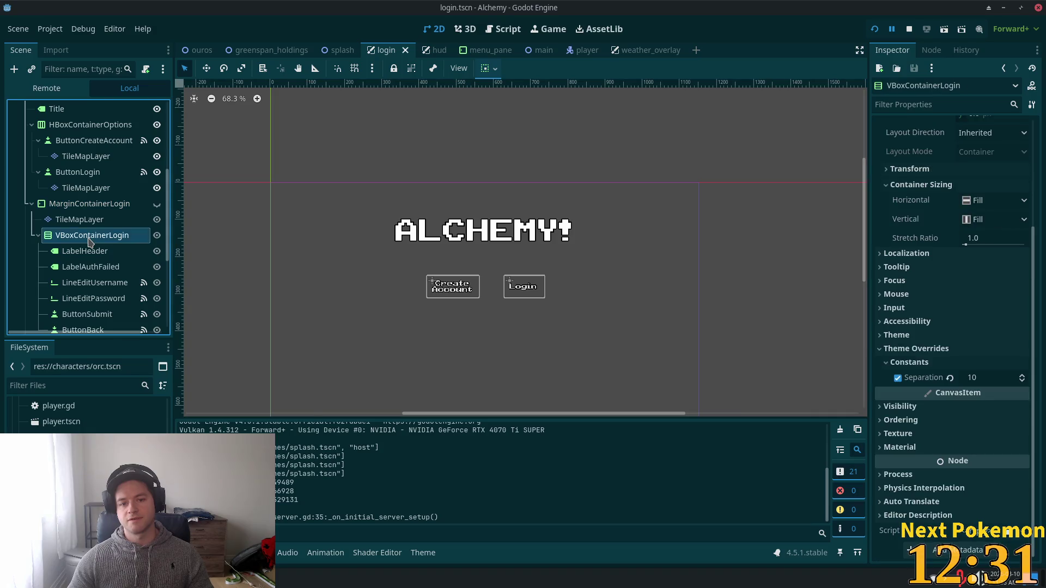
pyautogui.scroll(-5, 91, 243)
pyautogui.click(76, 192)
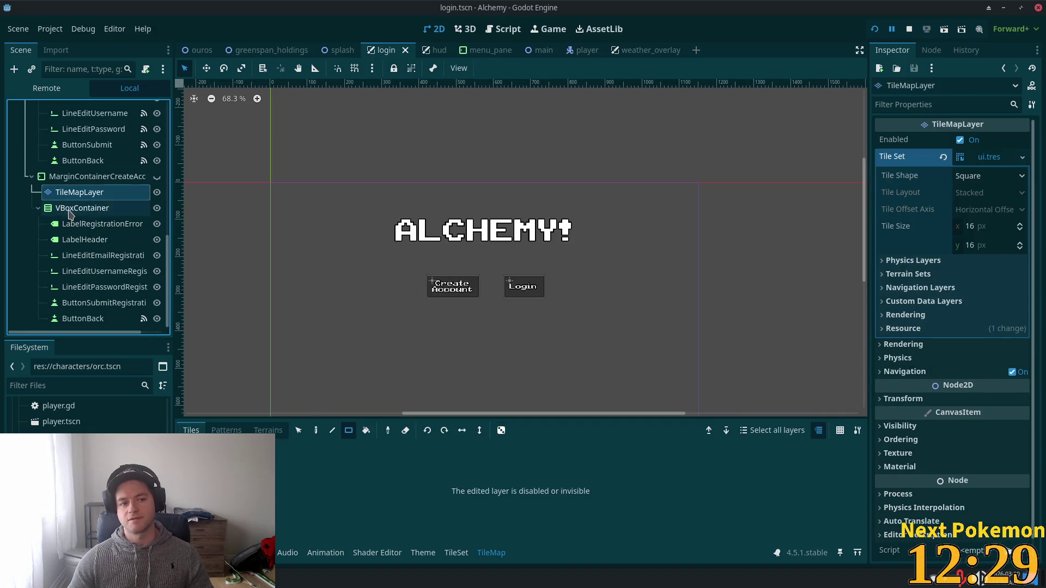
pyautogui.click(69, 210)
pyautogui.click(87, 224)
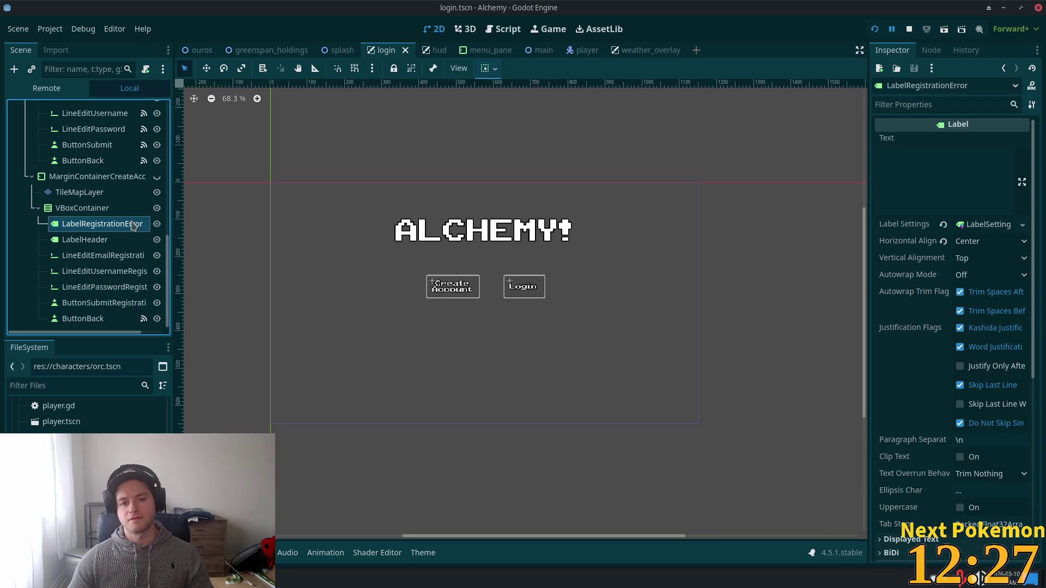
pyautogui.click(157, 176)
pyautogui.scroll(5, 323, 294)
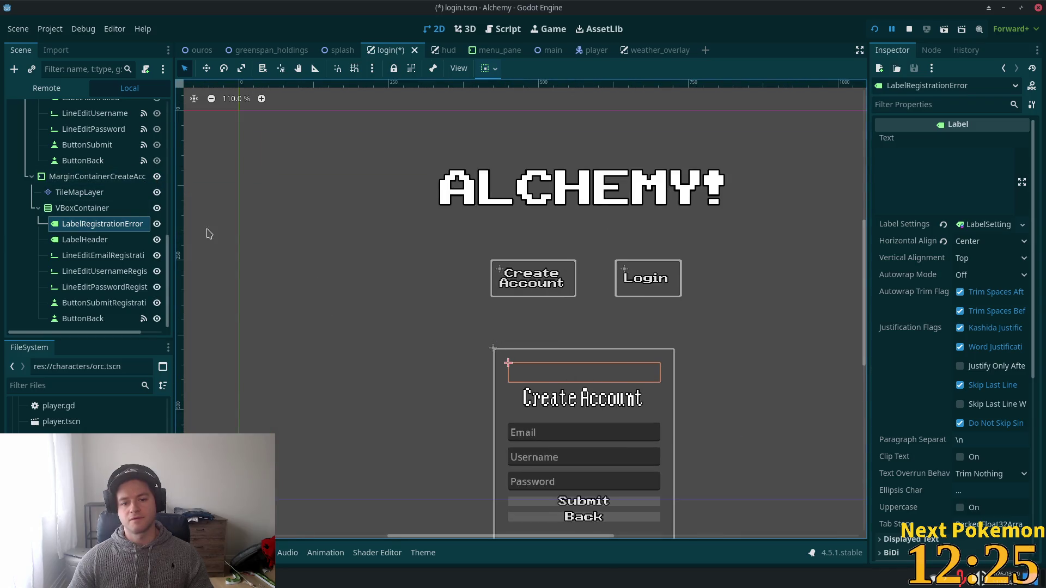
pyautogui.moveTo(84, 240); pyautogui.dragTo(85, 251)
pyautogui.scroll(-2, 507, 278)
# Save the scene, run it with F6, check Login and Create Account, then stop it
pyautogui.hotkey('ctrl', 's')
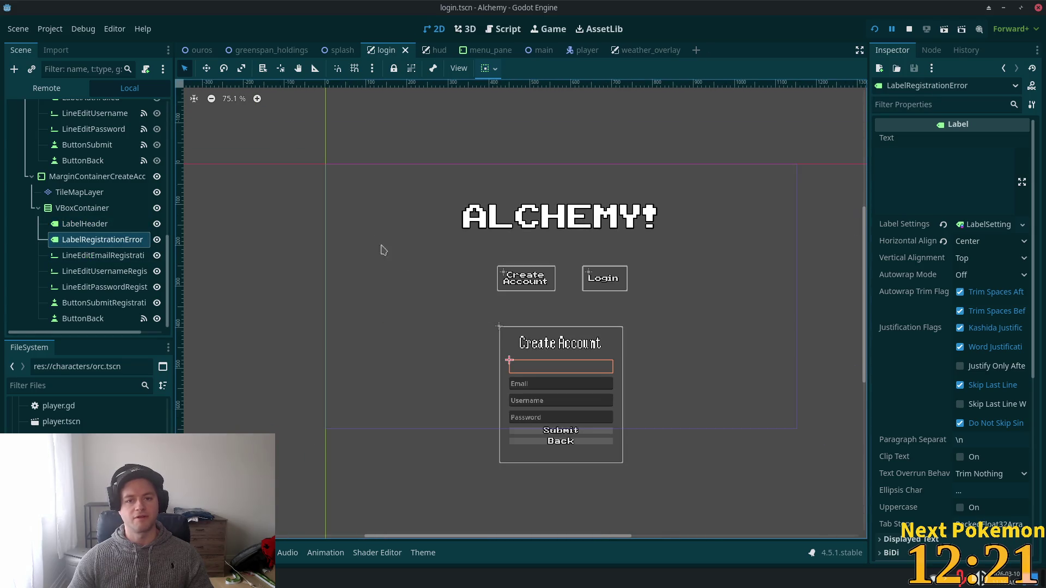
pyautogui.press('F6')
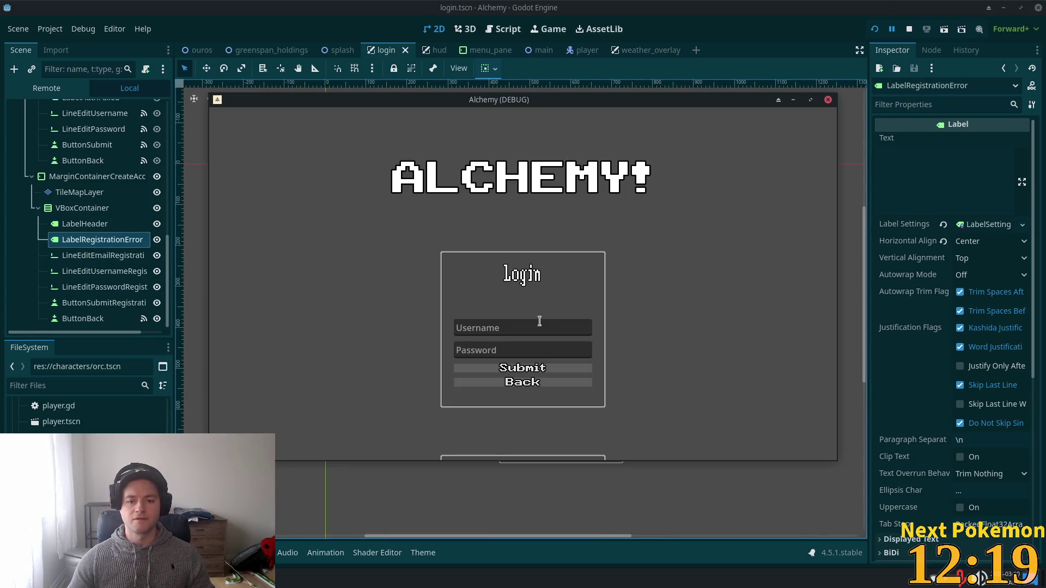
pyautogui.click(537, 383)
pyautogui.click(484, 270)
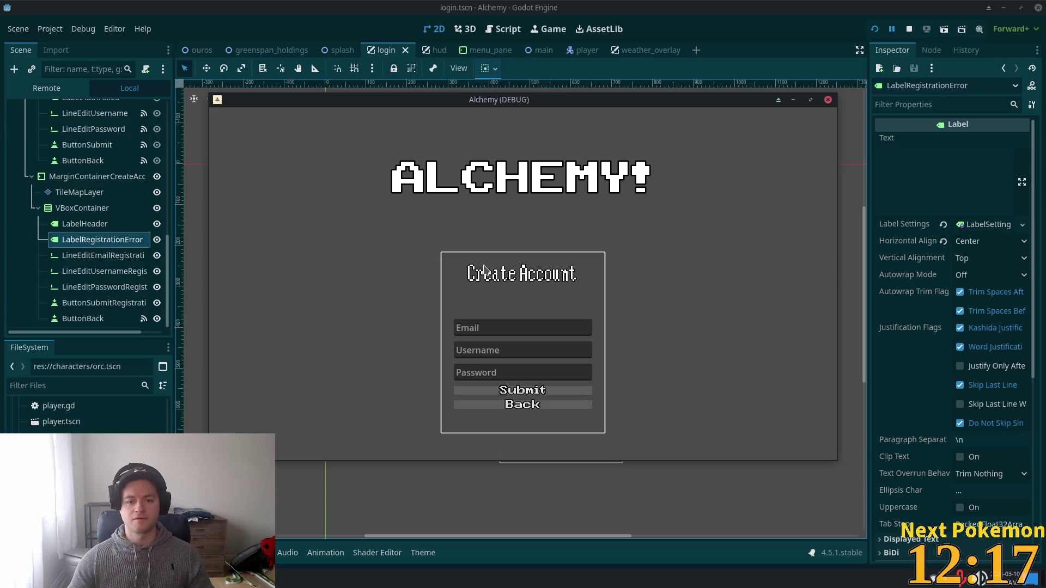
pyautogui.click(491, 408)
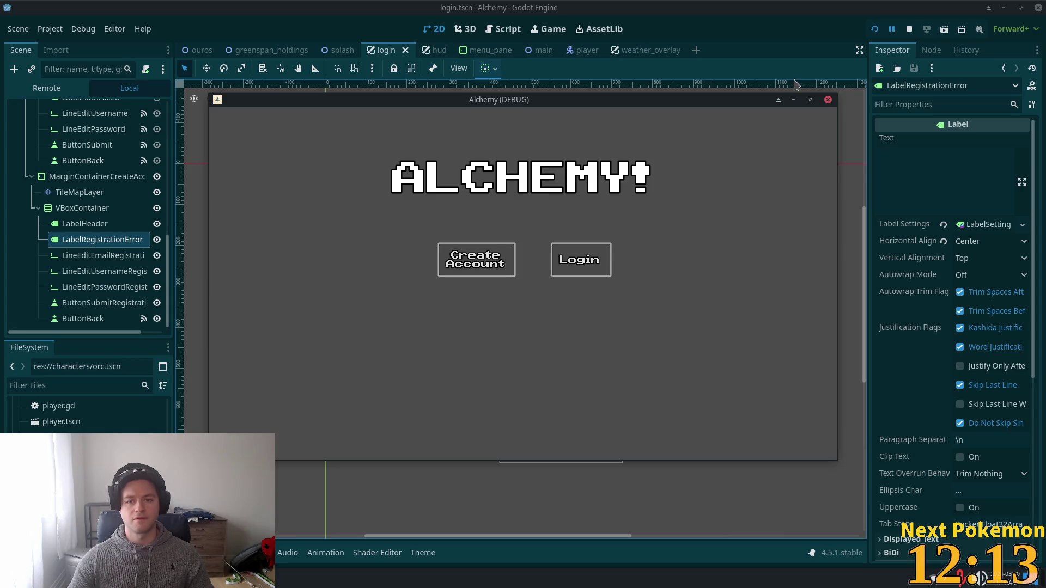
pyautogui.press('F8')
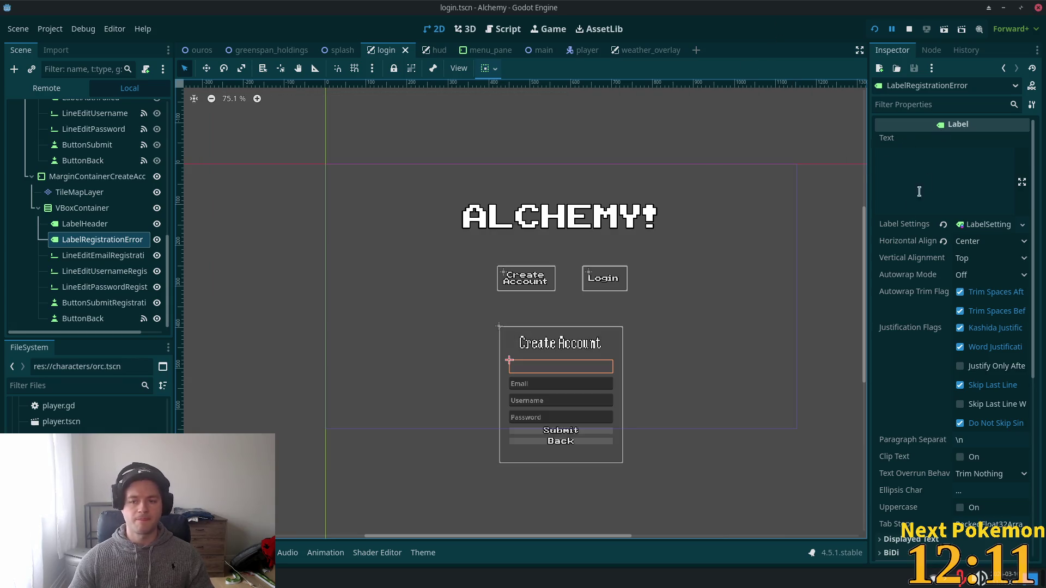
# Type test text into the registration error label's Text property, then clear it
pyautogui.click(955, 192)
pyautogui.write('asdasddasdsd')
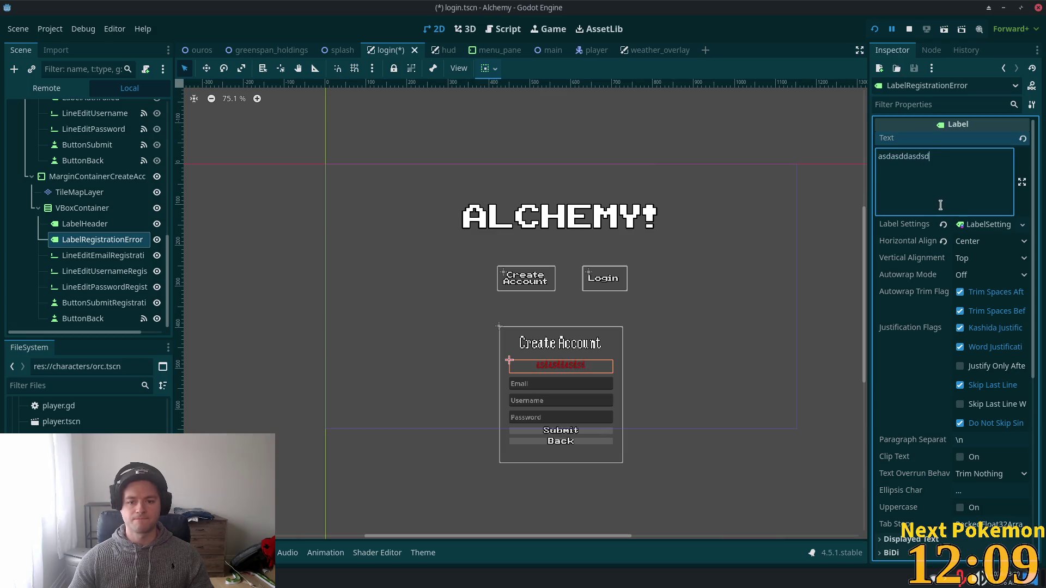
pyautogui.write('assasad')
pyautogui.hotkey('ctrl', 'a')
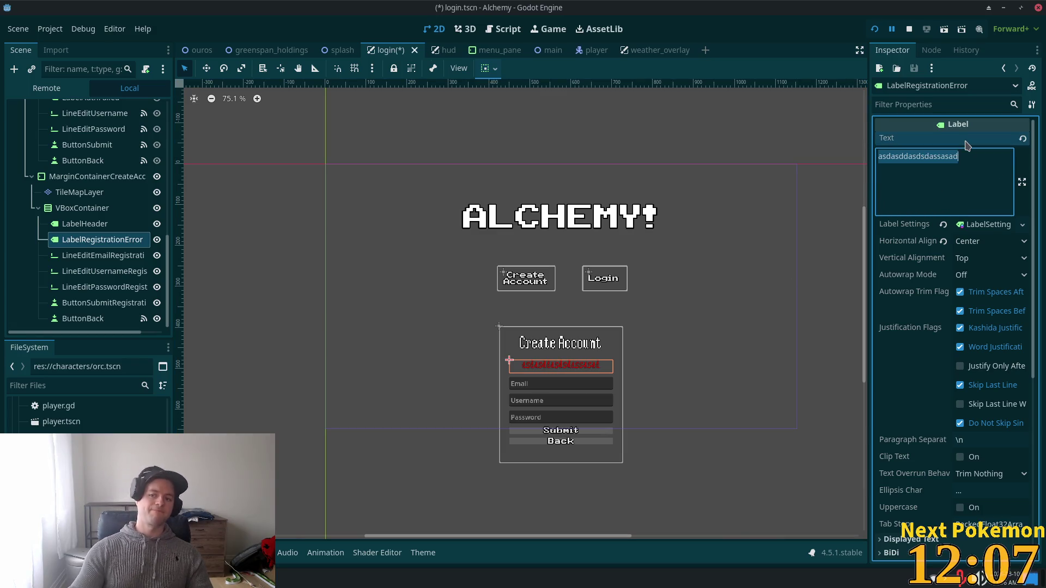
pyautogui.press('BackSpace')
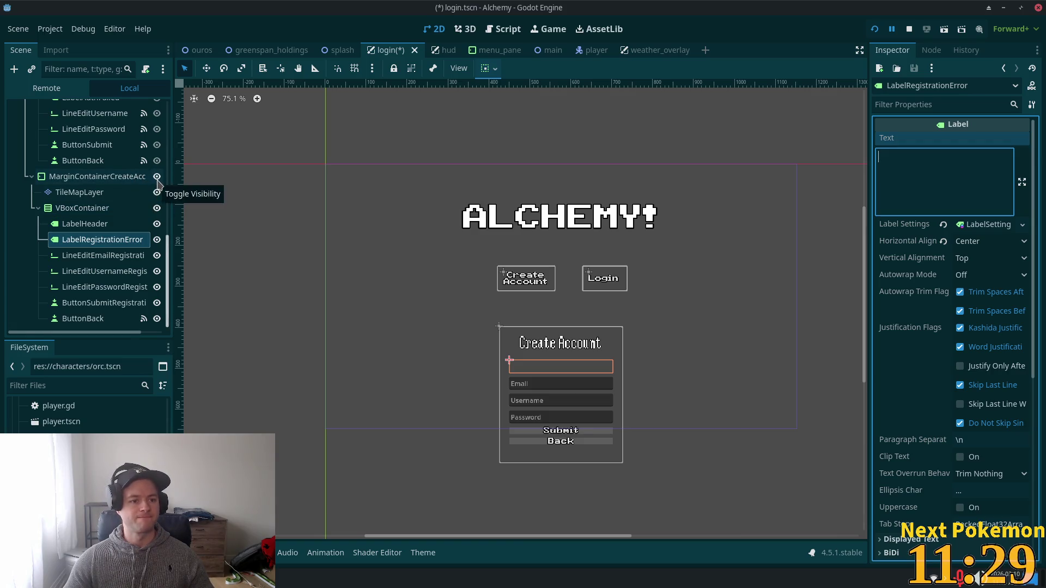
# Hide the Create Account panel and bring up the login.gd script
pyautogui.click(157, 177)
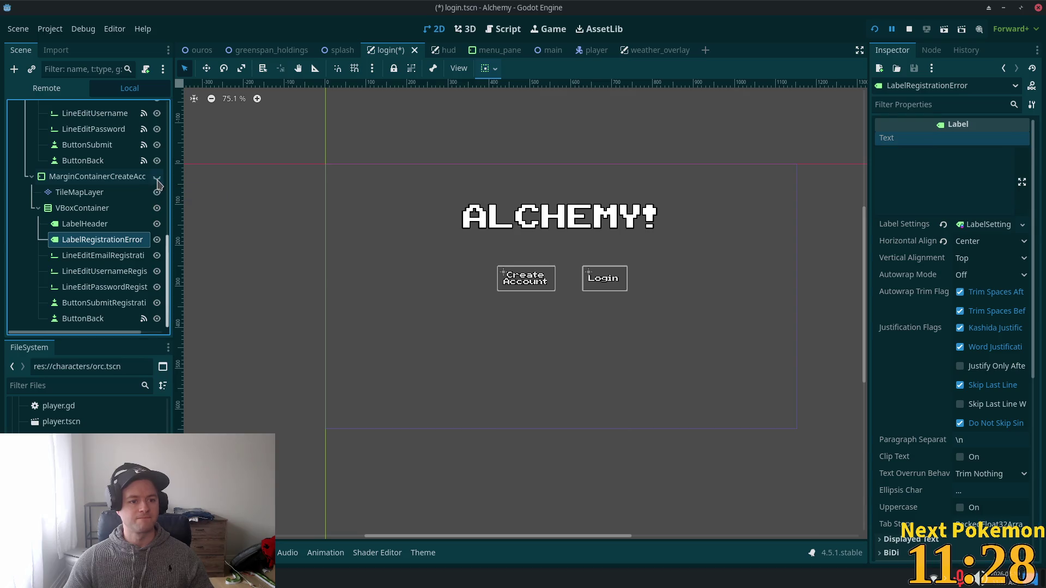
pyautogui.click(87, 208)
pyautogui.click(90, 224)
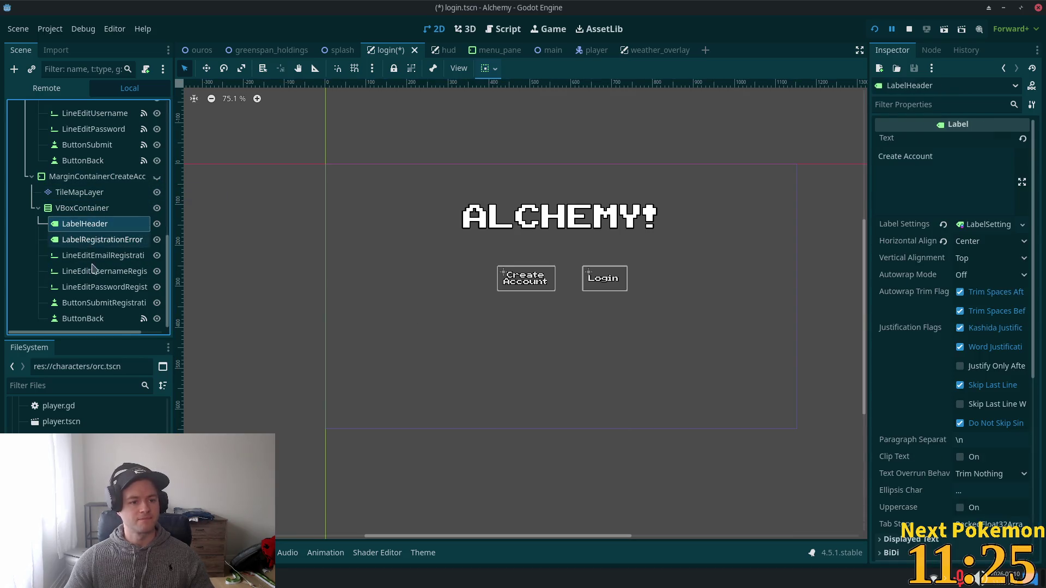
pyautogui.scroll(10, 92, 229)
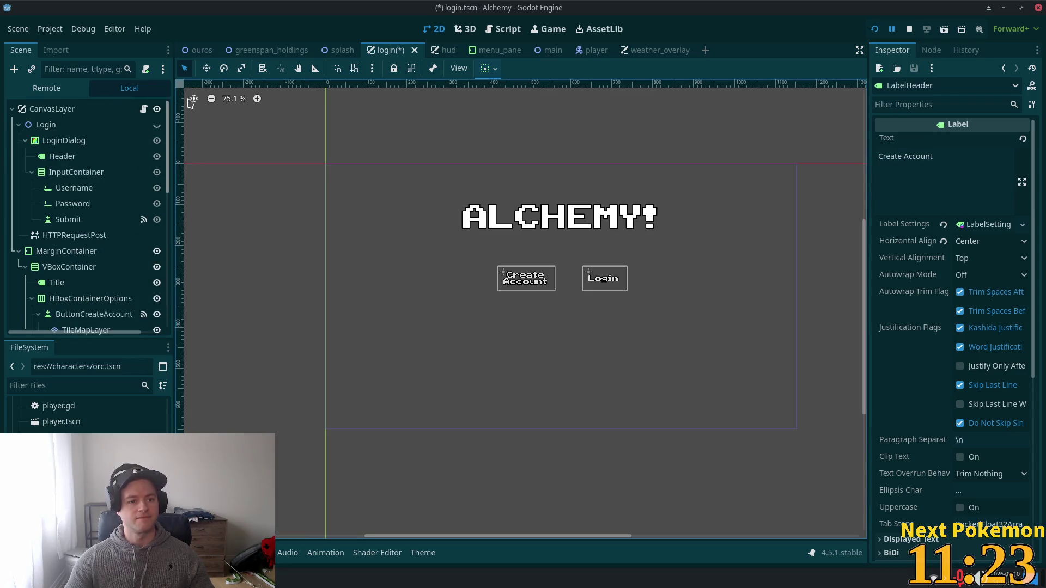
pyautogui.click(144, 109)
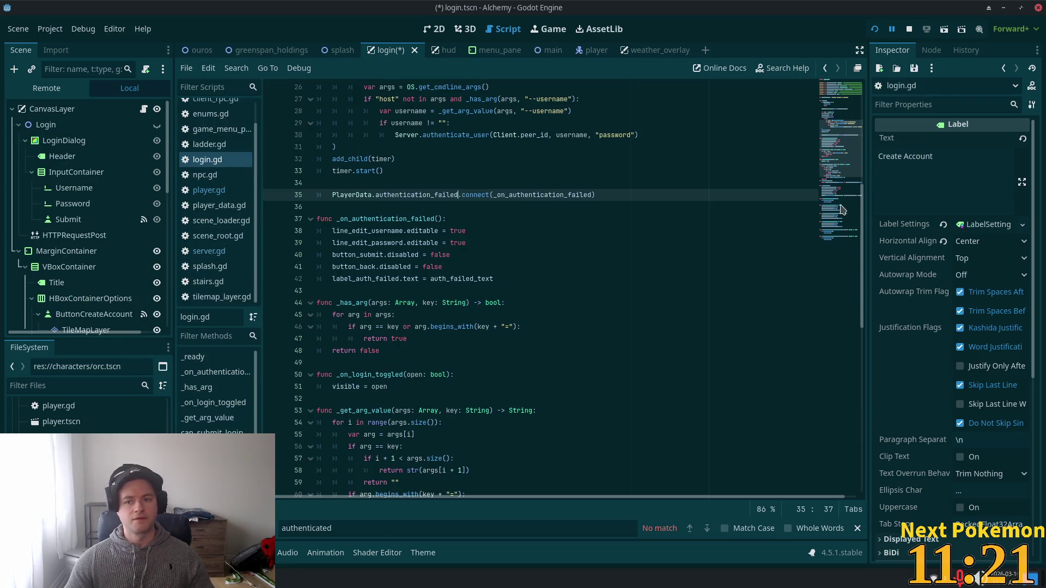
# Move the login field declarations, including button_back and label_auth_failed, below the container variables
pyautogui.scroll(8, 545, 245)
pyautogui.click(457, 154)
pyautogui.click(433, 135)
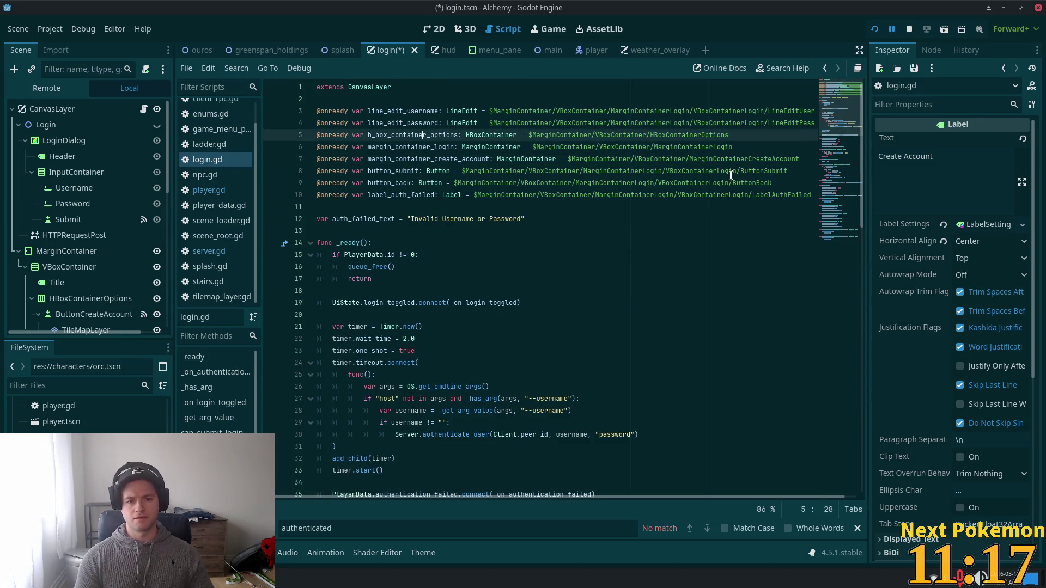
pyautogui.press('Down')
pyautogui.press('Down')
pyautogui.press('Up')
pyautogui.press('Down')
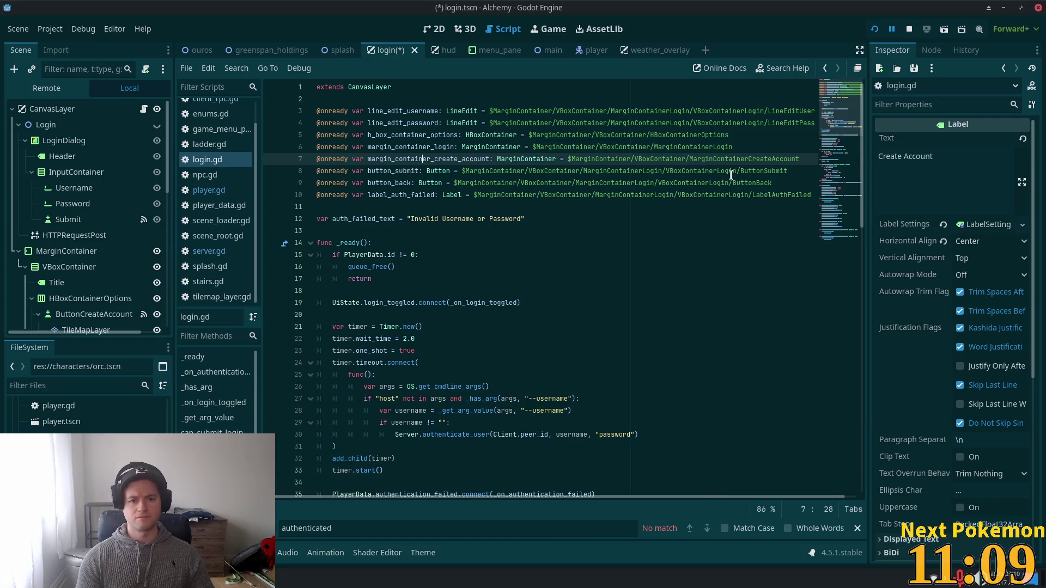
pyautogui.press('Down')
pyautogui.press('Down')
pyautogui.hotkey('shift', 'Down')
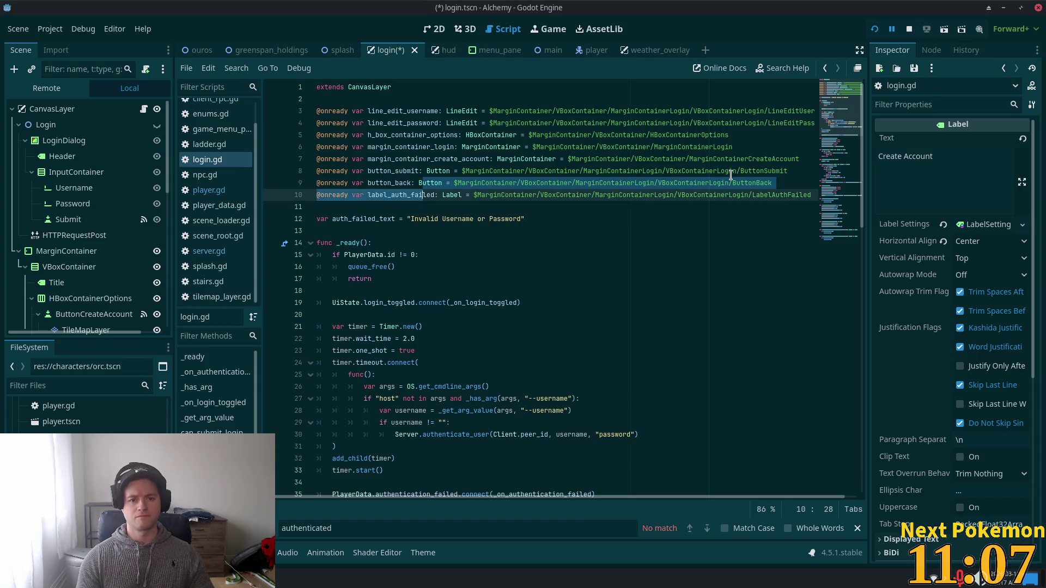
pyautogui.hotkey('alt', 'Up')
pyautogui.hotkey('alt', 'Up')
pyautogui.hotkey('alt', 'Up')
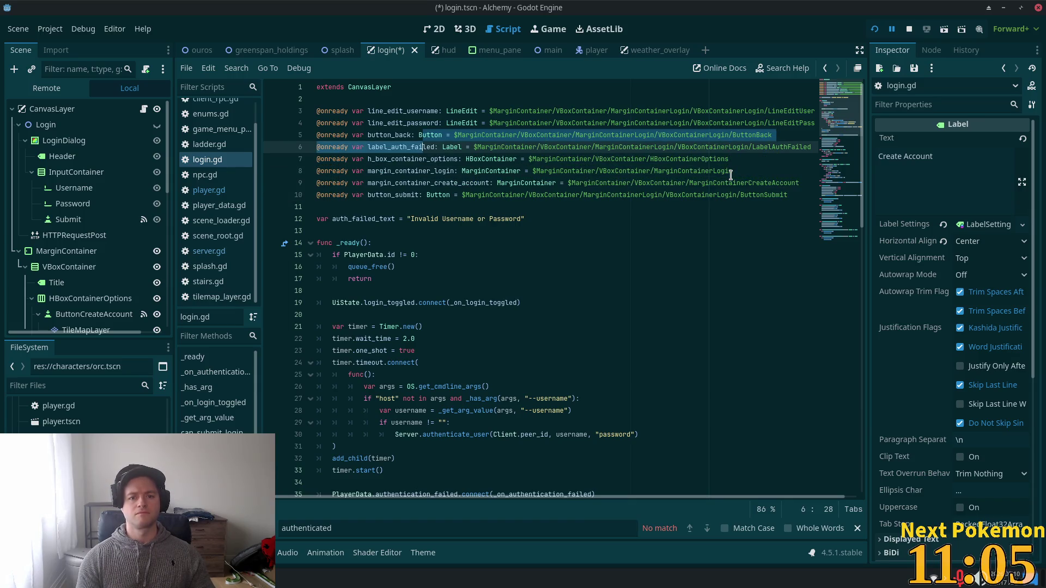
pyautogui.hotkey('shift', 'Up')
pyautogui.hotkey('shift', 'Up')
pyautogui.hotkey('shift', 'Up')
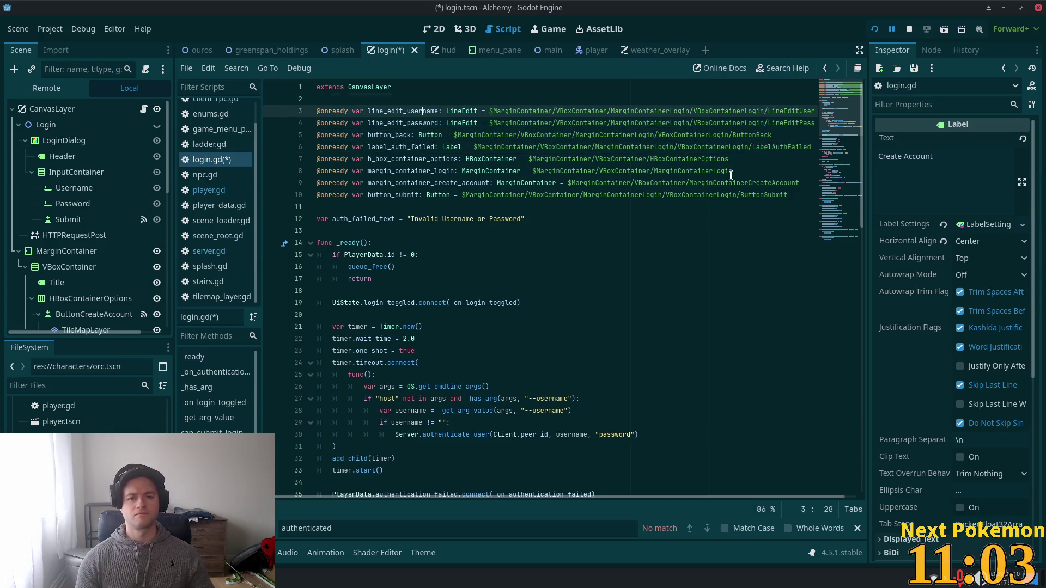
pyautogui.hotkey('shift', 'Down')
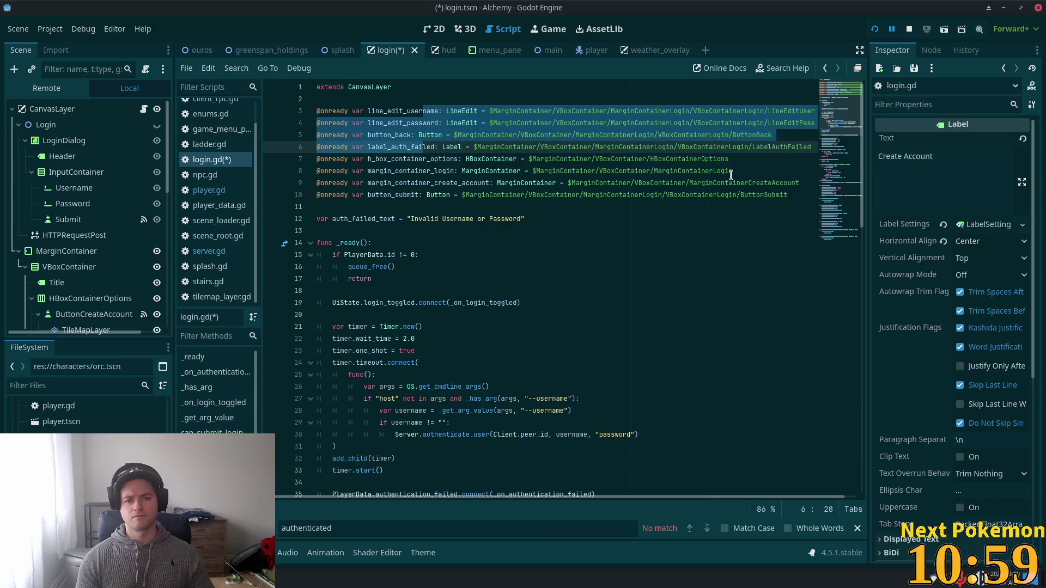
pyautogui.hotkey('alt', 'Down')
pyautogui.hotkey('alt', 'Down')
pyautogui.hotkey('alt', 'Down')
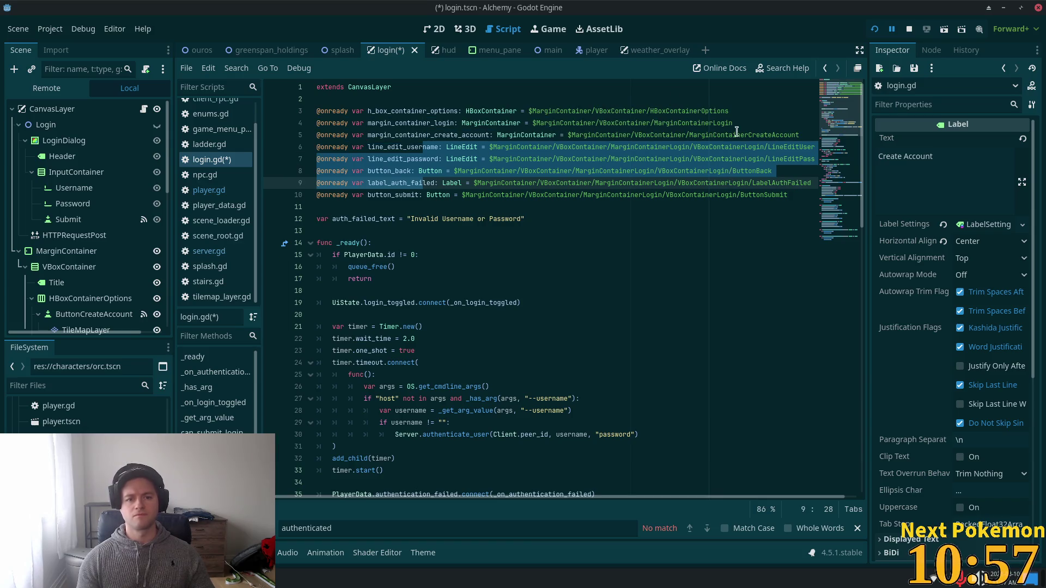
# Insert blank lines and a '# Login elements' comment above the login field references
pyautogui.click(724, 135)
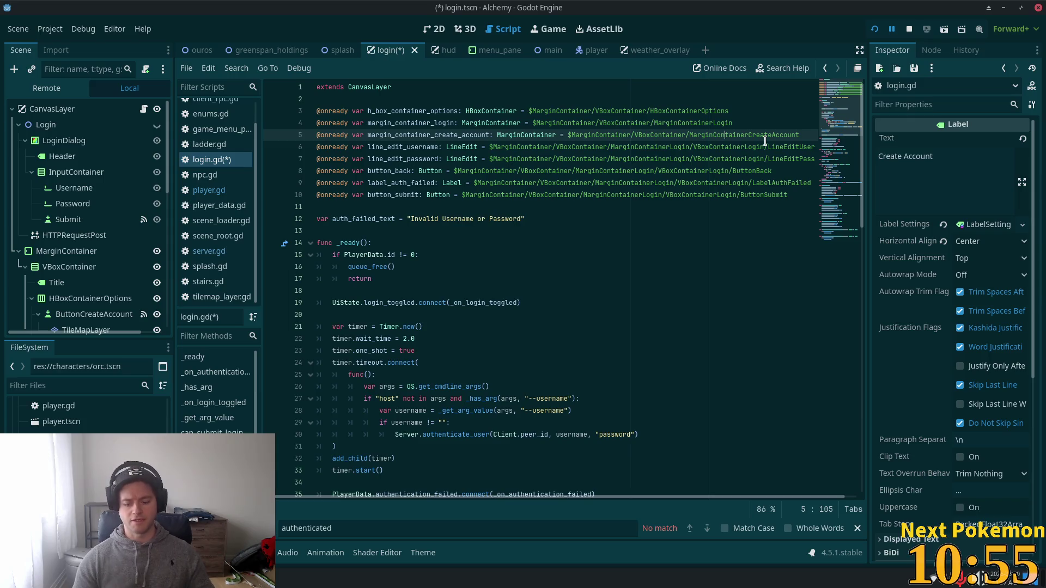
pyautogui.press('Return')
pyautogui.press('Return')
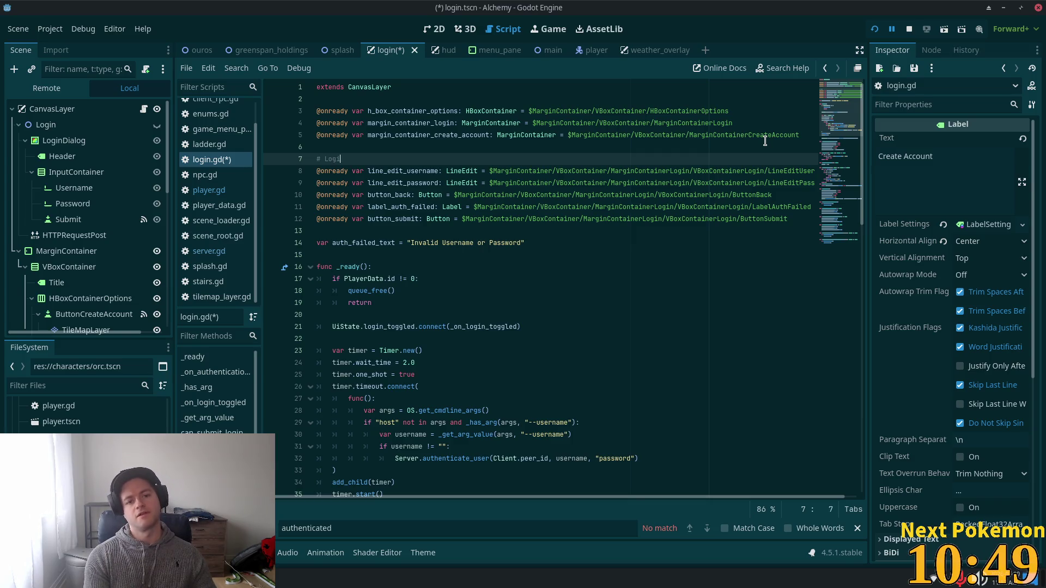
pyautogui.write('n ')
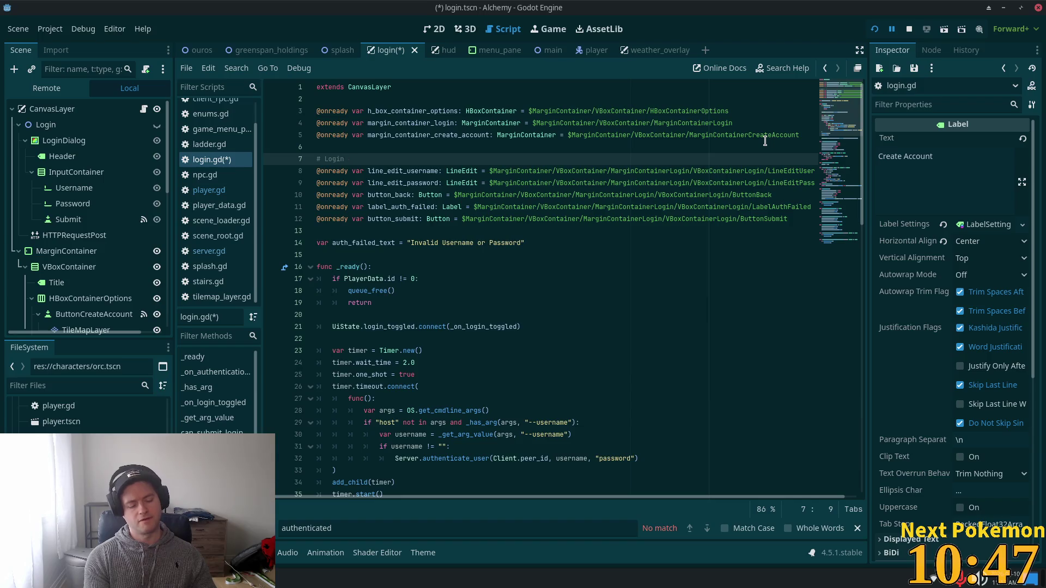
pyautogui.write('elements')
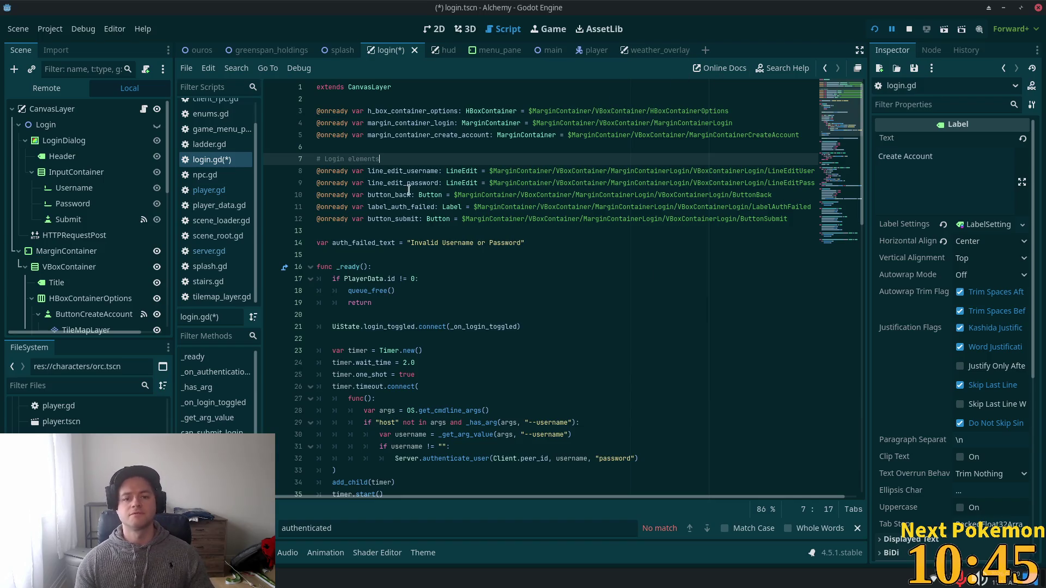
pyautogui.click(415, 209)
pyautogui.press('Down')
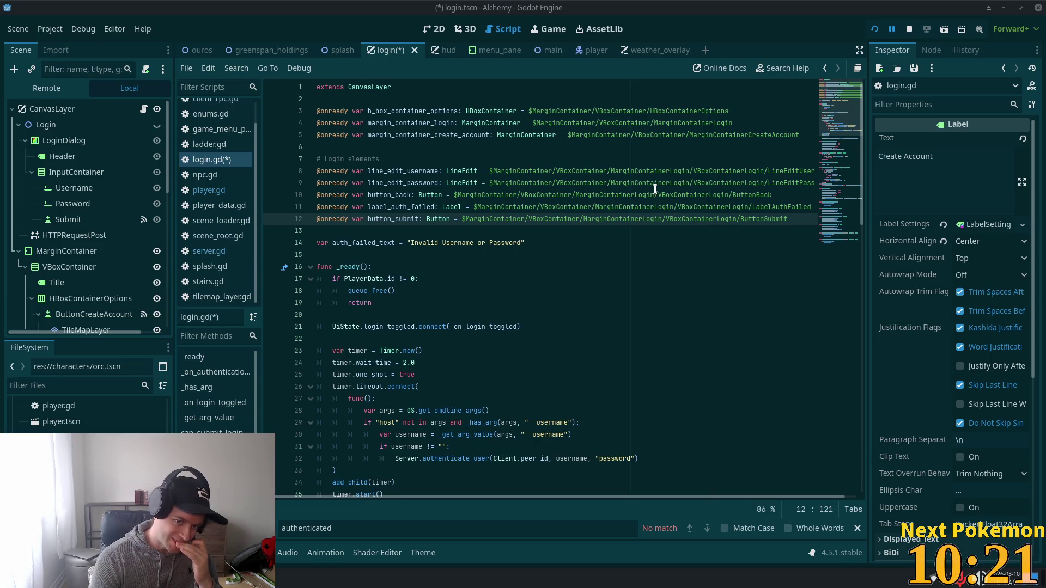
pyautogui.click(398, 219)
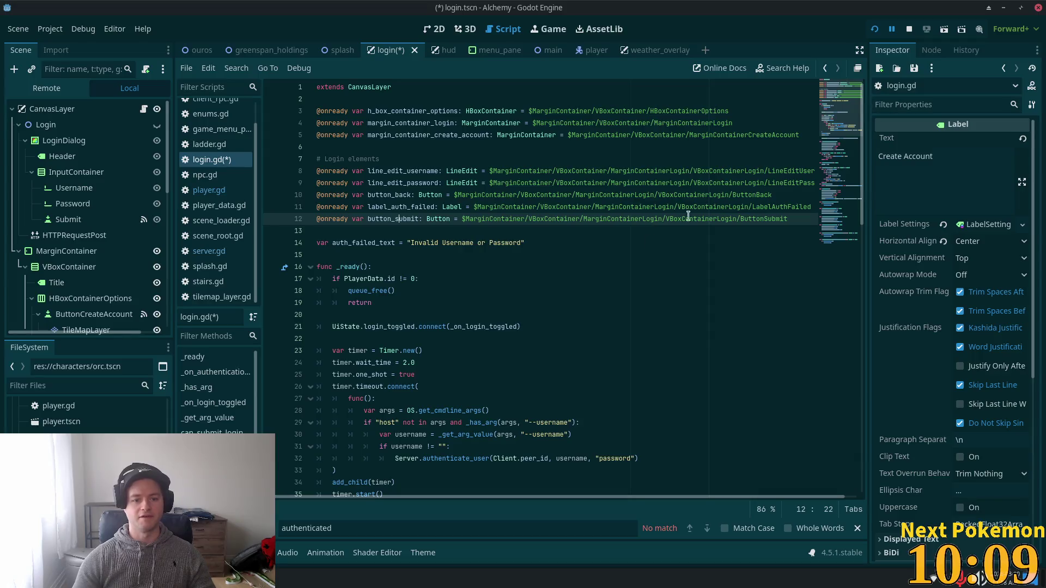
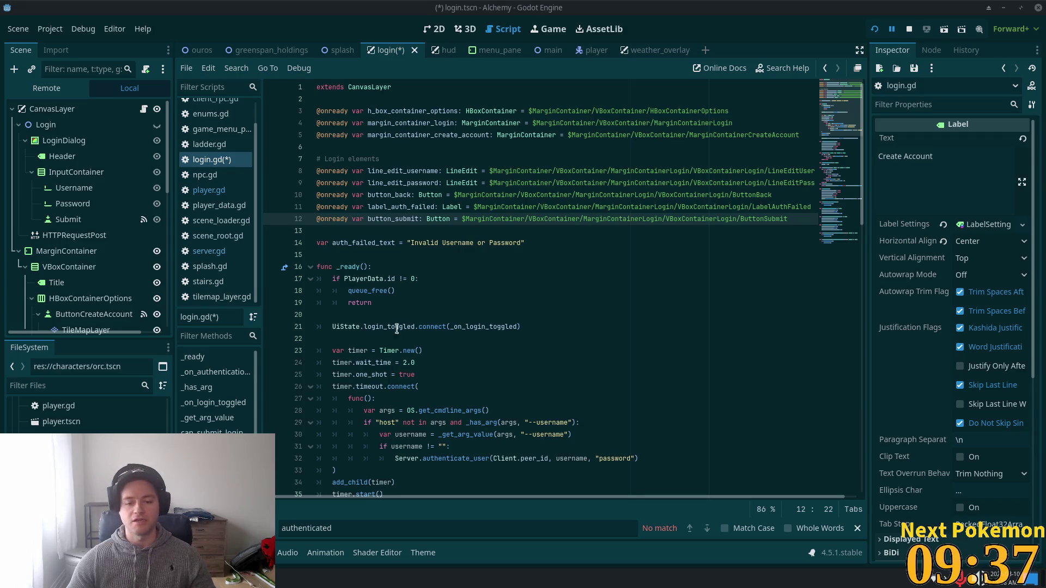
# Add a '# Registration Elements' comment on a new line below the login references in login.gd
pyautogui.scroll(-4, 439, 322)
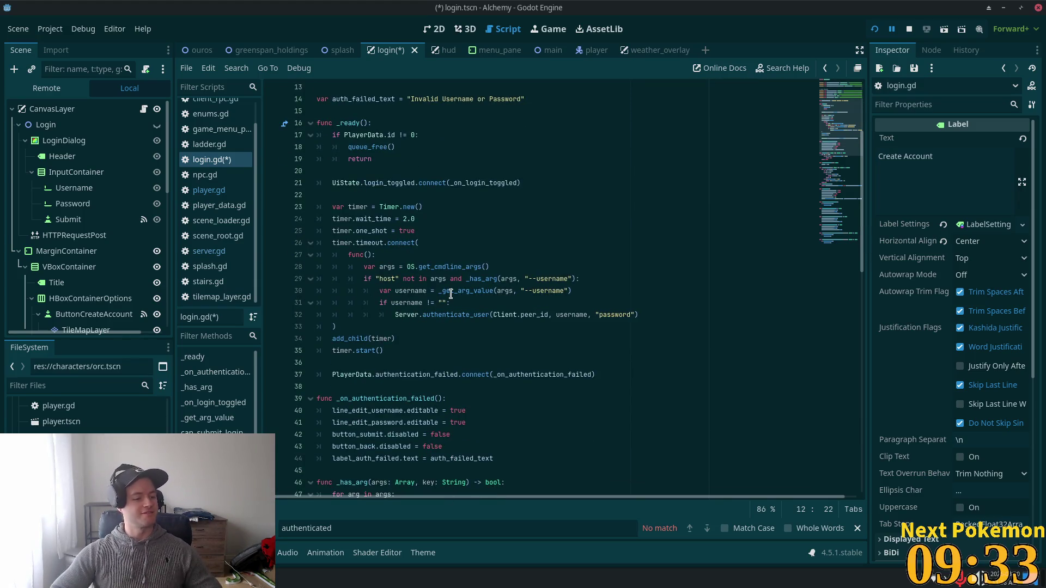
pyautogui.scroll(-10, 511, 323)
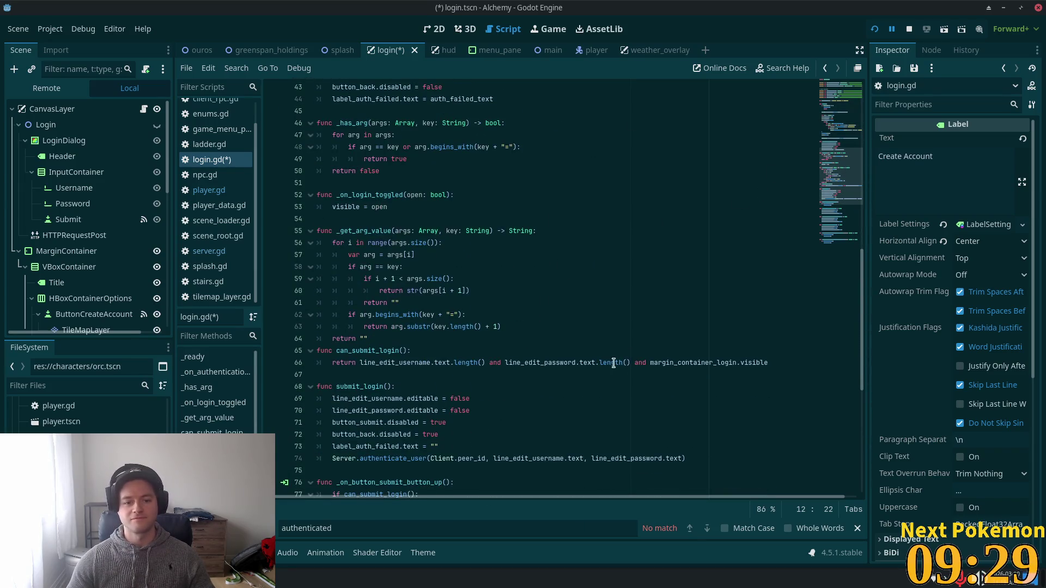
pyautogui.scroll(8, 511, 364)
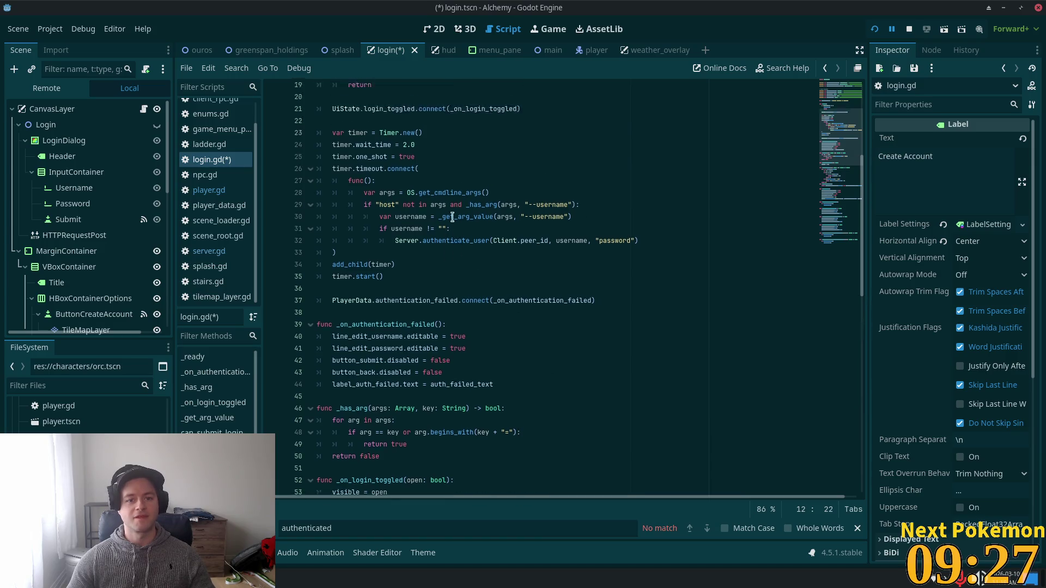
pyautogui.scroll(4, 454, 218)
pyautogui.scroll(2, 473, 186)
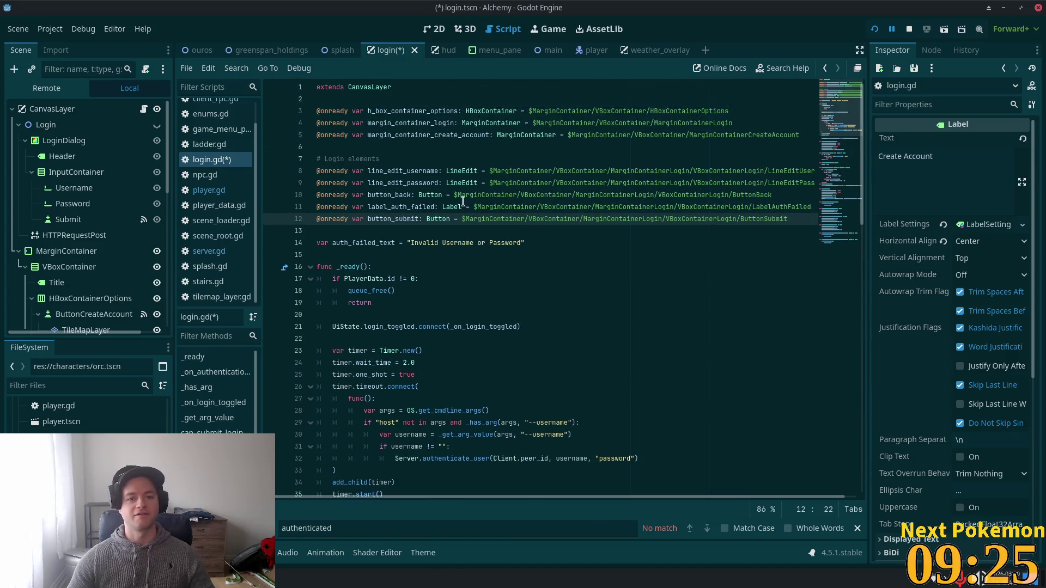
pyautogui.press('Return')
pyautogui.press('Return')
pyautogui.write('# ')
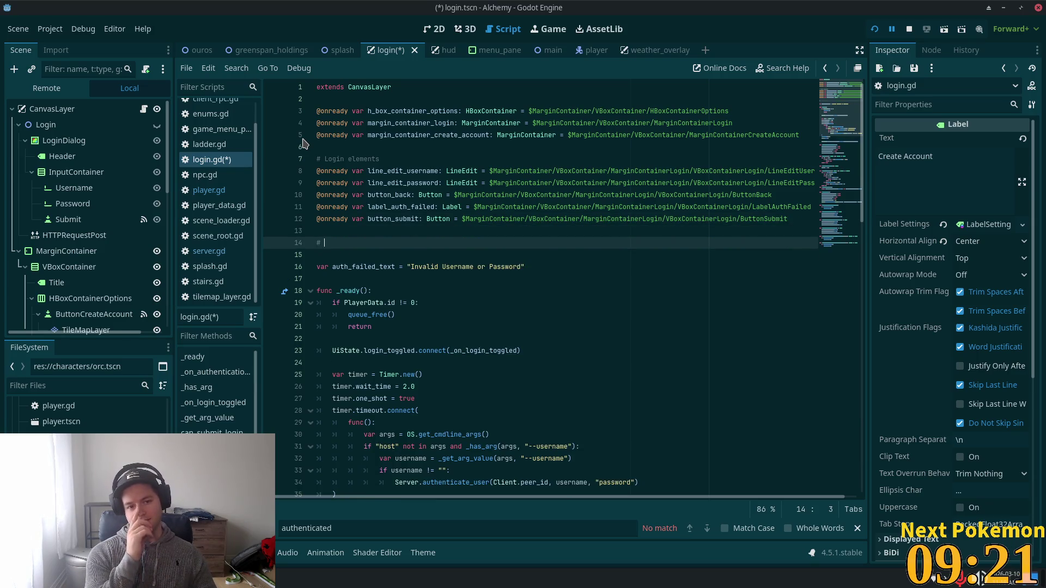
pyautogui.write('Reg')
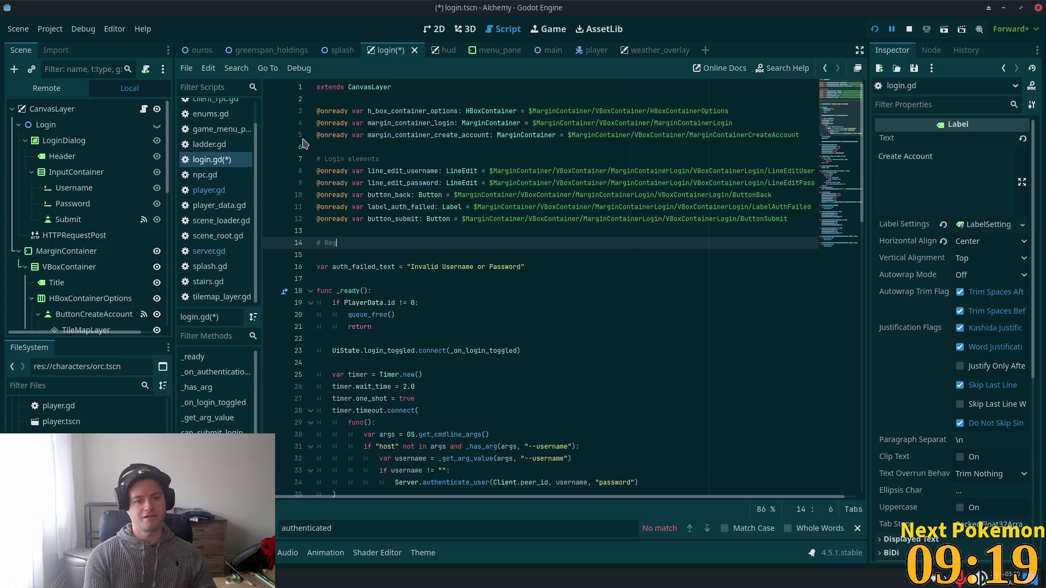
pyautogui.write('is')
pyautogui.press('BackSpace')
pyautogui.write('ation')
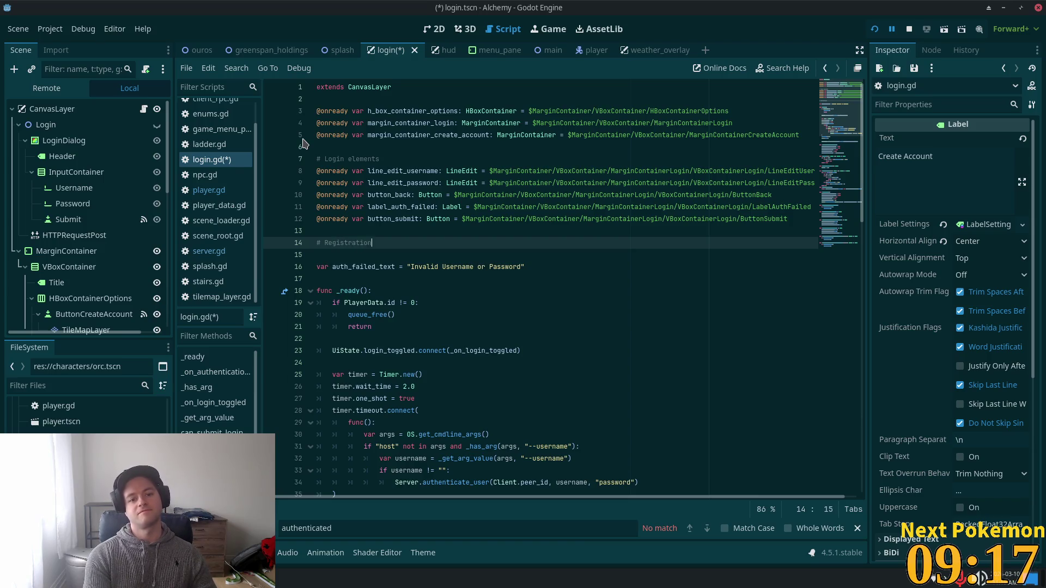
pyautogui.write(' Elements')
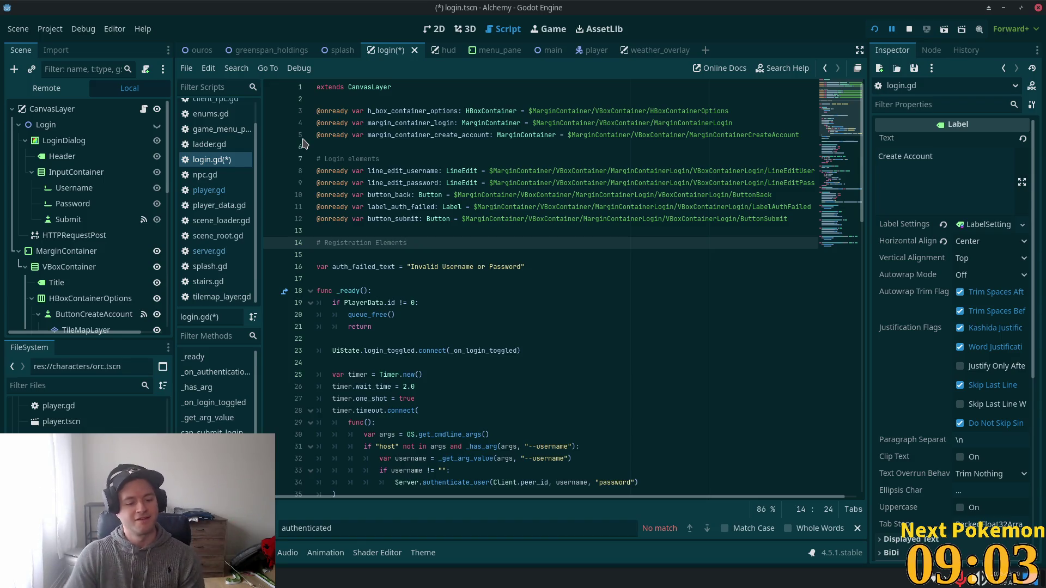
pyautogui.press('super')
# Remove the stray letters typed after the Registration Elements comment
pyautogui.write('steam')
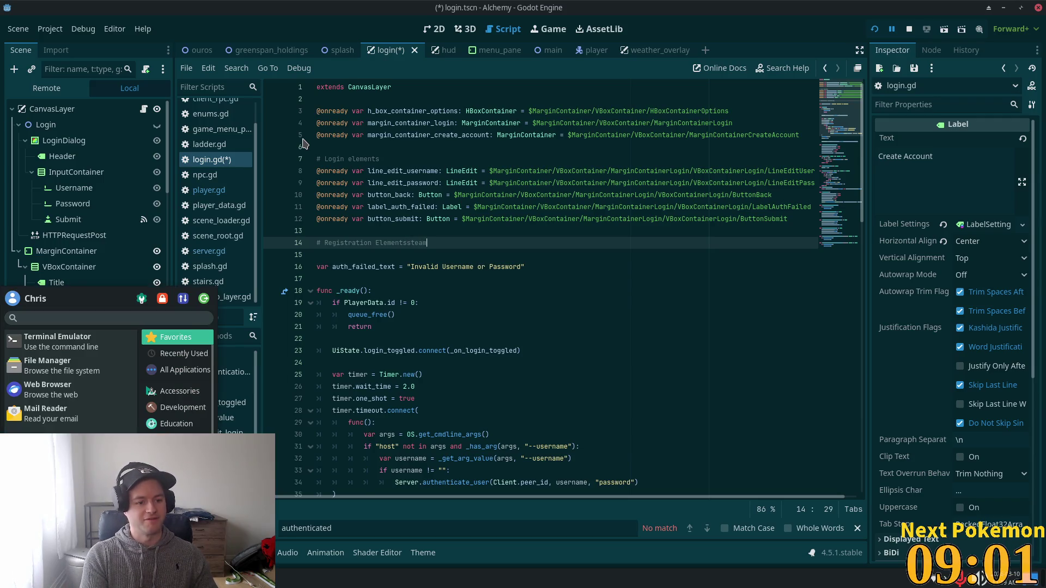
pyautogui.press('BackSpace')
pyautogui.press('BackSpace')
pyautogui.press('Escape')
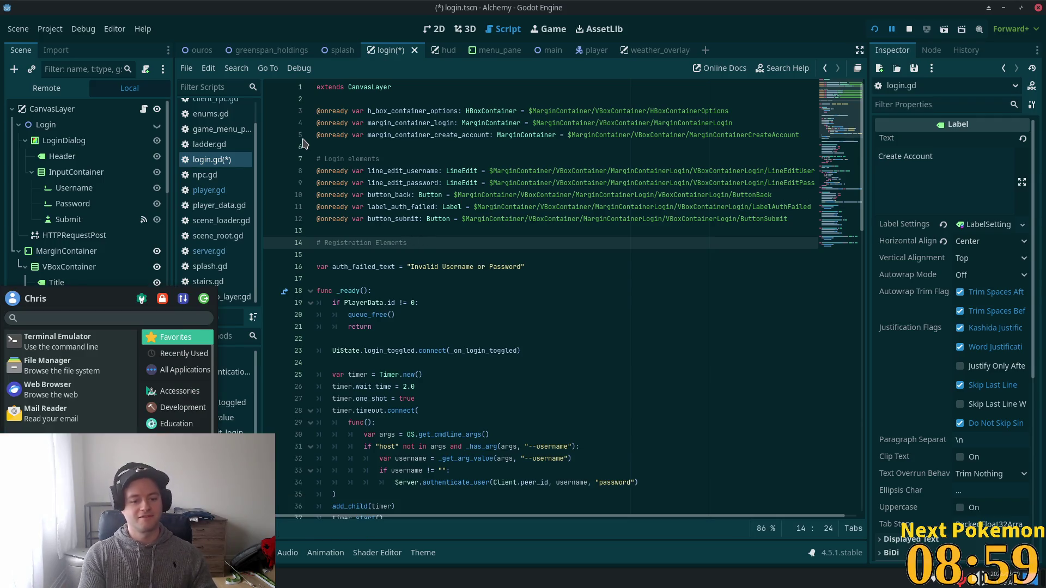
pyautogui.press('super')
pyautogui.press('super')
# Launch Steam from the app launcher and start Mr Farmboy
pyautogui.write('ste')
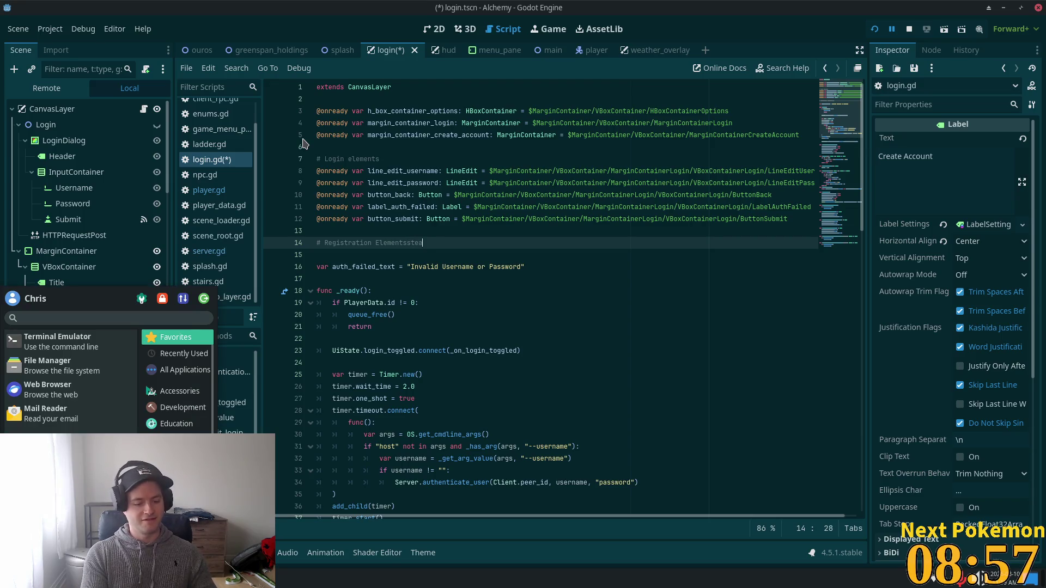
pyautogui.write('m')
pyautogui.write('st')
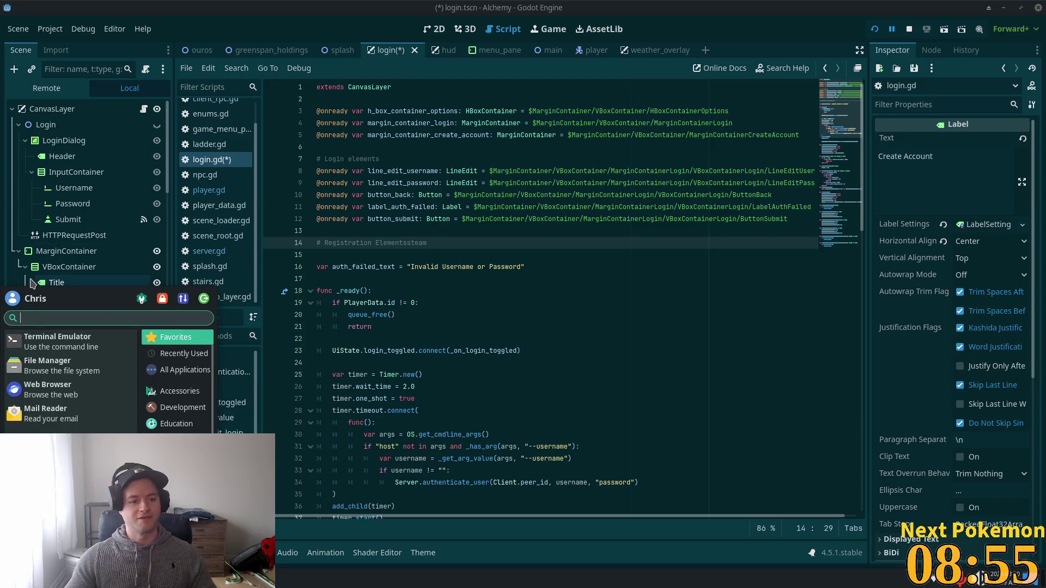
pyautogui.write('ea')
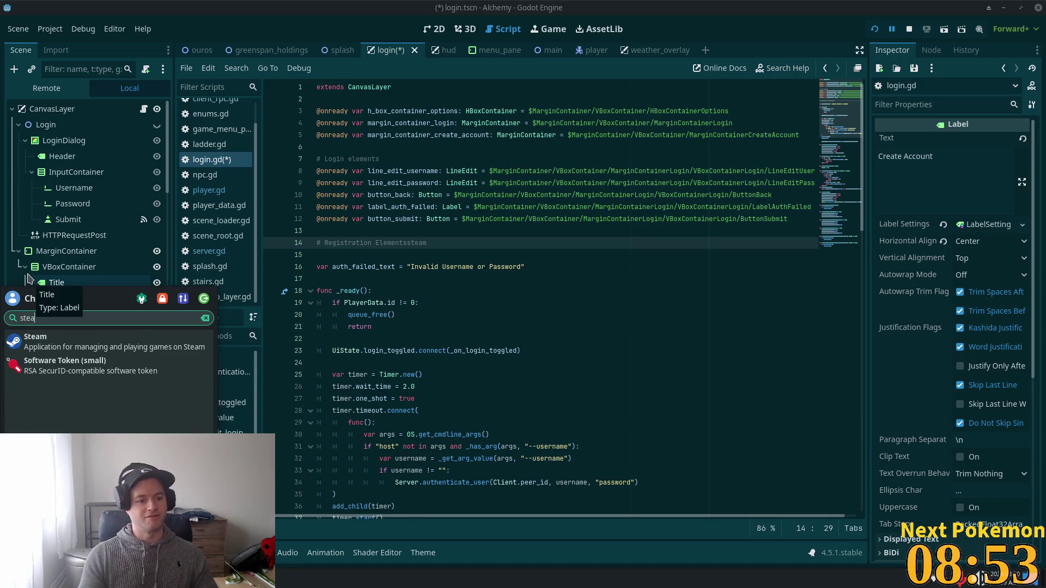
pyautogui.click(66, 343)
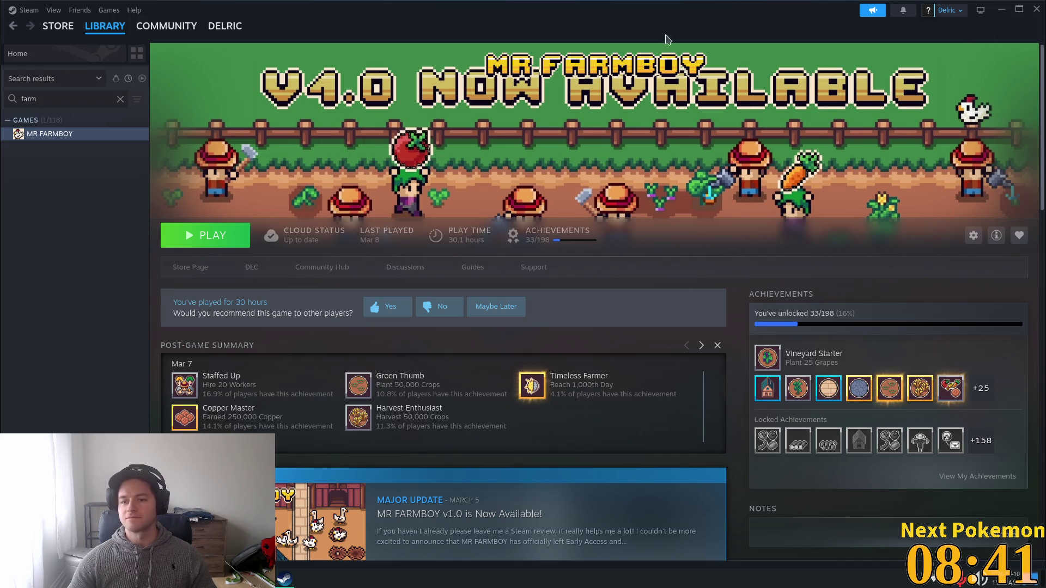
pyautogui.click(214, 235)
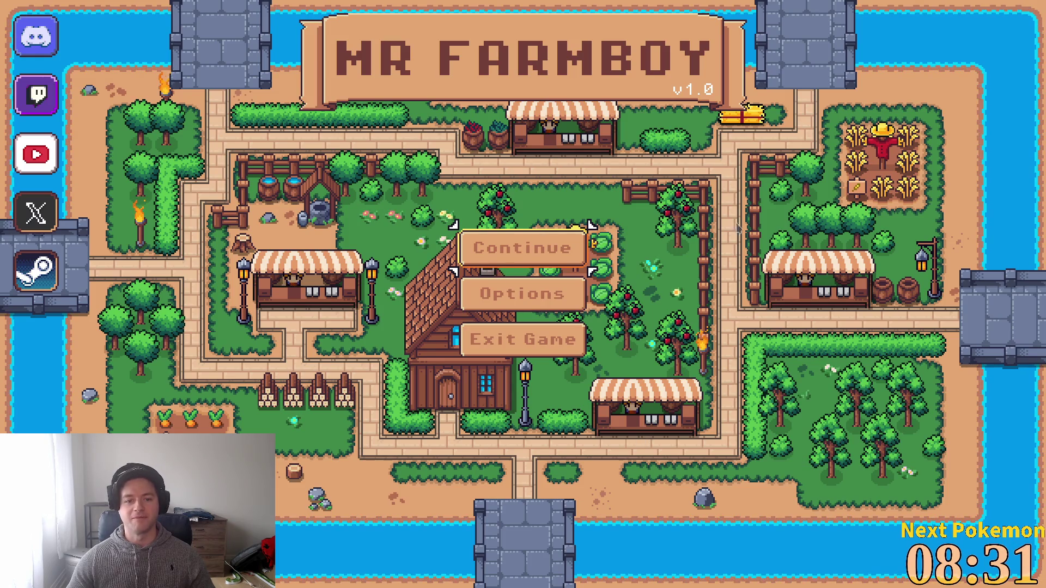
# Continue the game and load Save 1
pyautogui.click(498, 251)
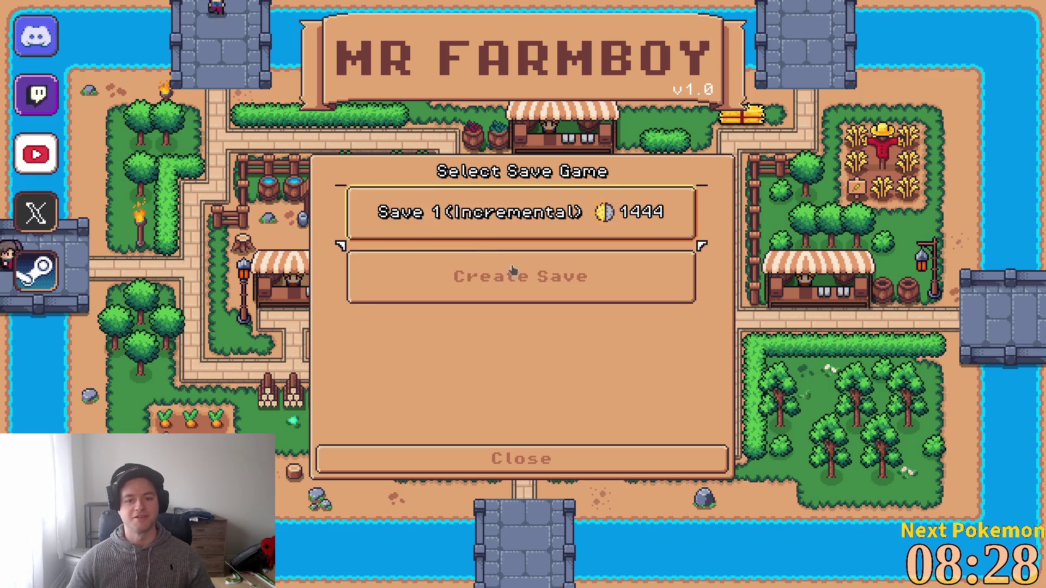
pyautogui.click(496, 220)
pyautogui.click(452, 228)
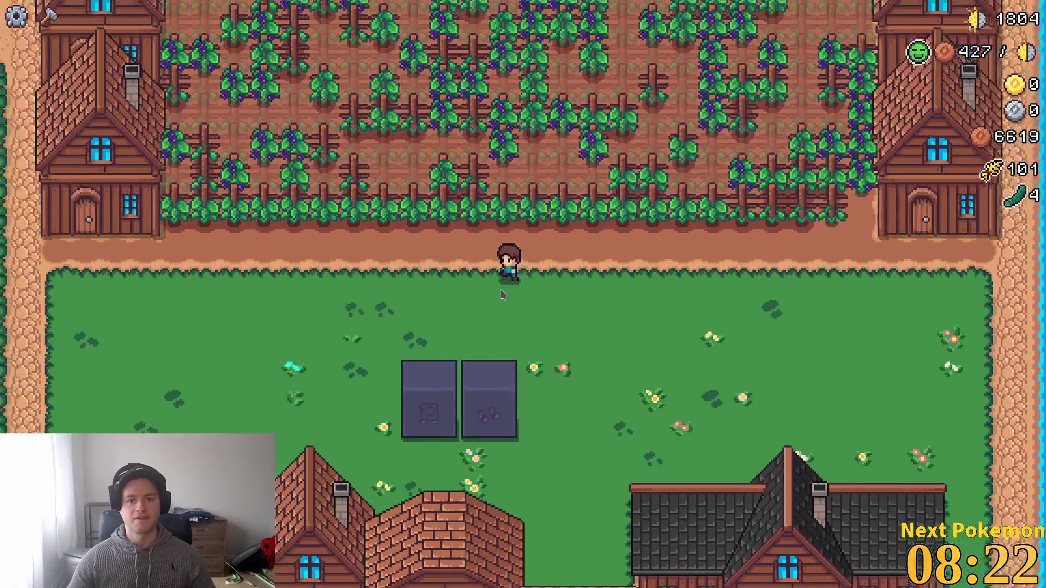
# Walk the farmer through the vineyard, past the houses into the pepper field, then pause
pyautogui.hotkey('w', 'a')
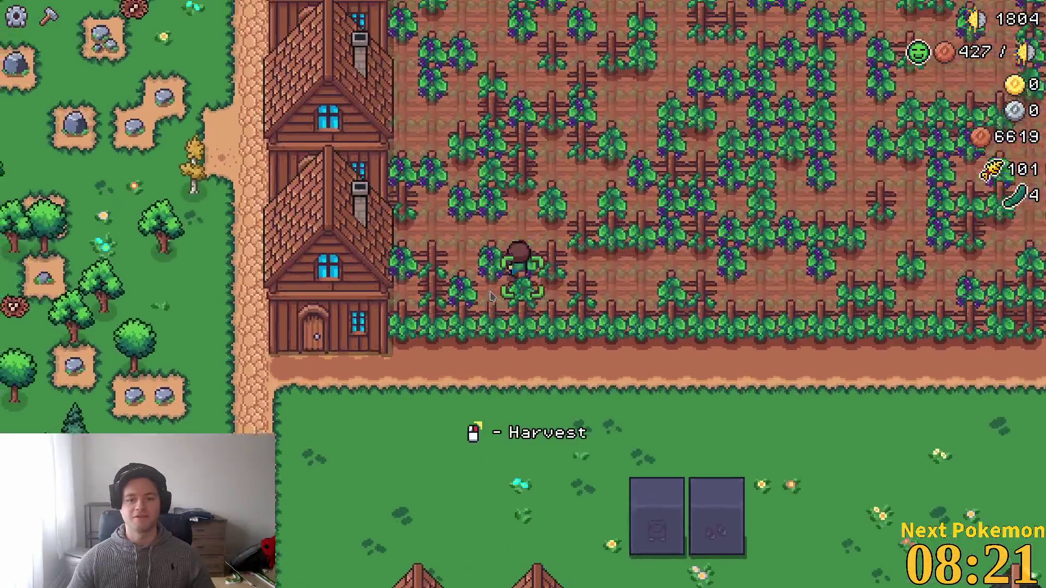
pyautogui.hotkey('w', 'd')
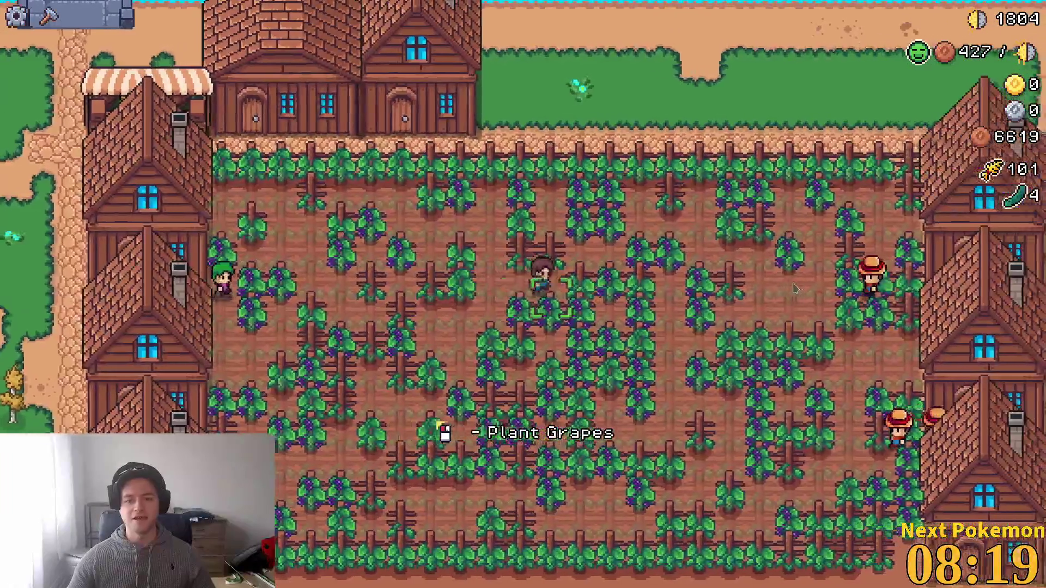
pyautogui.press('s')
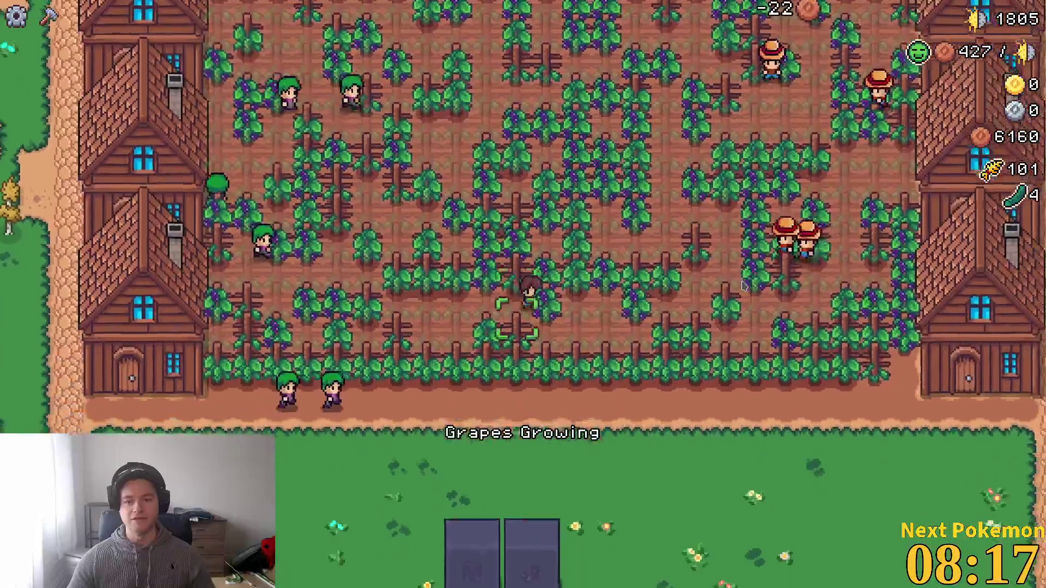
pyautogui.press('s')
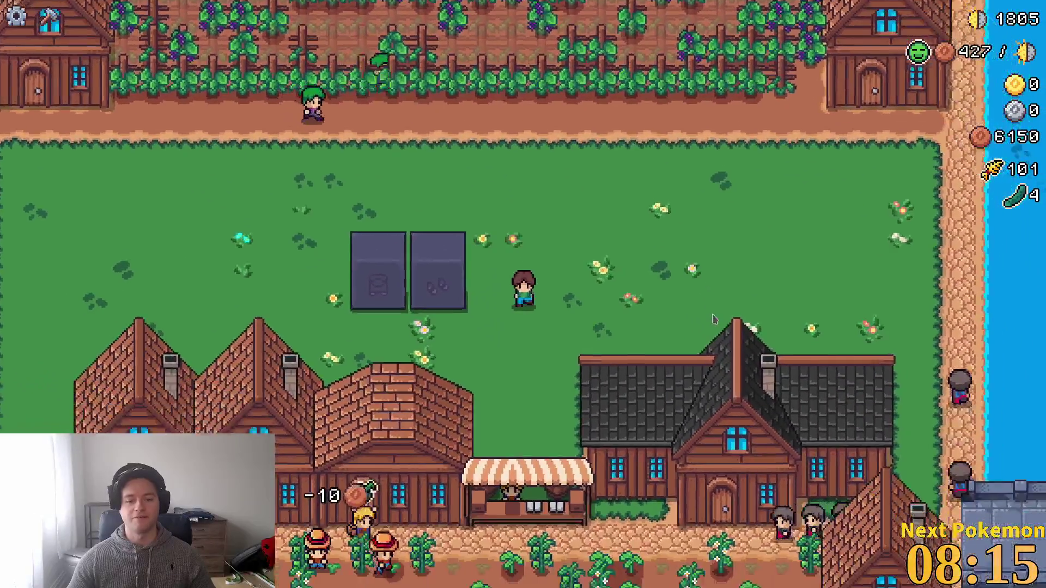
pyautogui.press('a')
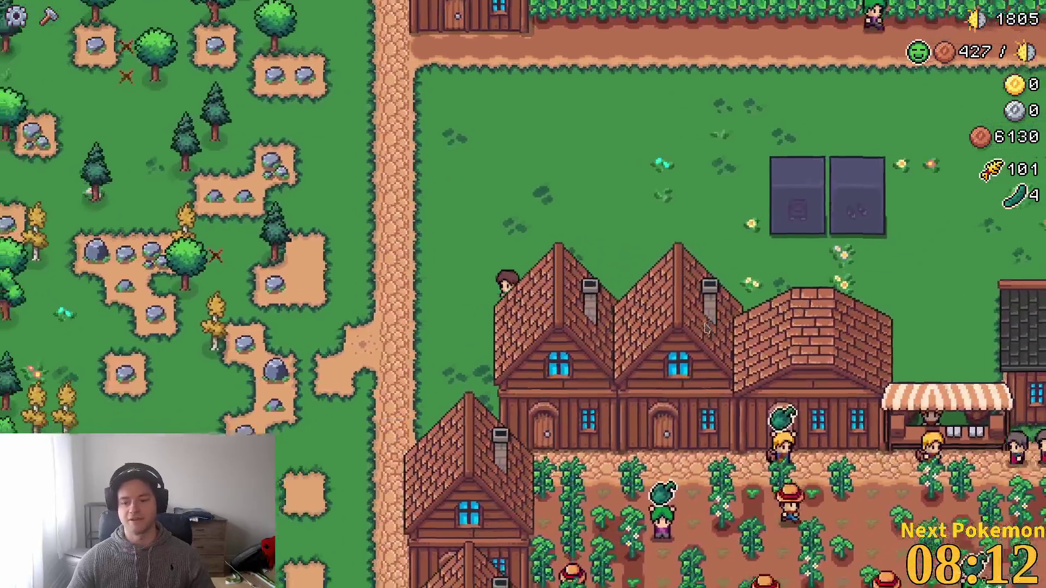
pyautogui.press('s')
pyautogui.press('d')
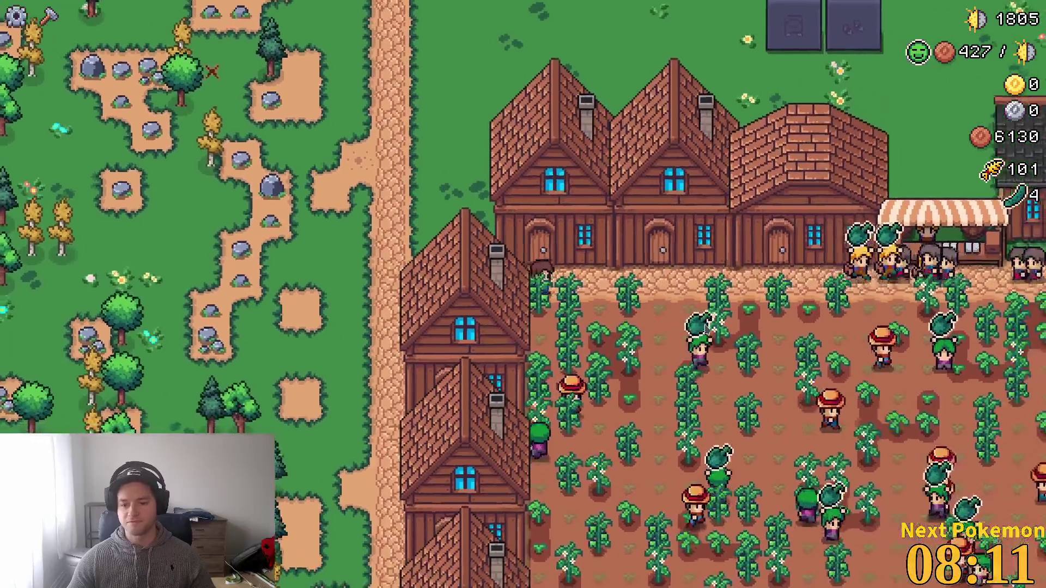
pyautogui.press('s')
pyautogui.press('d')
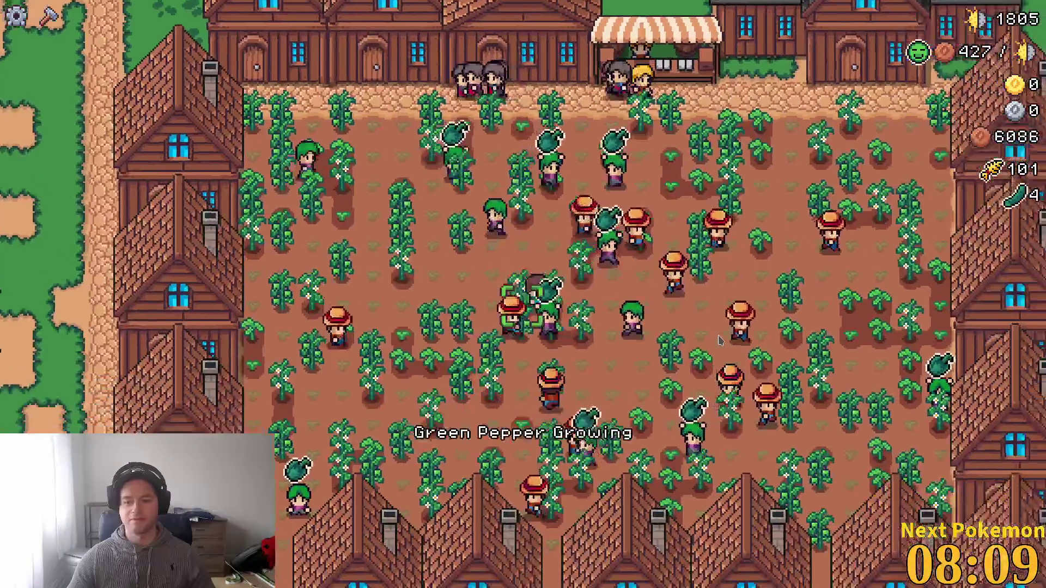
pyautogui.press('d')
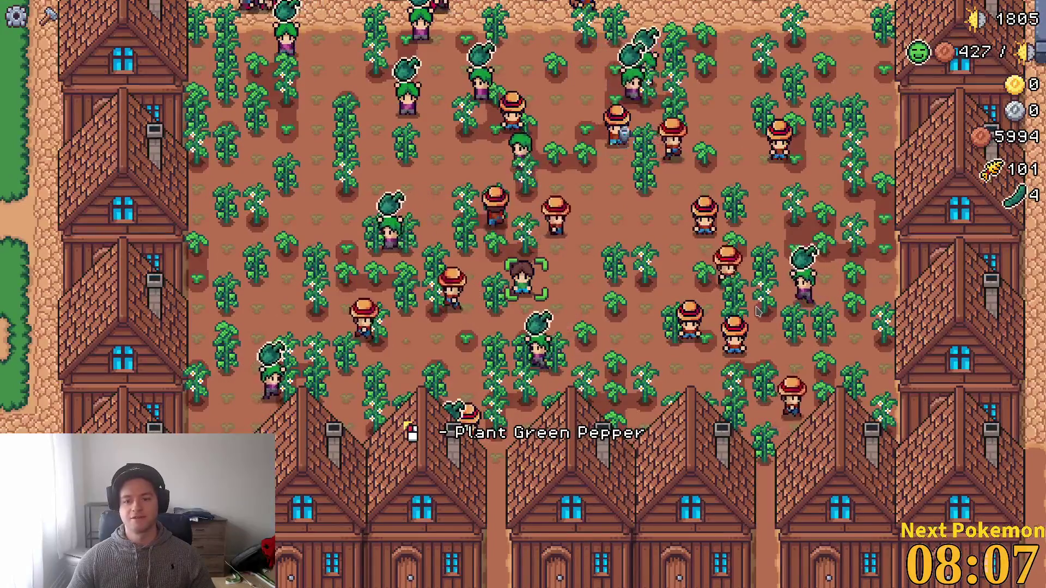
pyautogui.press('Escape')
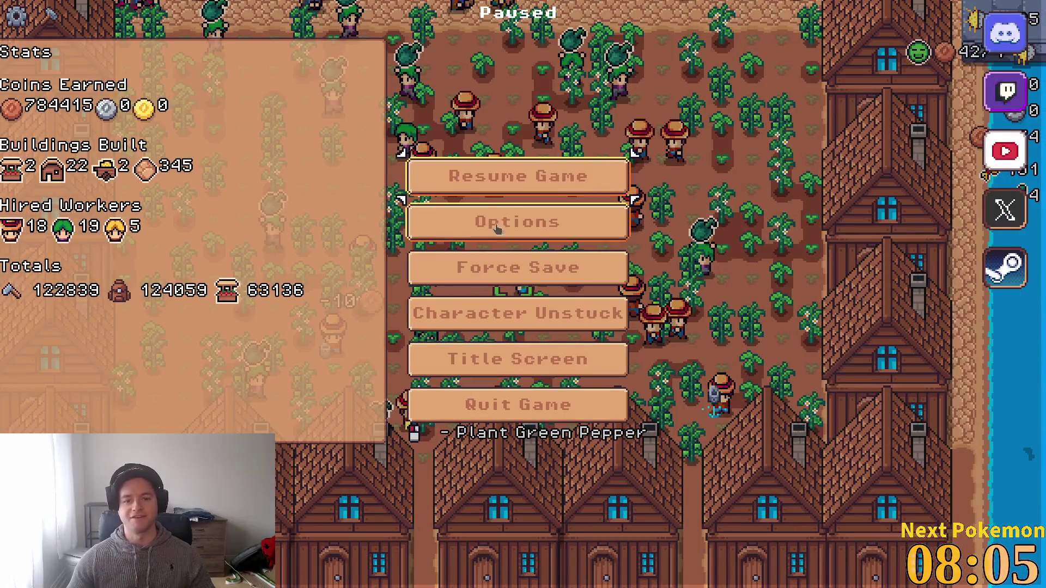
# Look at the audio options, close them unchanged and resume the game
pyautogui.click(498, 226)
pyautogui.press('Right')
pyautogui.press('Return')
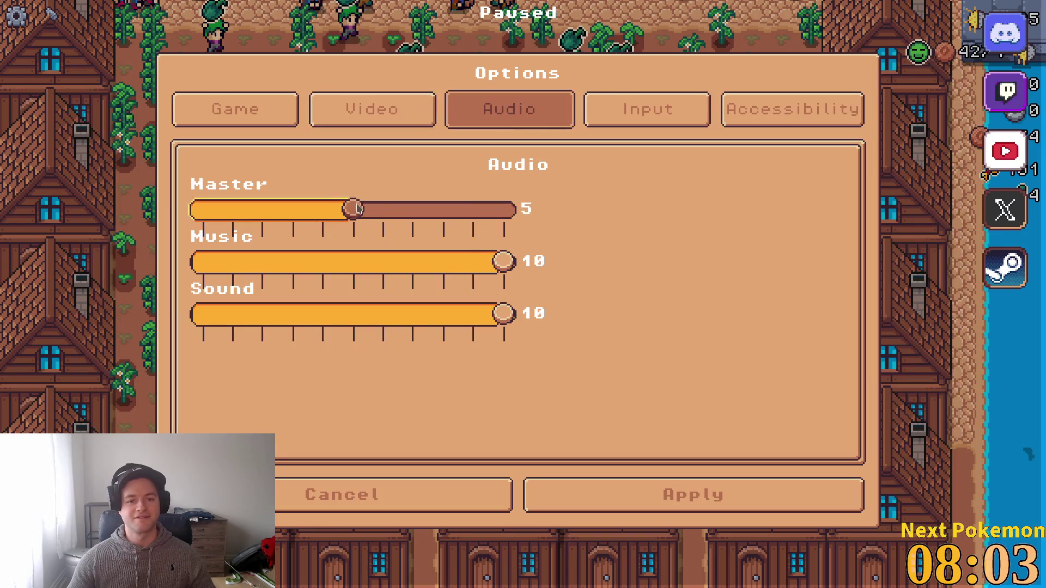
pyautogui.click(661, 490)
pyautogui.press('Escape')
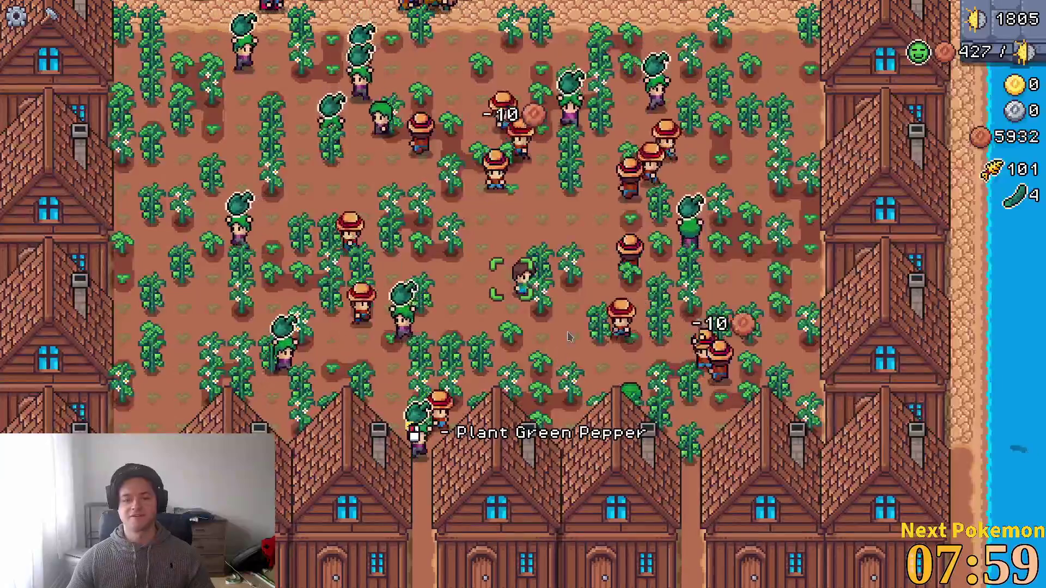
# Walk the farmer between the houses, through the pepper field and back north
pyautogui.press('s')
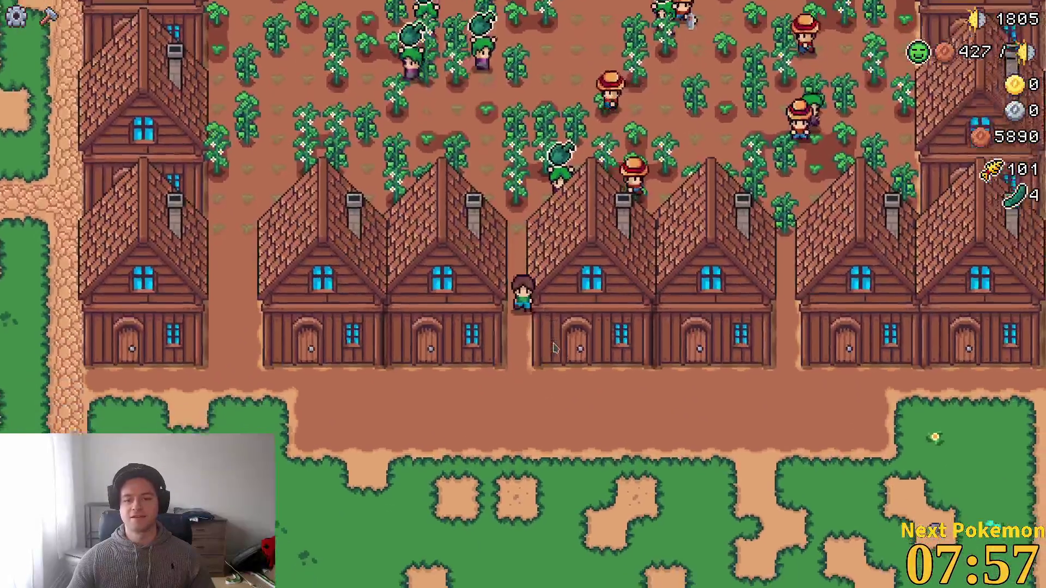
pyautogui.press('a')
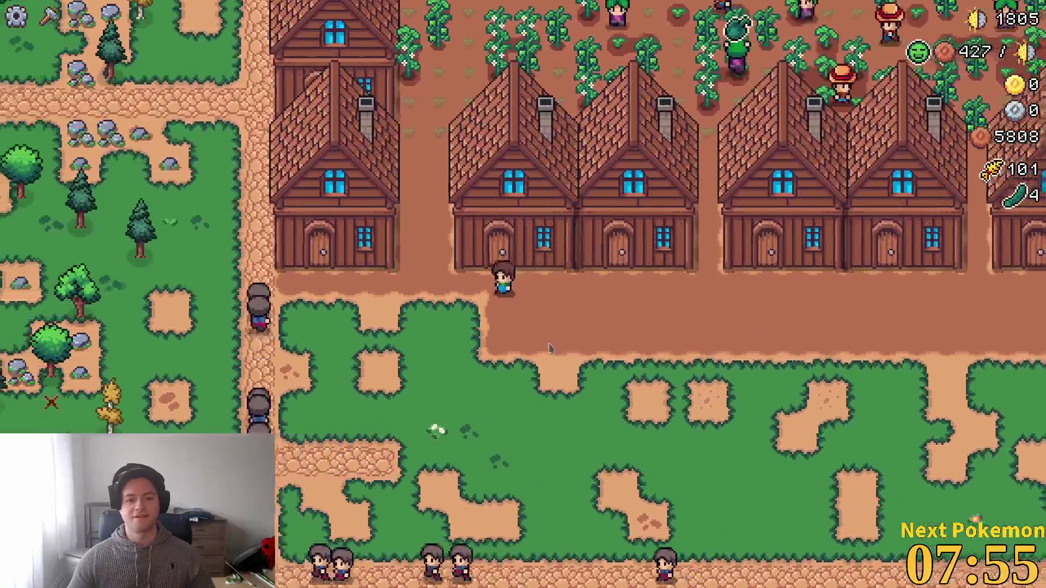
pyautogui.press('w')
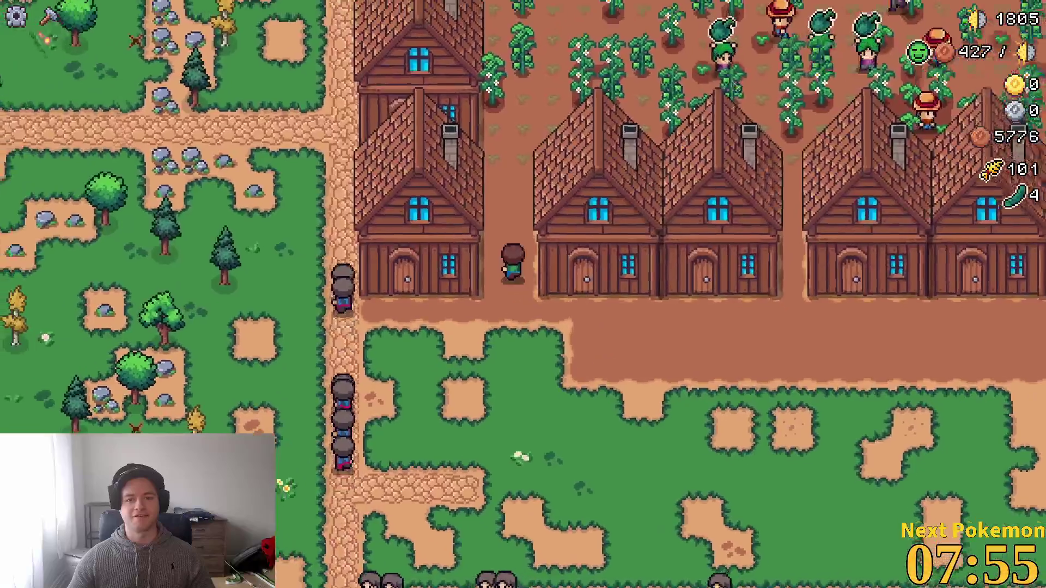
pyautogui.press('d')
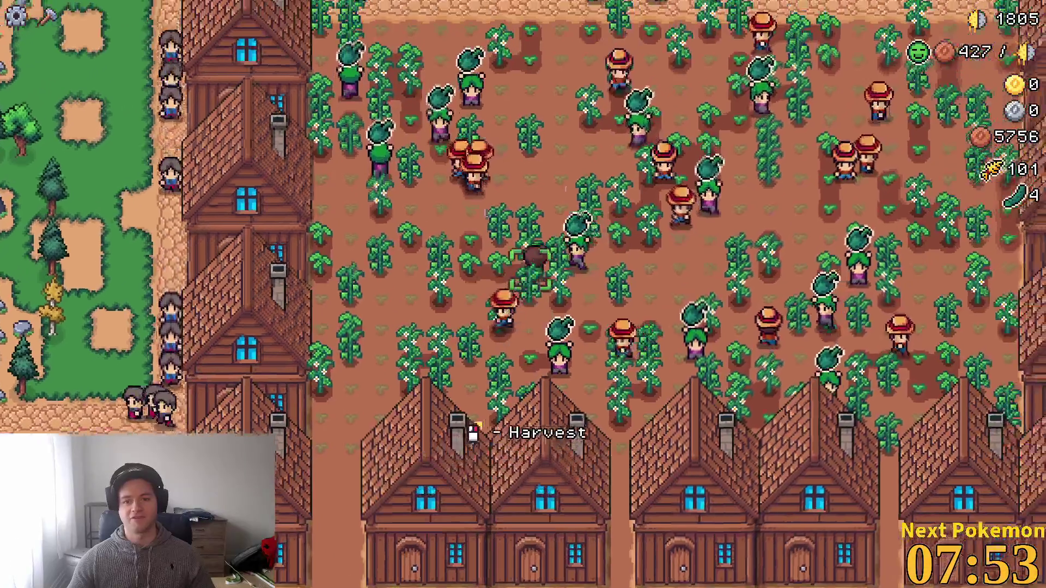
pyautogui.press('w')
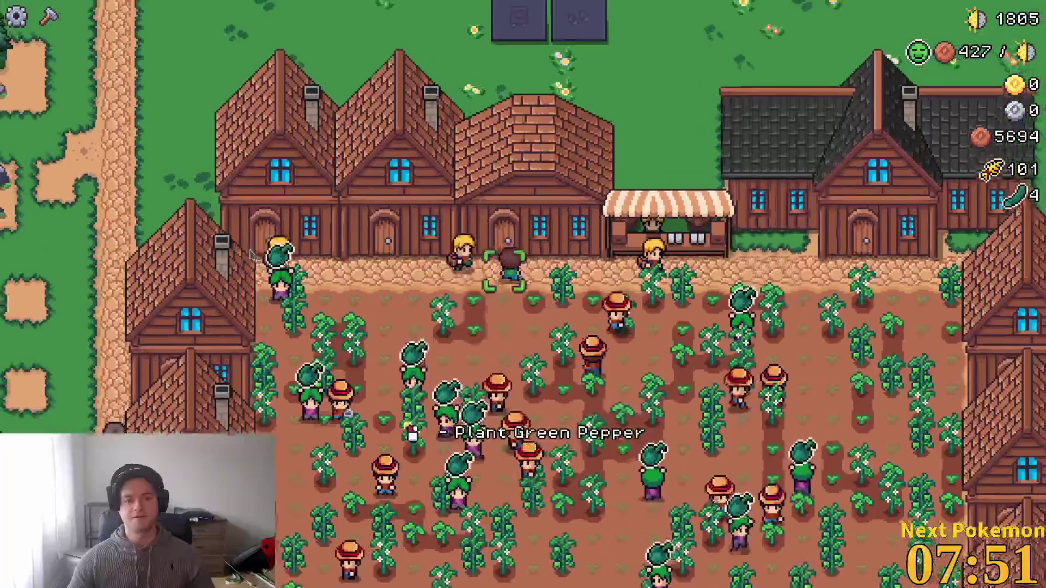
pyautogui.press('a')
pyautogui.press('w')
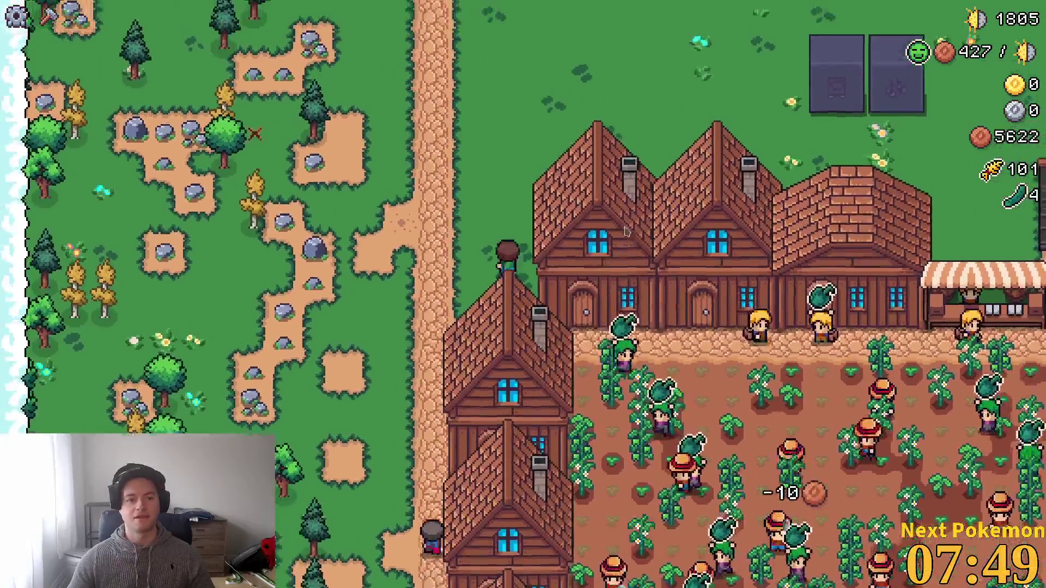
pyautogui.press('w')
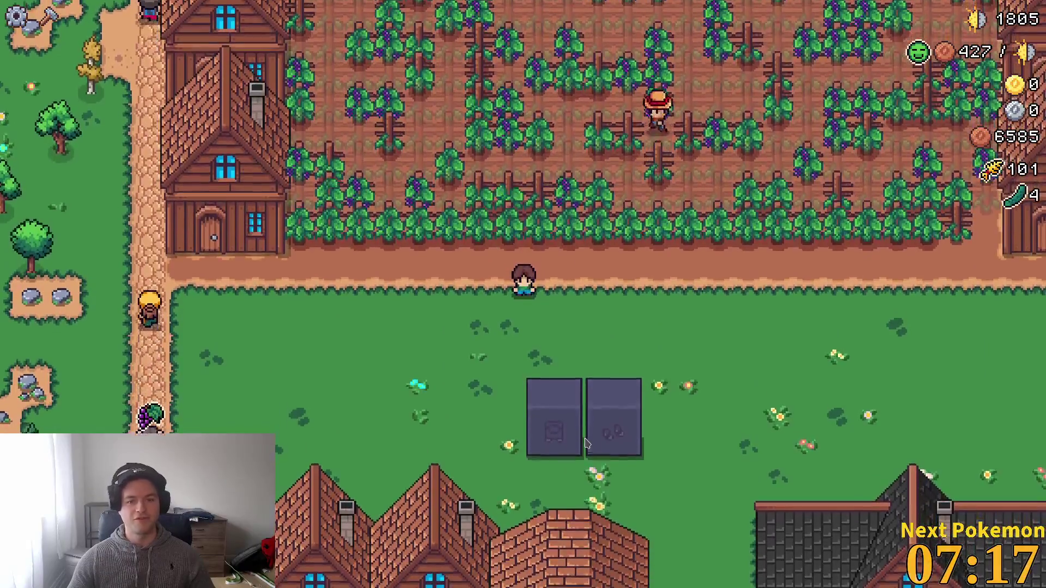
# Walk across the vineyard, village street and pepper field to the riverbank
pyautogui.press('w')
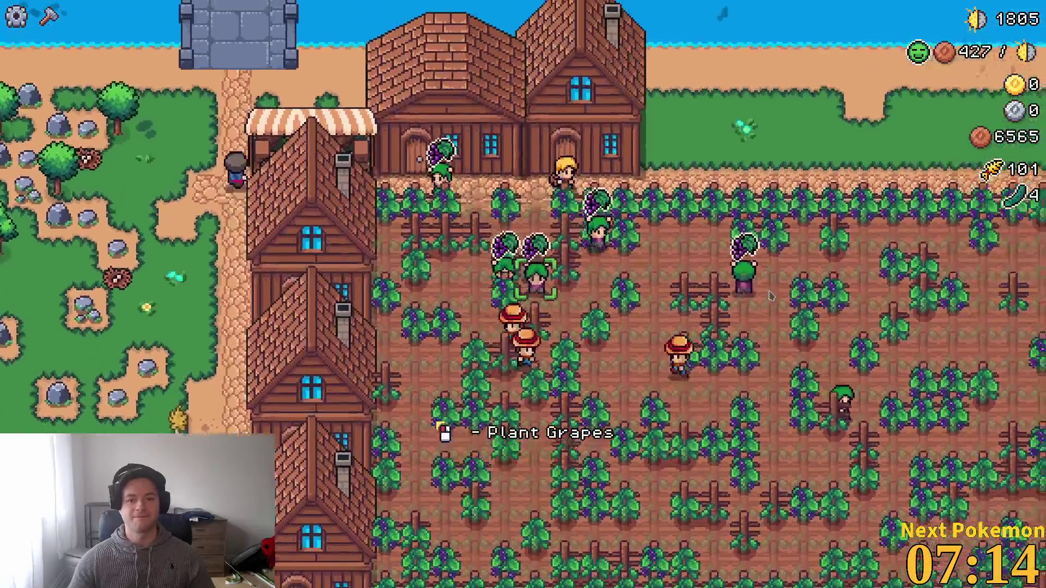
pyautogui.press('d')
pyautogui.press('s')
pyautogui.press('s')
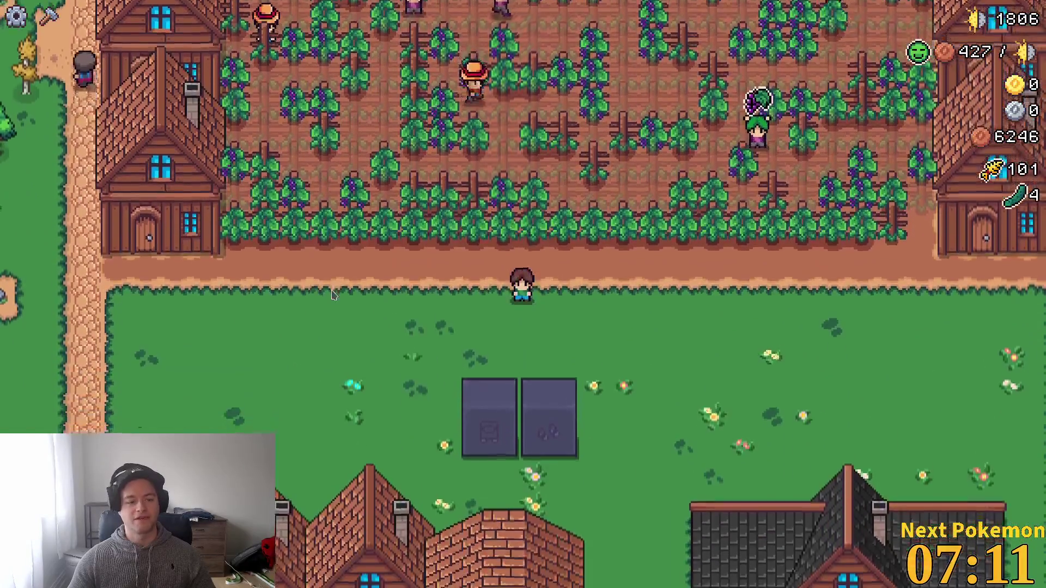
pyautogui.press('s')
pyautogui.press('a')
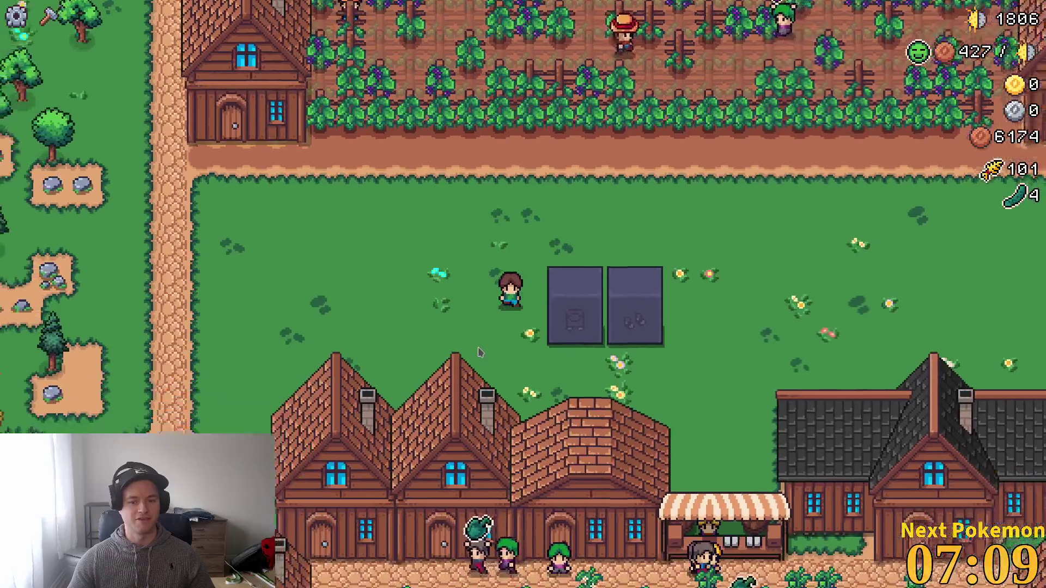
pyautogui.press('a')
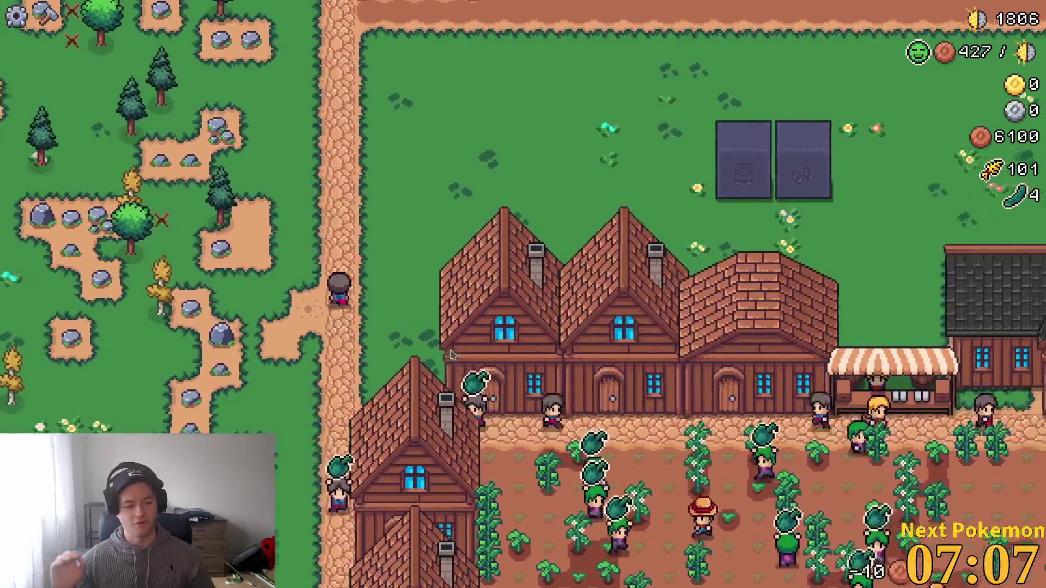
pyautogui.press('s')
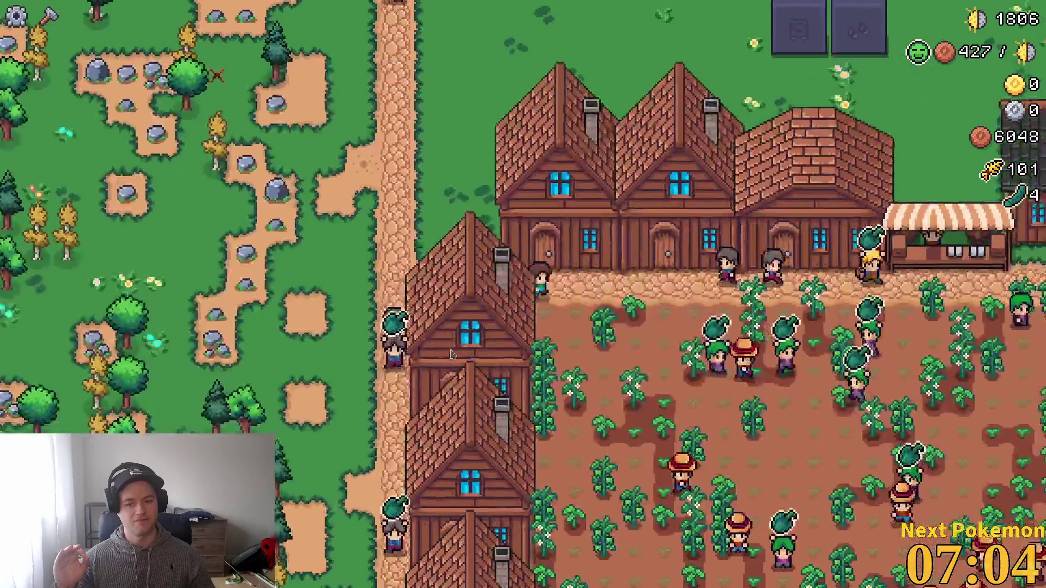
pyautogui.press('d')
pyautogui.press('s')
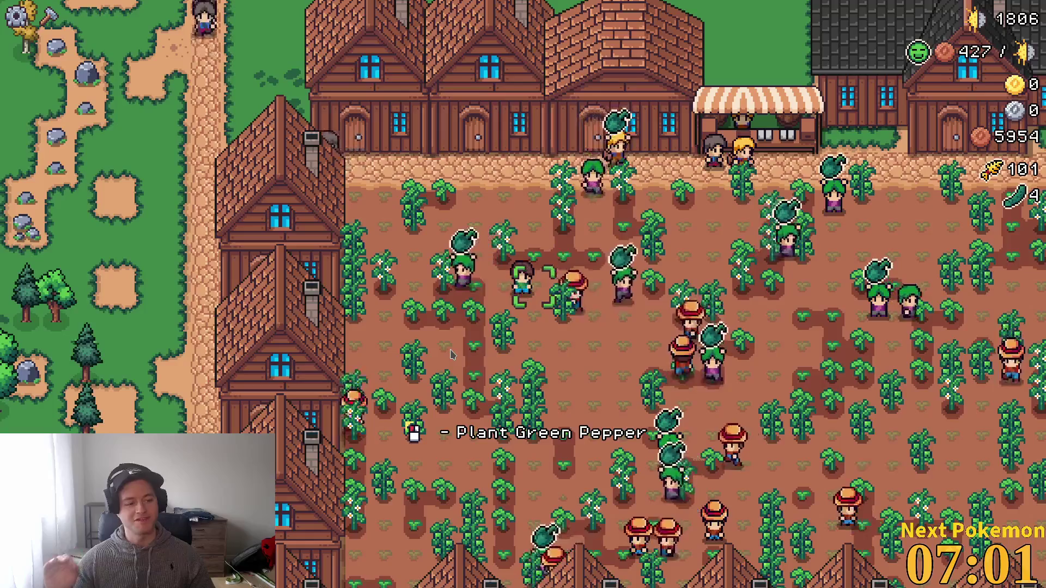
pyautogui.press('d')
pyautogui.press('d')
pyautogui.press('w')
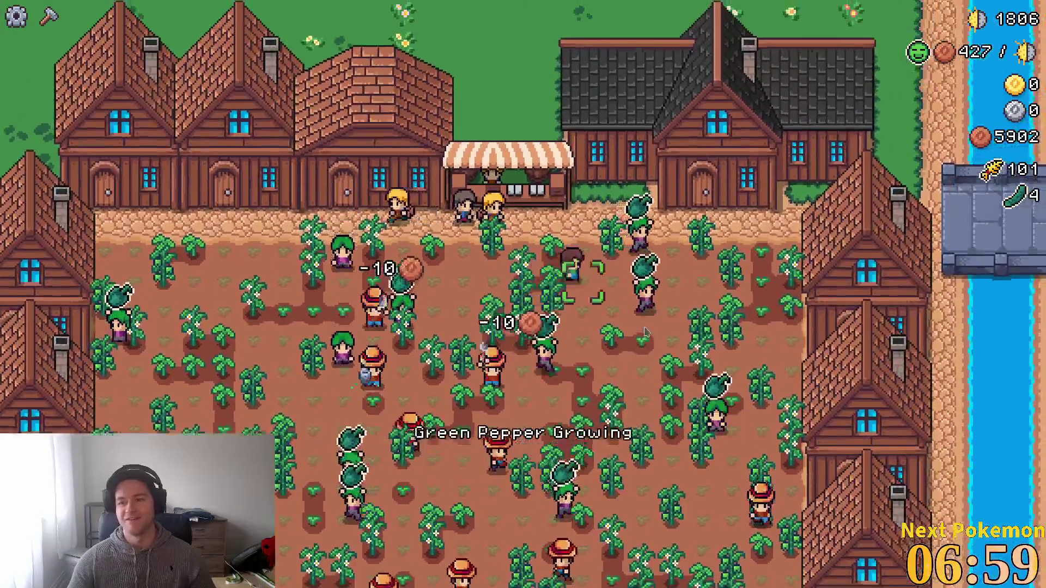
pyautogui.press('w')
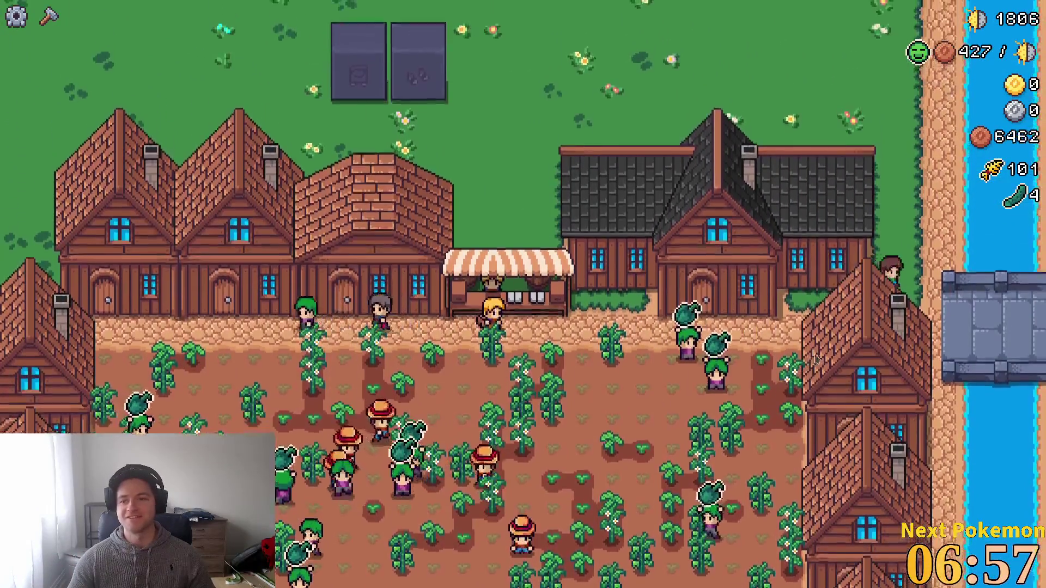
pyautogui.press('w')
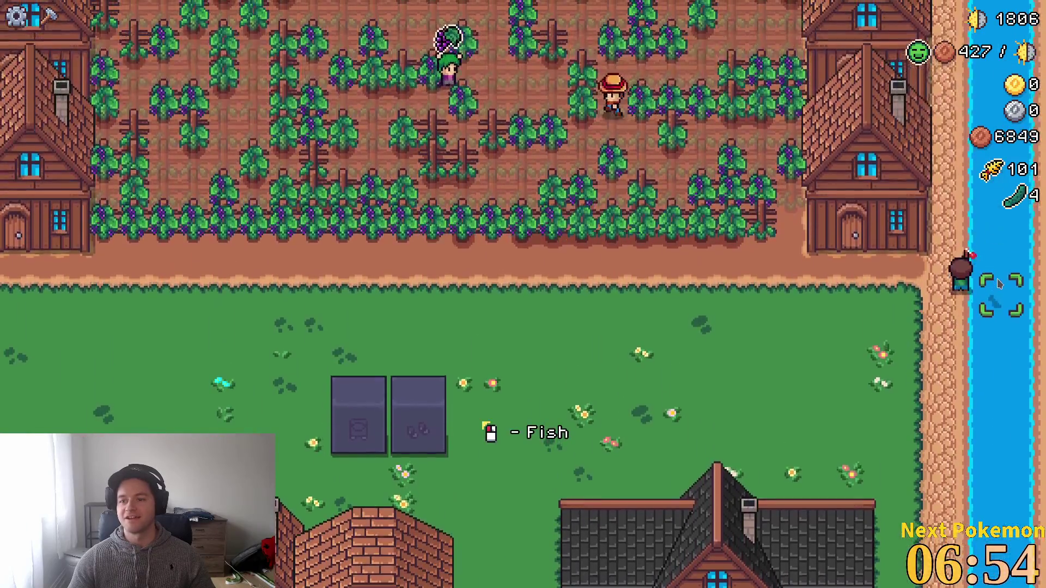
# Fish along the riverbank, casting into the water to catch a fish
pyautogui.click(998, 283)
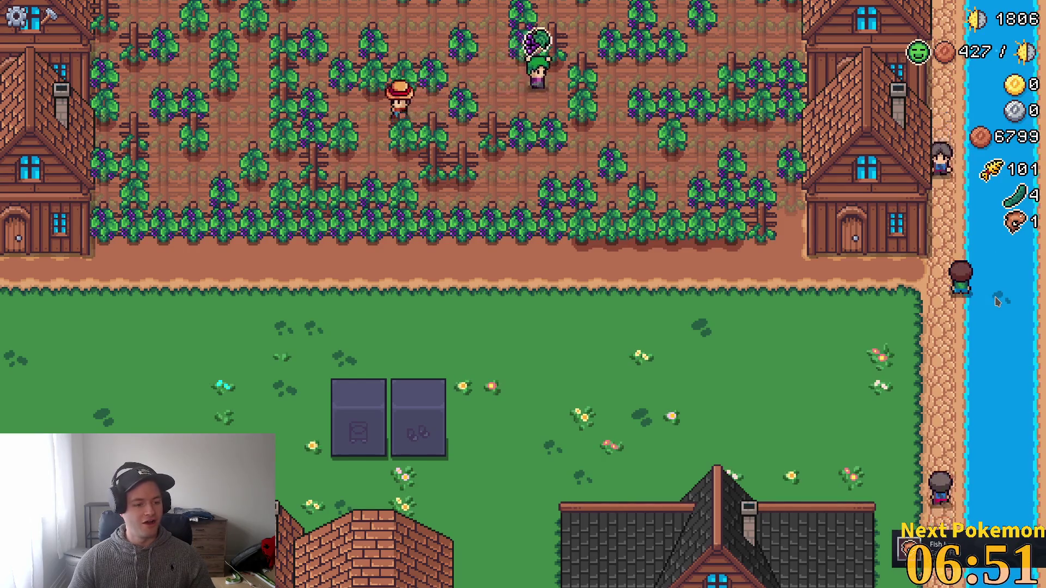
pyautogui.press('s')
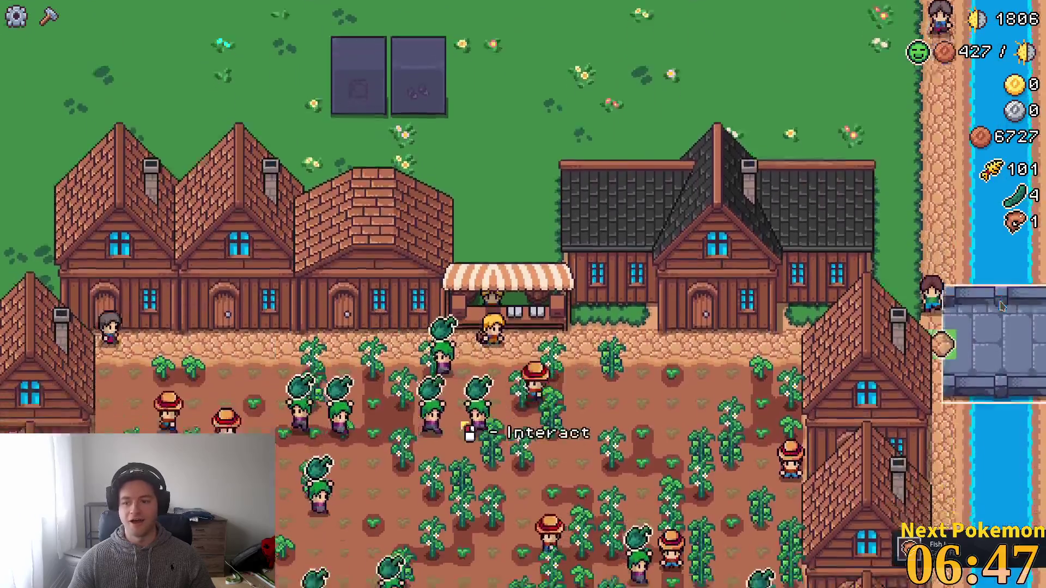
pyautogui.press('s')
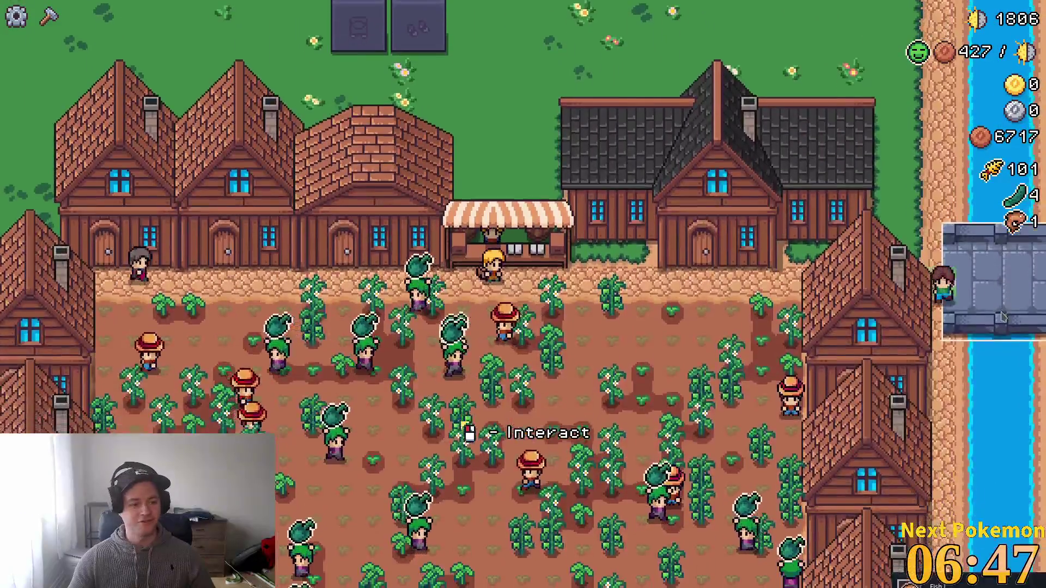
pyautogui.press('s')
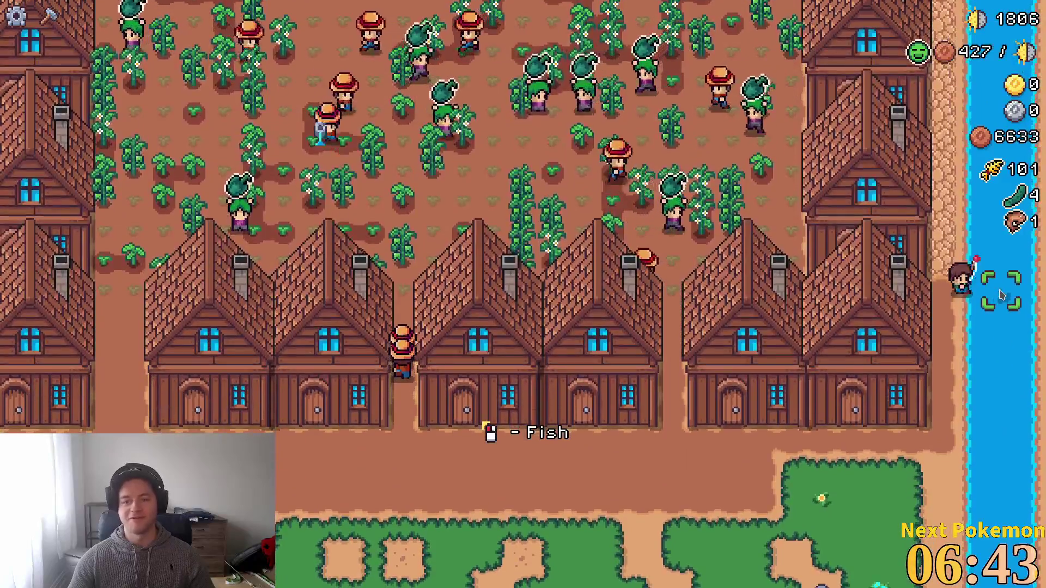
pyautogui.click(997, 297)
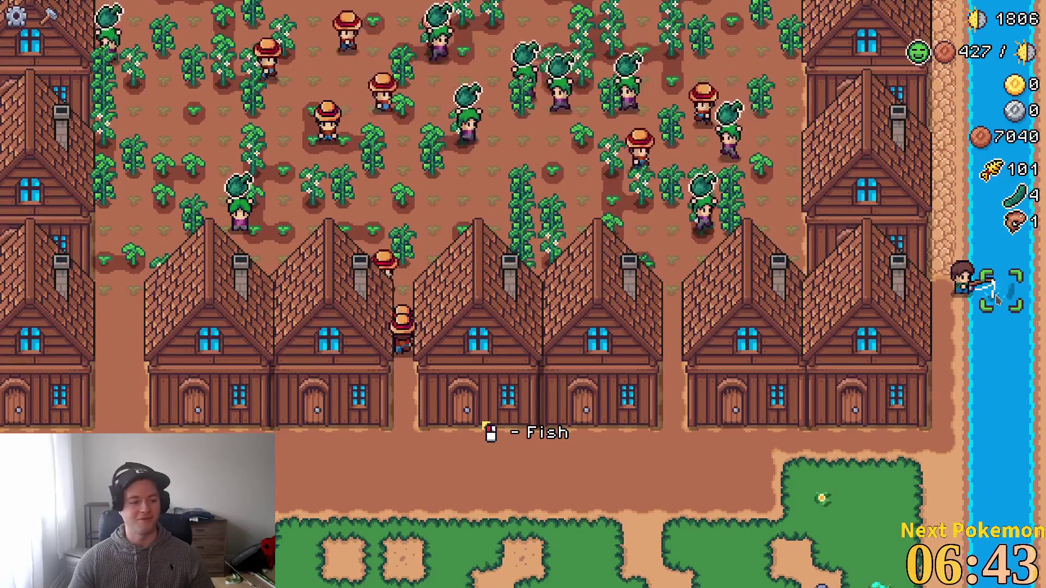
pyautogui.scroll(-3, 974, 426)
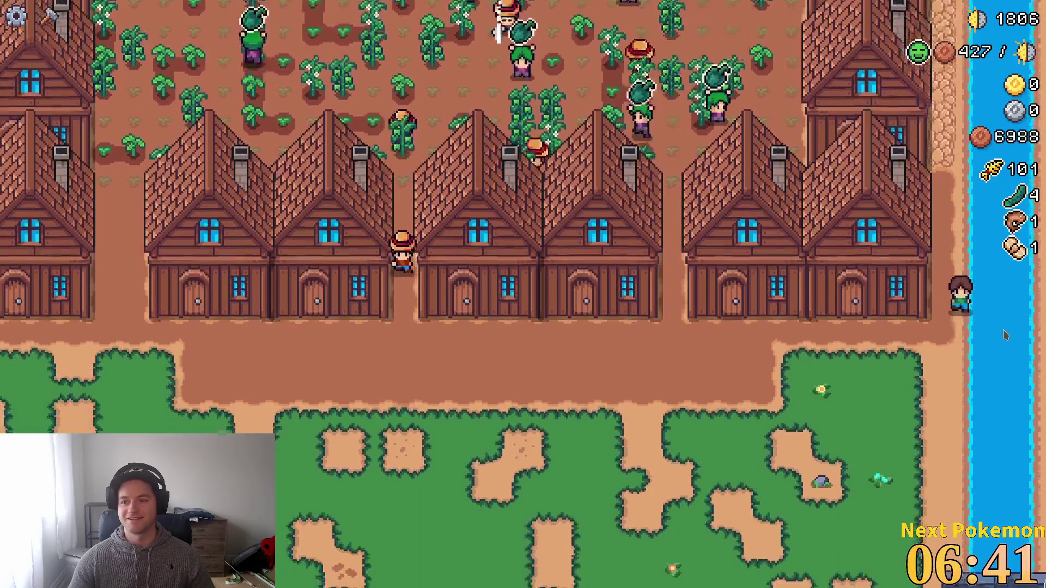
pyautogui.scroll(-5, 974, 426)
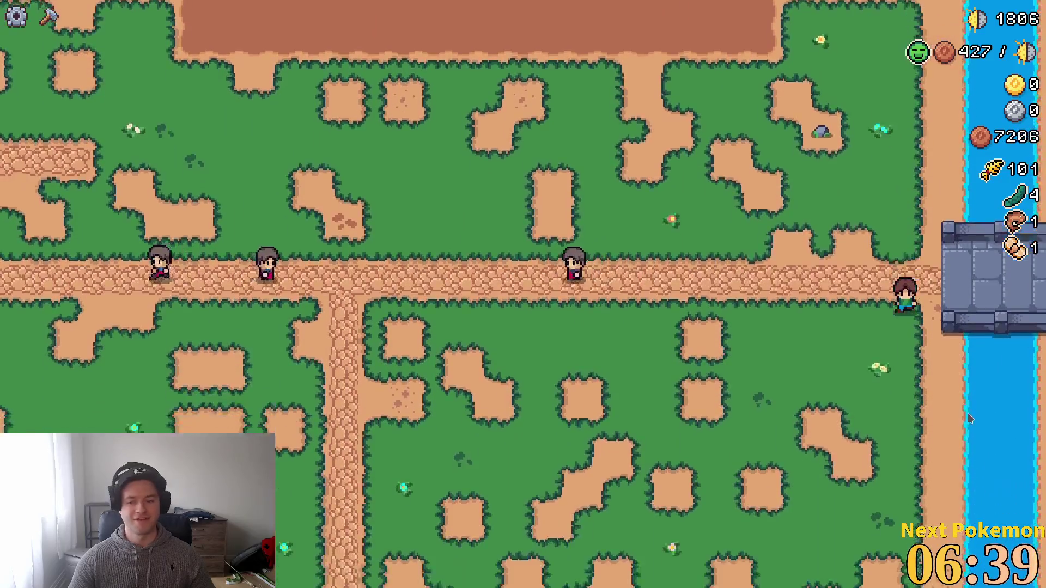
pyautogui.scroll(-4, 973, 427)
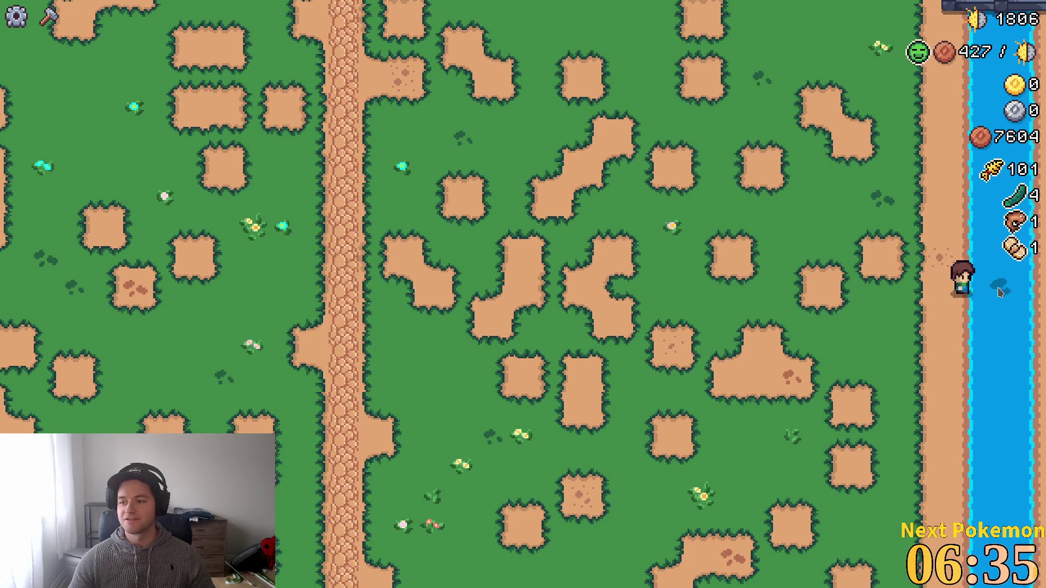
pyautogui.scroll(-3, 996, 323)
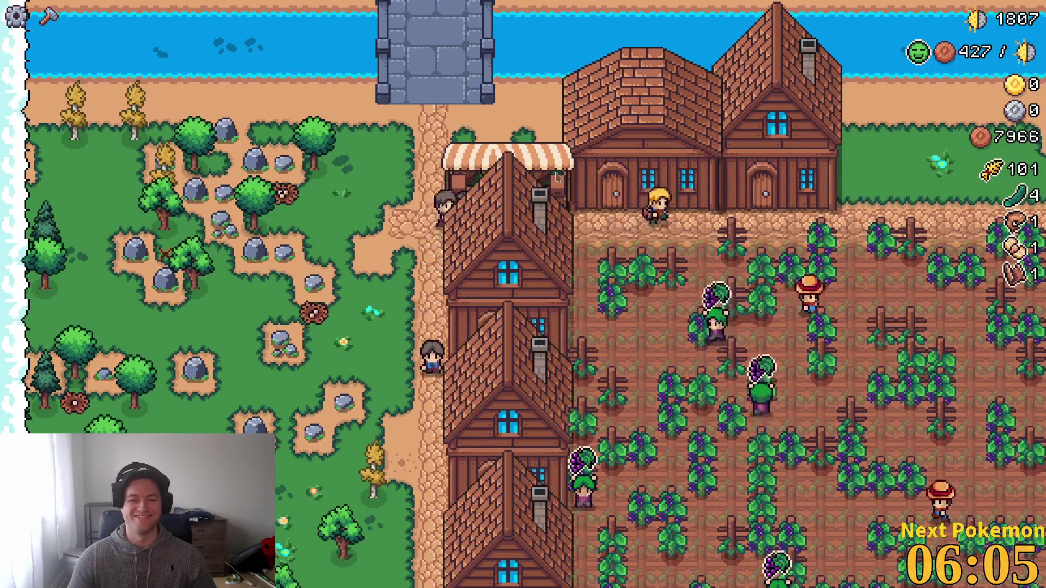
pyautogui.click(494, 179)
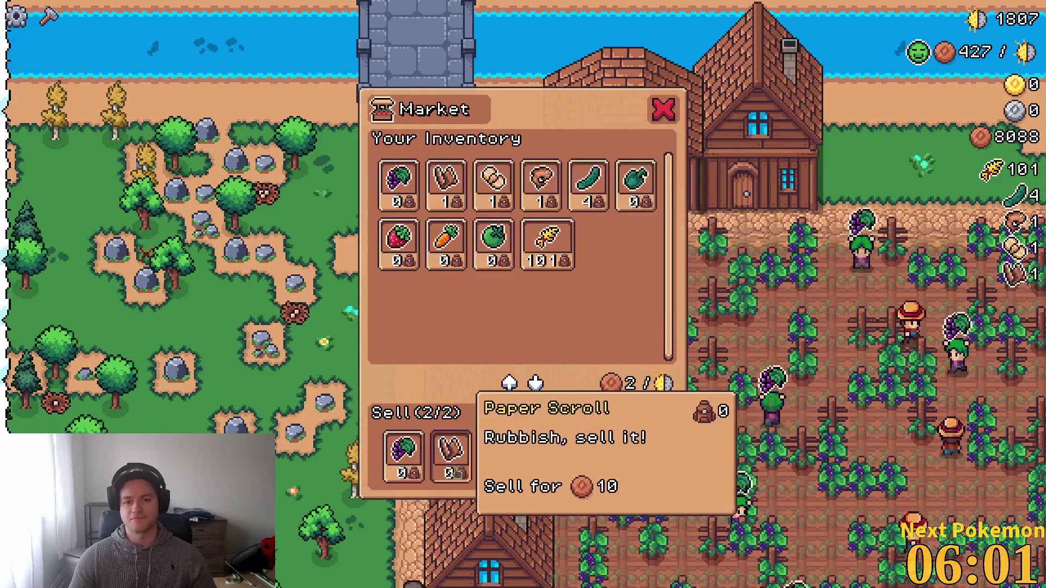
# Sell the Fish instead of the Paper Scroll at the Market and collect the coins
pyautogui.click(451, 457)
pyautogui.click(541, 176)
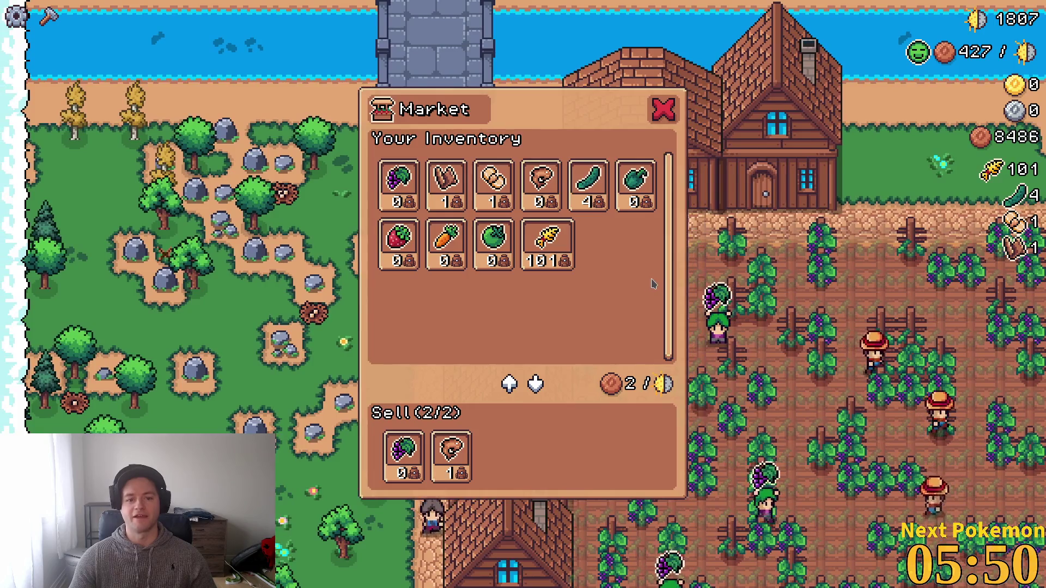
pyautogui.click(676, 271)
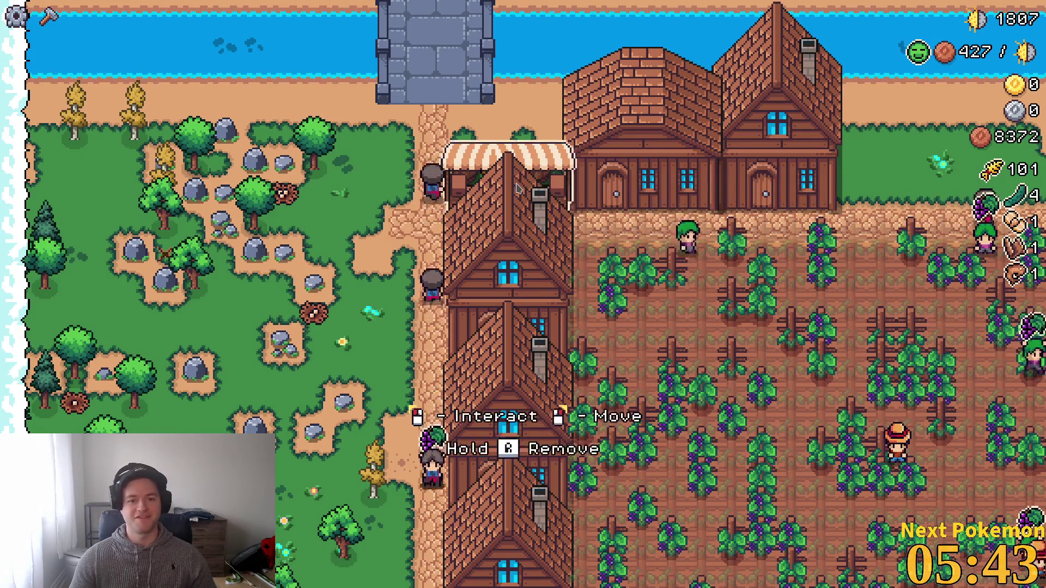
pyautogui.click(501, 392)
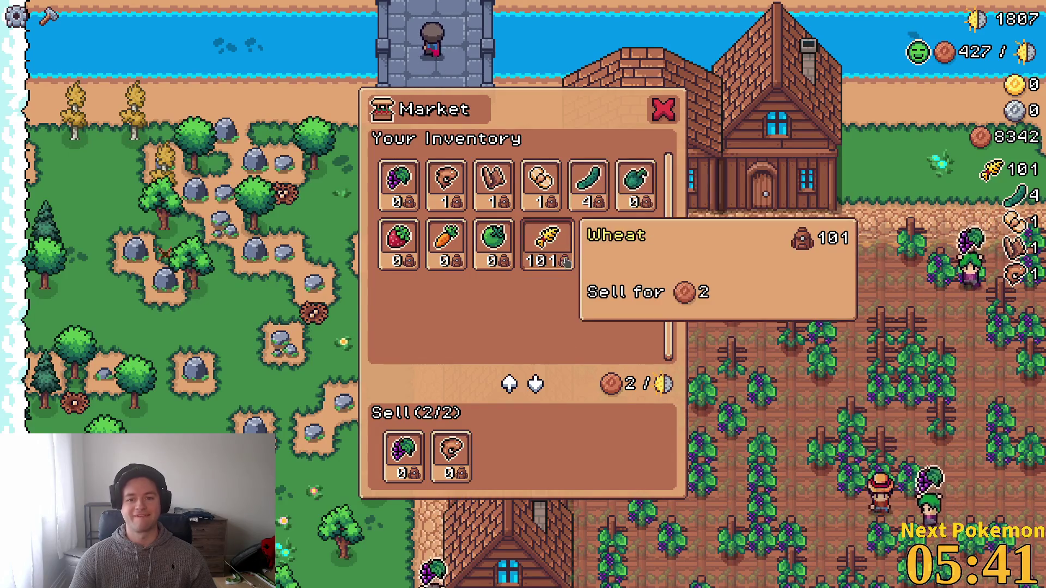
pyautogui.click(663, 109)
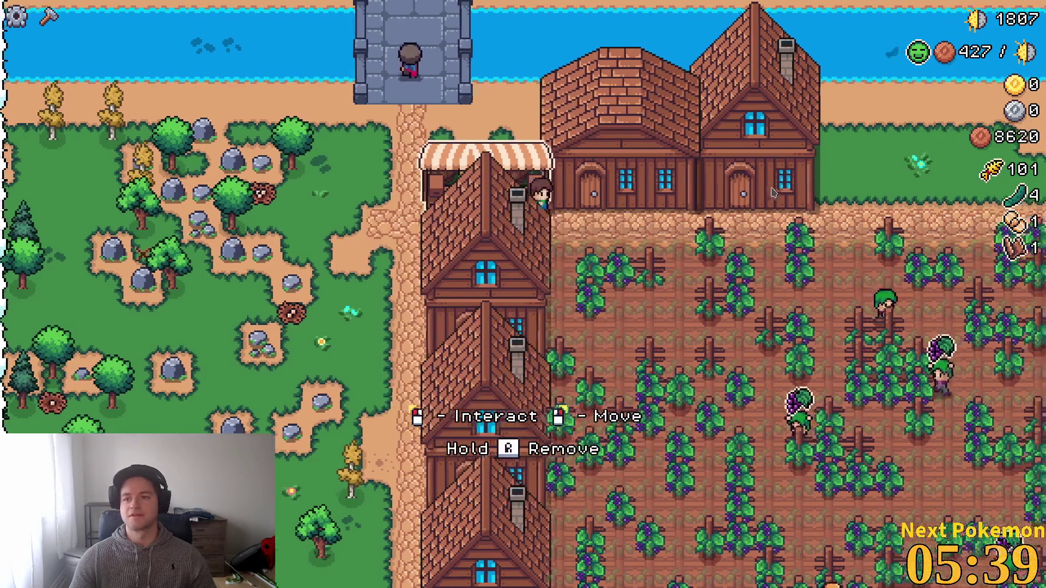
# Walk through the grape field to the Worker Speed Poneglyph tiles and activate it
pyautogui.press('s')
pyautogui.press('d')
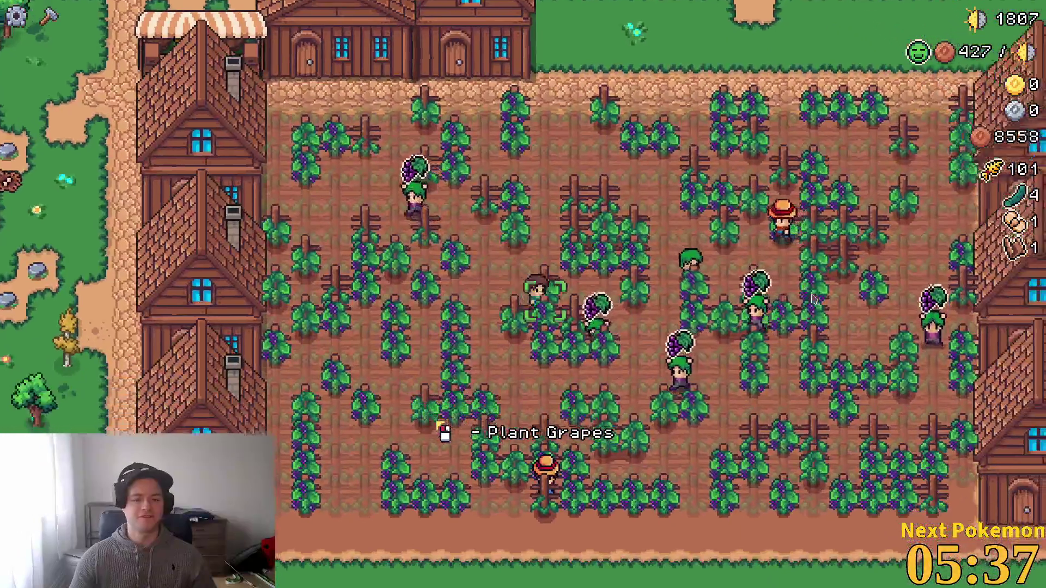
pyautogui.press('s')
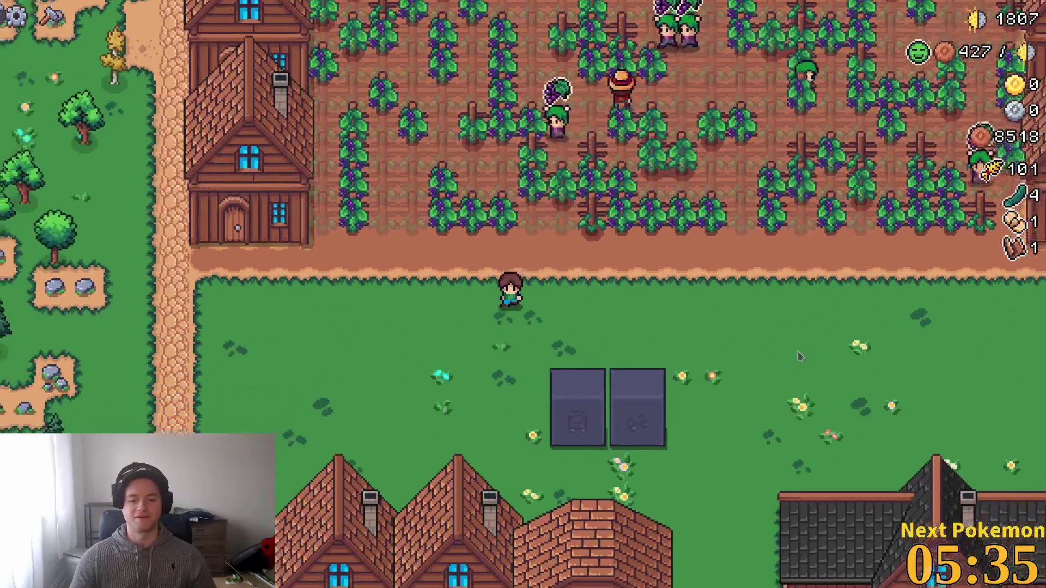
pyautogui.press('s')
pyautogui.press('d')
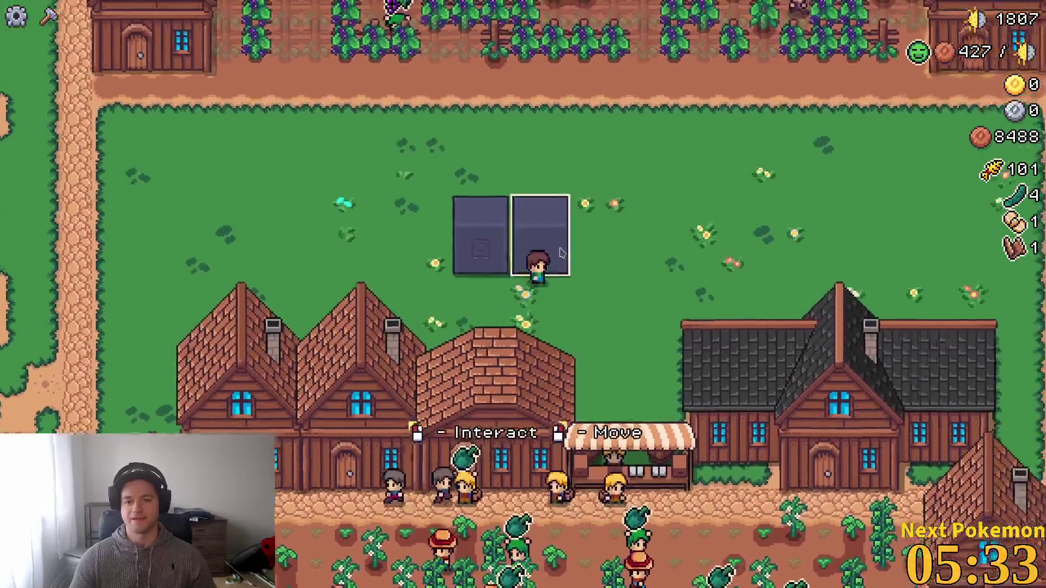
pyautogui.press('e')
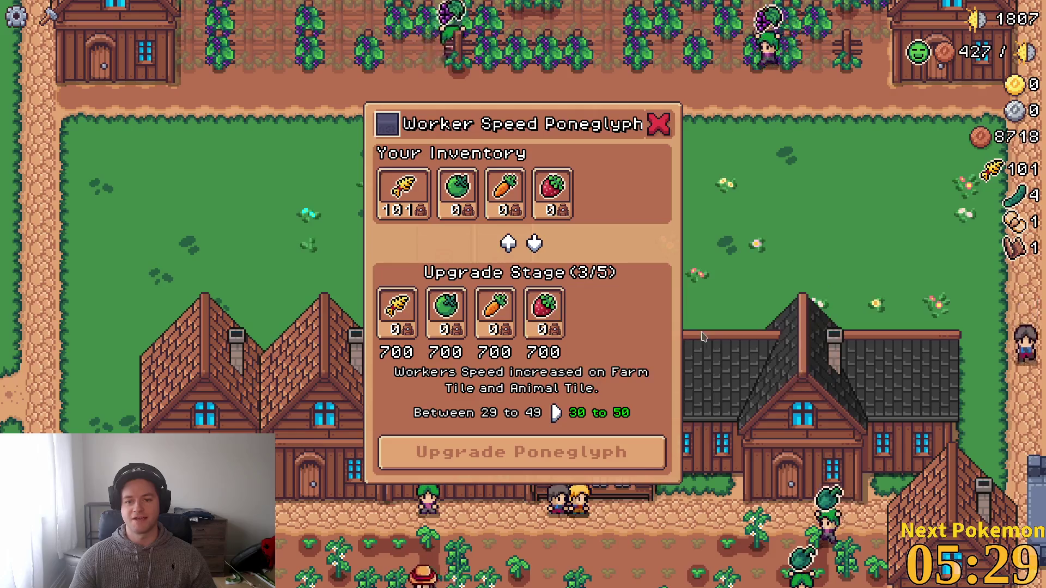
# Close the Poneglyph window and walk around the vineyard, ending on the grass below it
pyautogui.press('d')
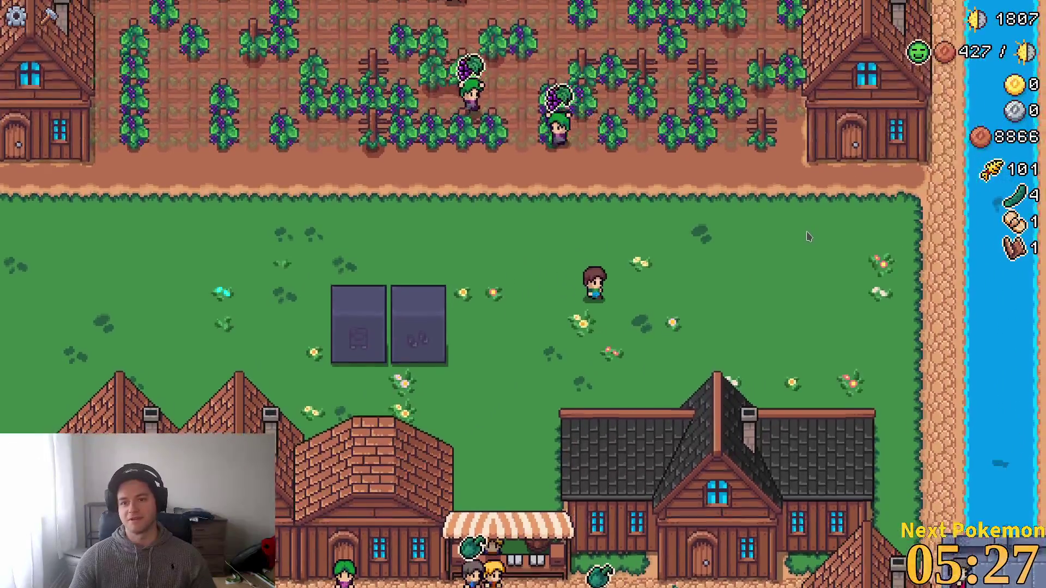
pyautogui.press('s')
pyautogui.press('d')
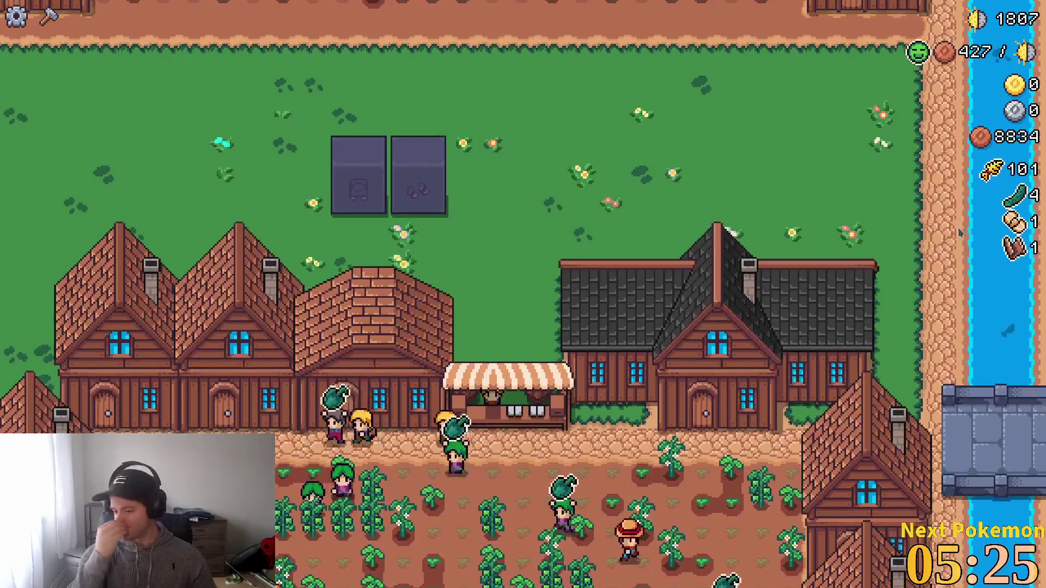
pyautogui.press('w')
pyautogui.press('a')
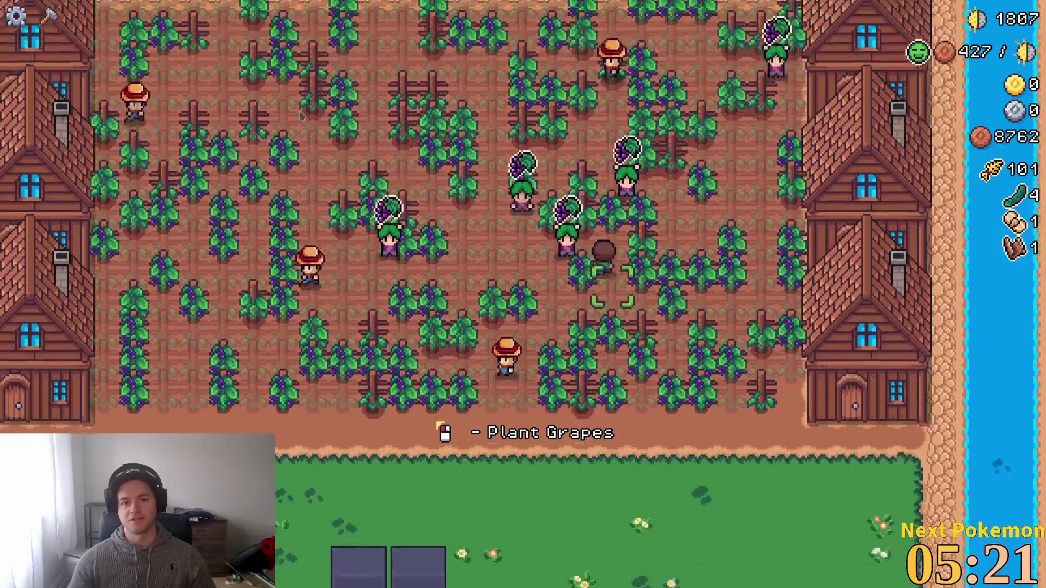
pyautogui.press('s')
pyautogui.press('a')
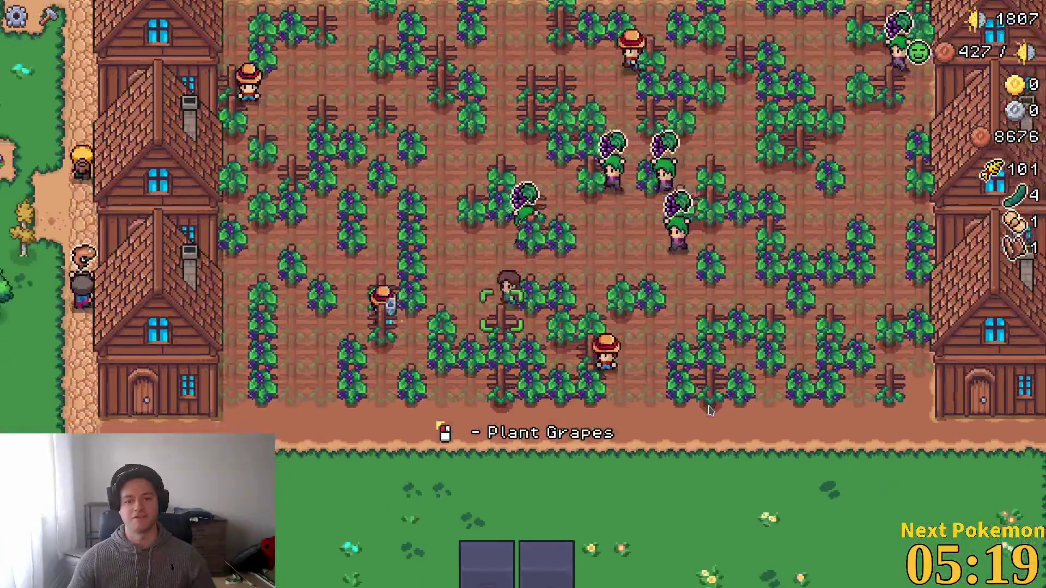
pyautogui.press('w')
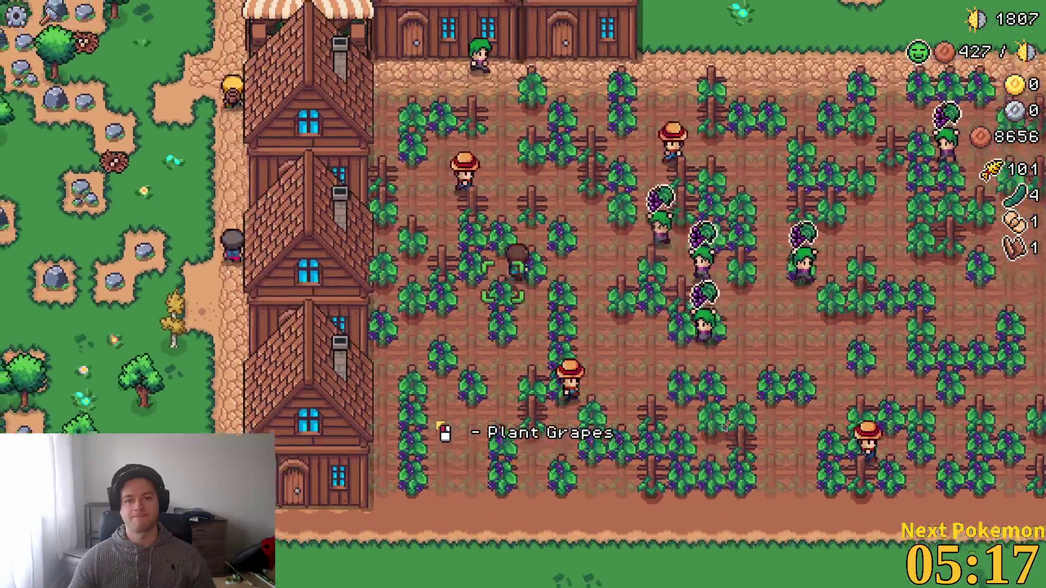
pyautogui.press('d')
pyautogui.press('w')
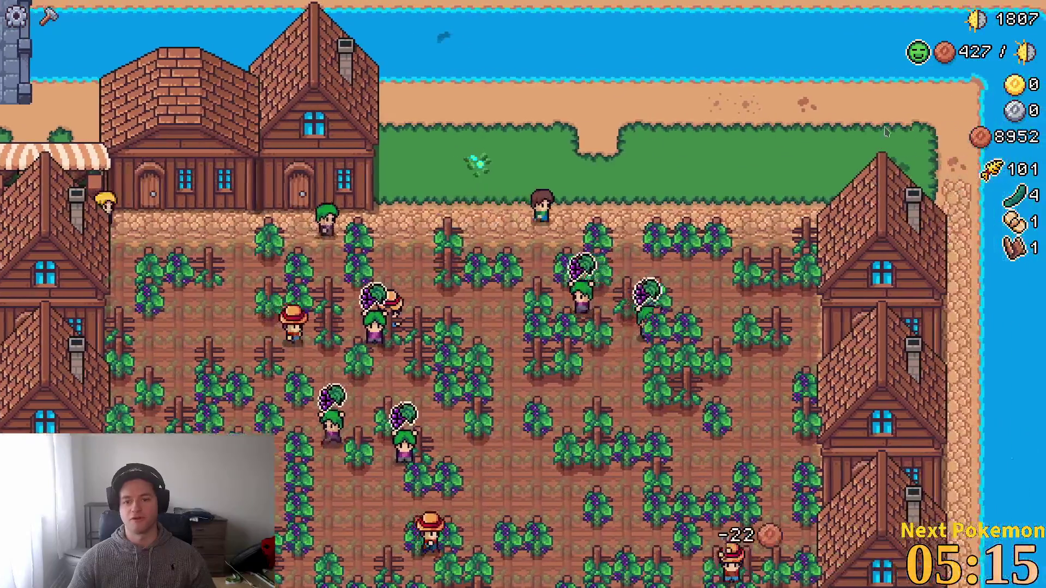
pyautogui.press('a')
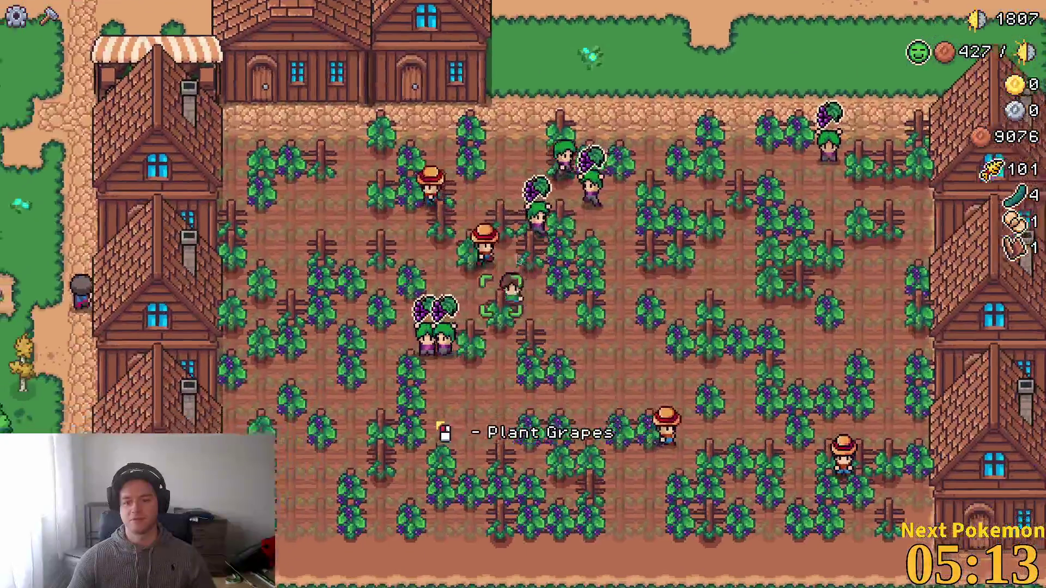
pyautogui.press('d')
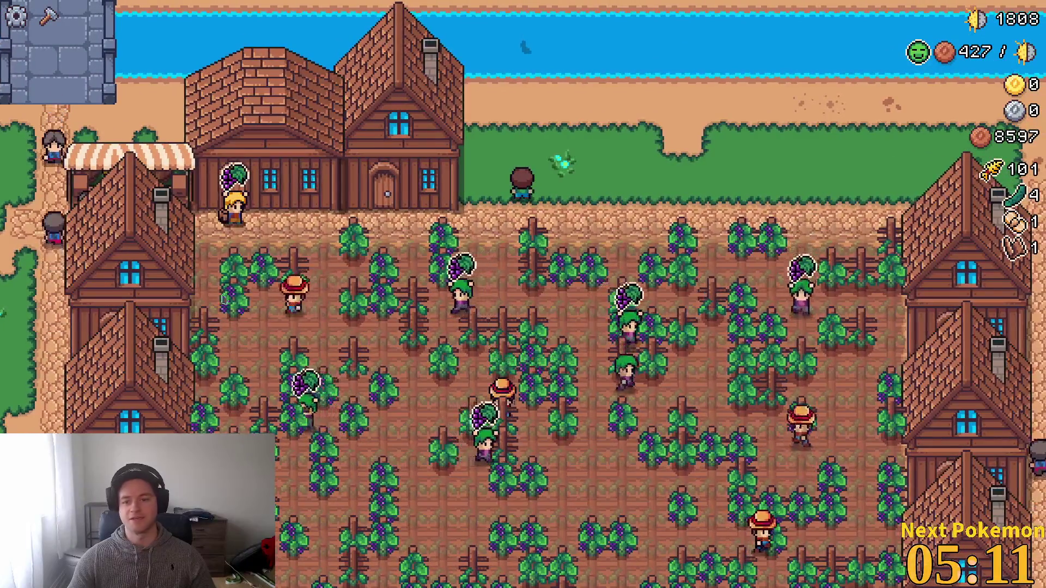
pyautogui.press('s')
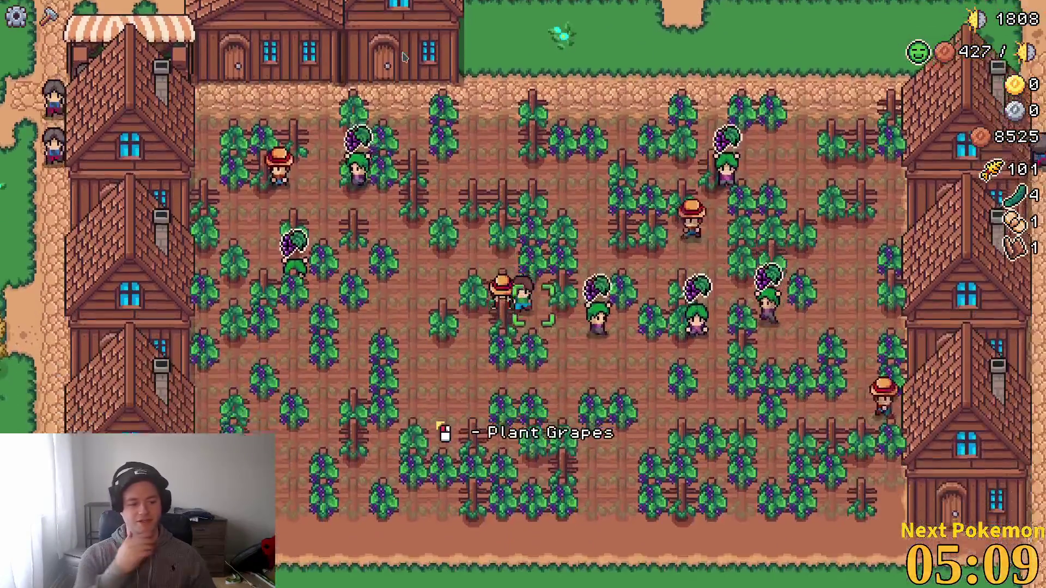
pyautogui.press('s')
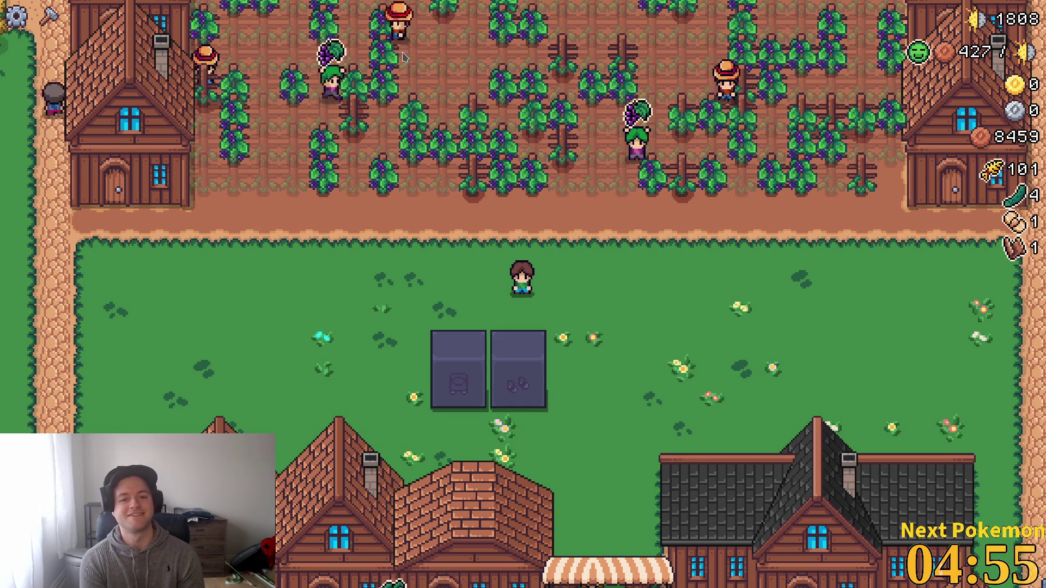
# Walk across the meadow, south past the houses and east along the path to the river
pyautogui.press('s')
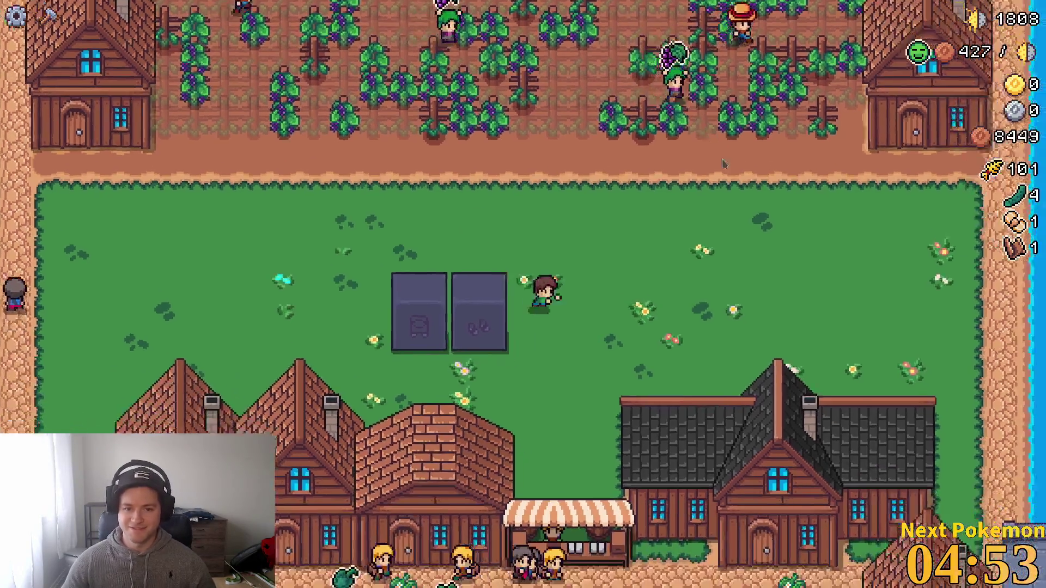
pyautogui.press('d')
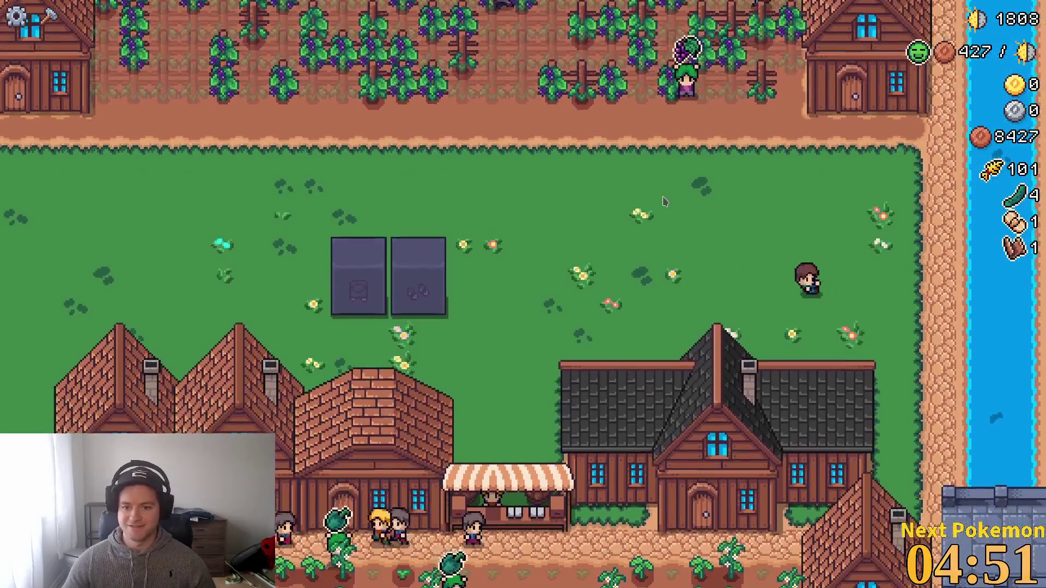
pyautogui.press('s')
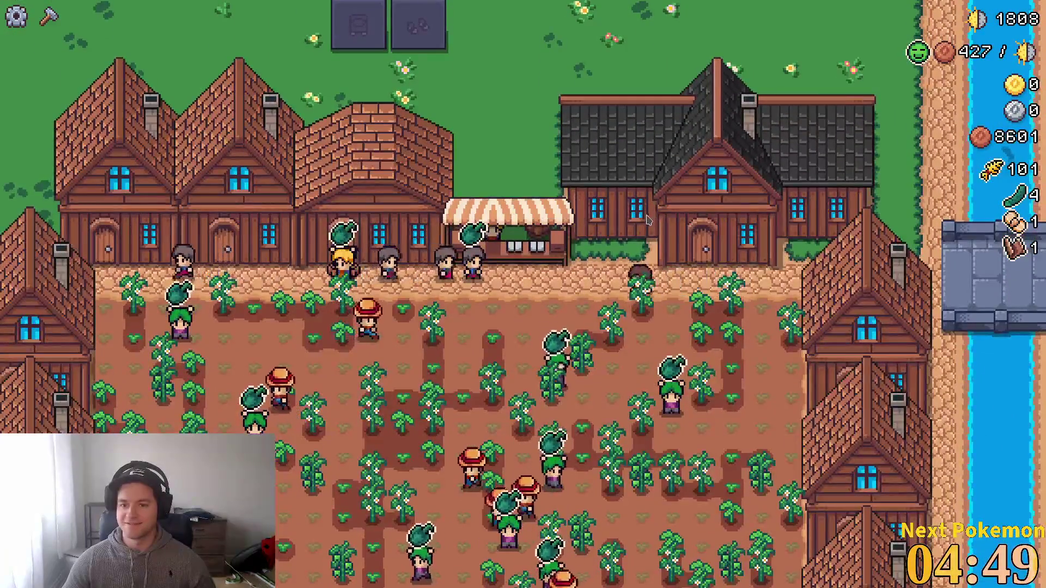
pyautogui.press('a')
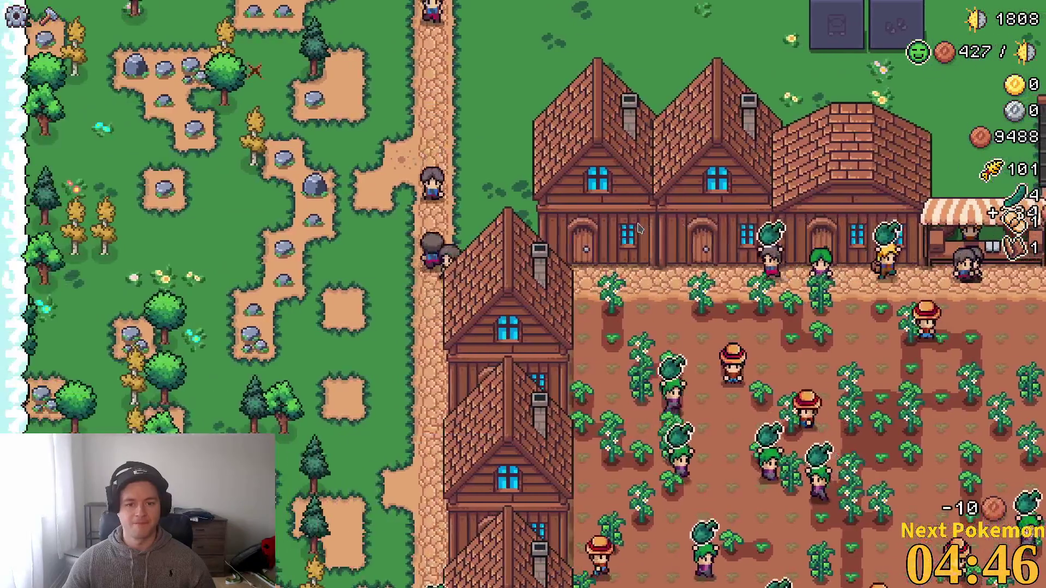
pyautogui.press('s')
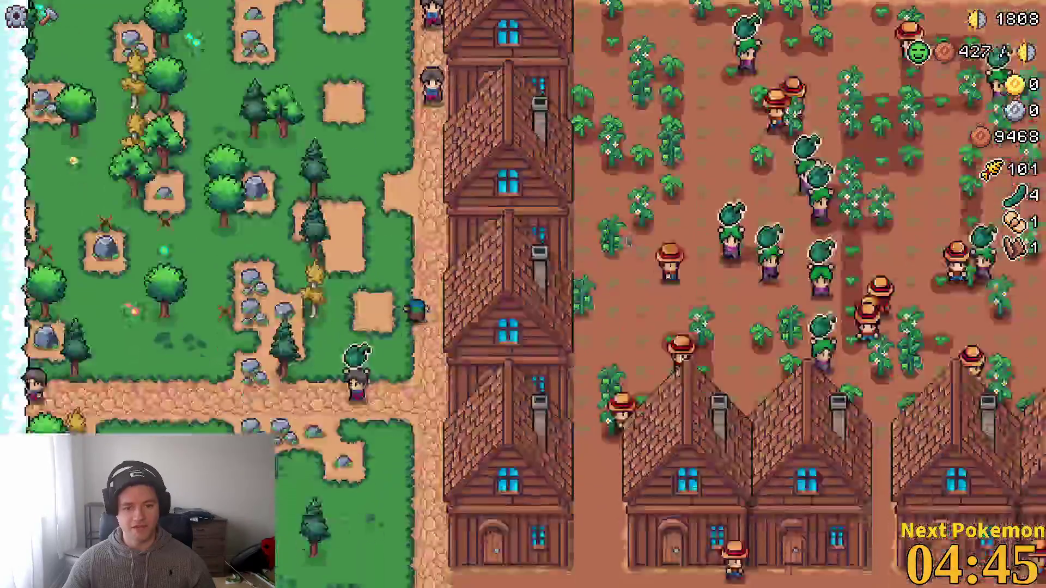
pyautogui.press('s')
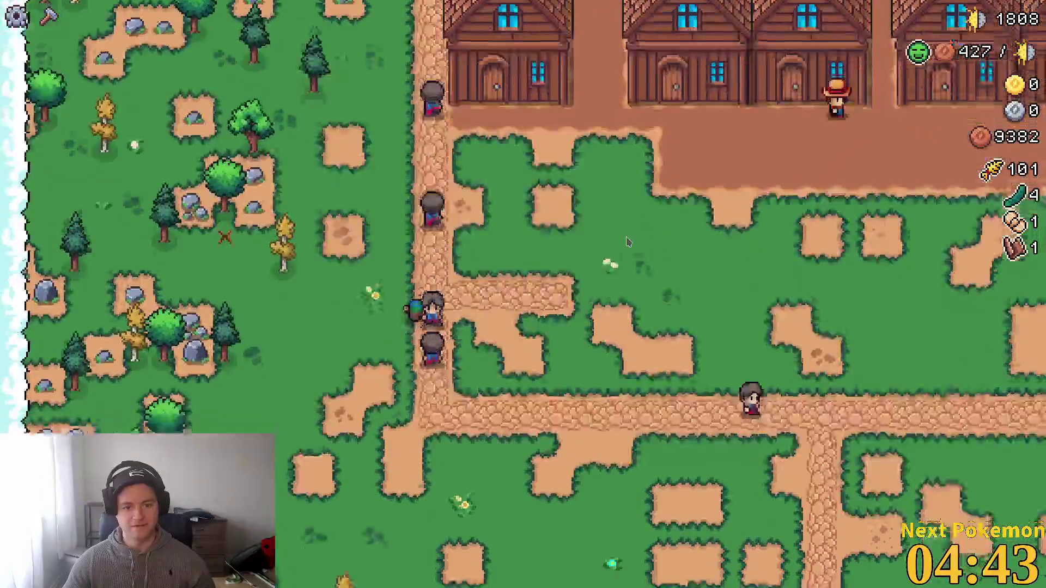
pyautogui.press('d')
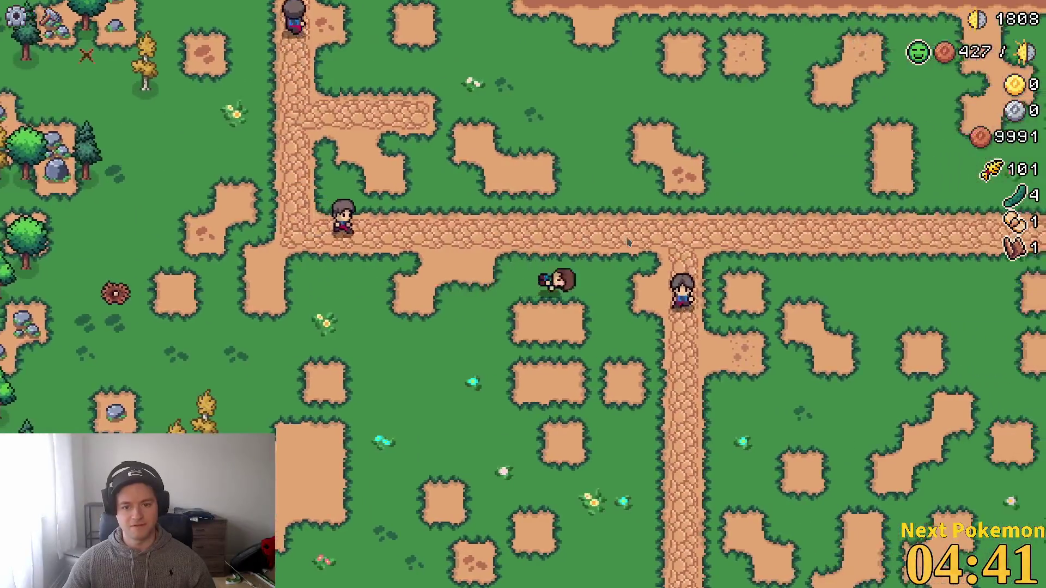
pyautogui.press('d')
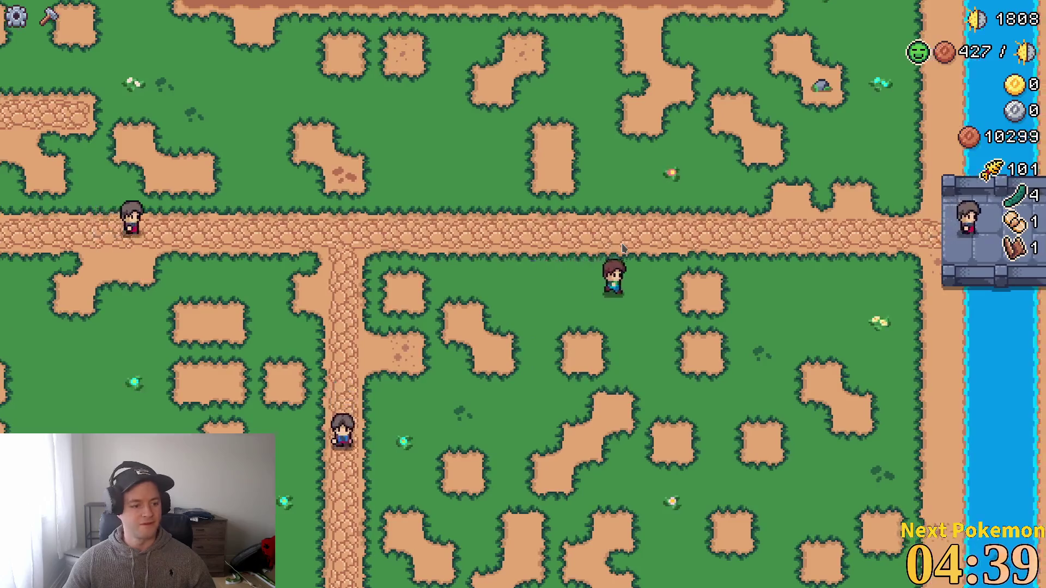
pyautogui.press('w')
pyautogui.press('d')
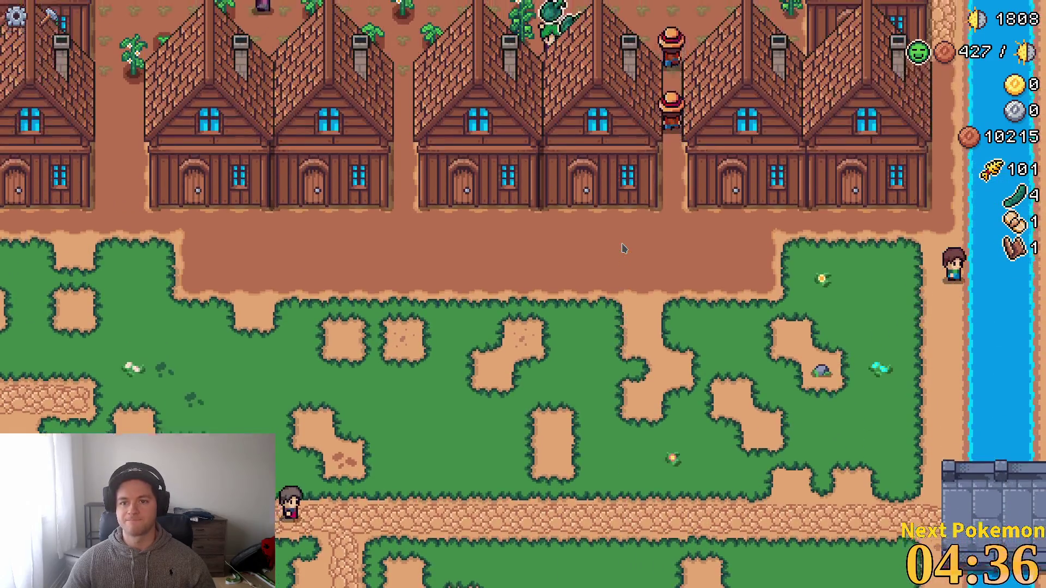
pyautogui.press('w')
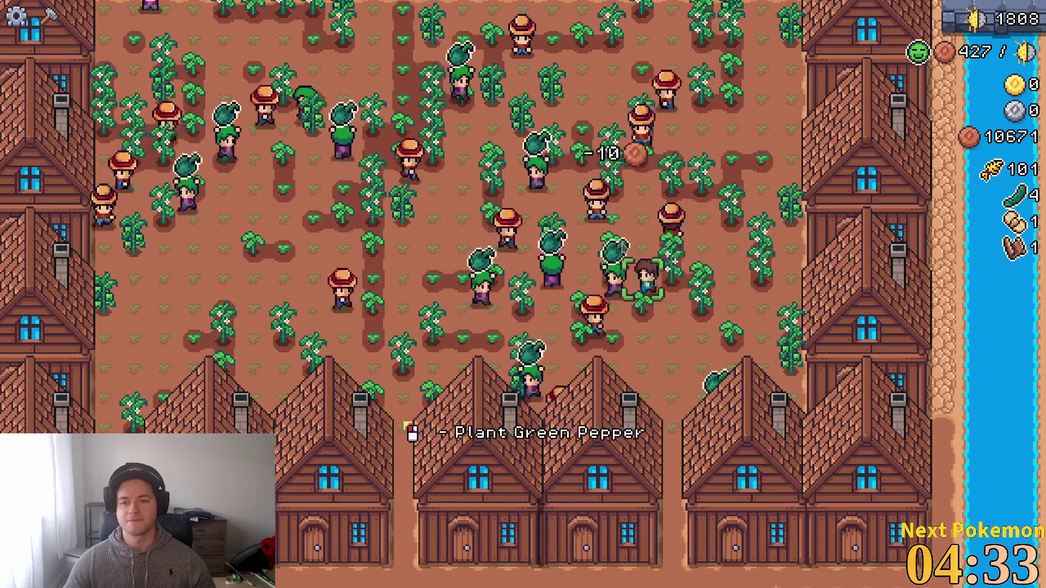
# Walk north through the pepper field back into the vineyard onto a growing grape plot
pyautogui.press('w')
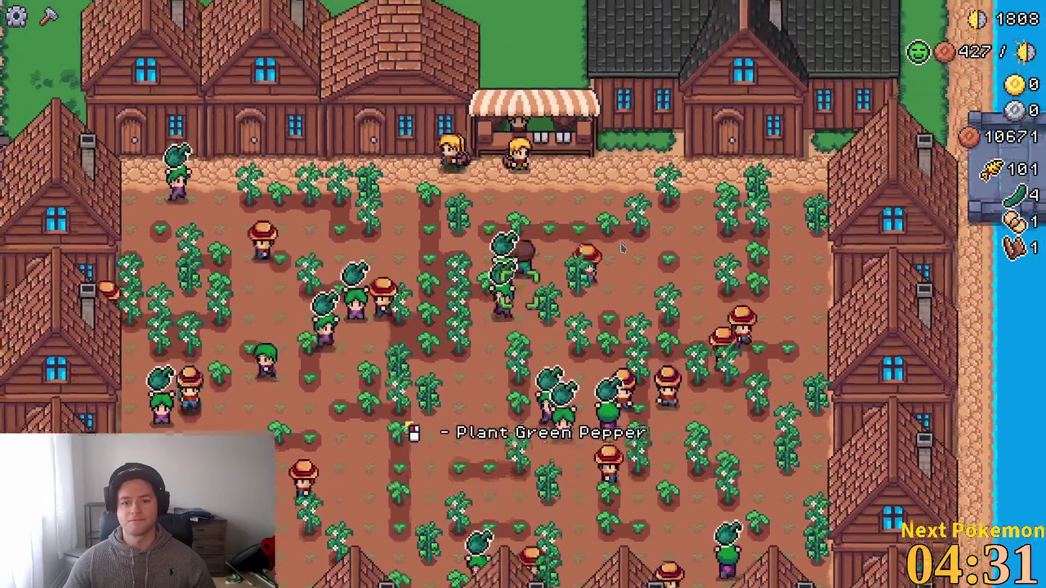
pyautogui.press('w')
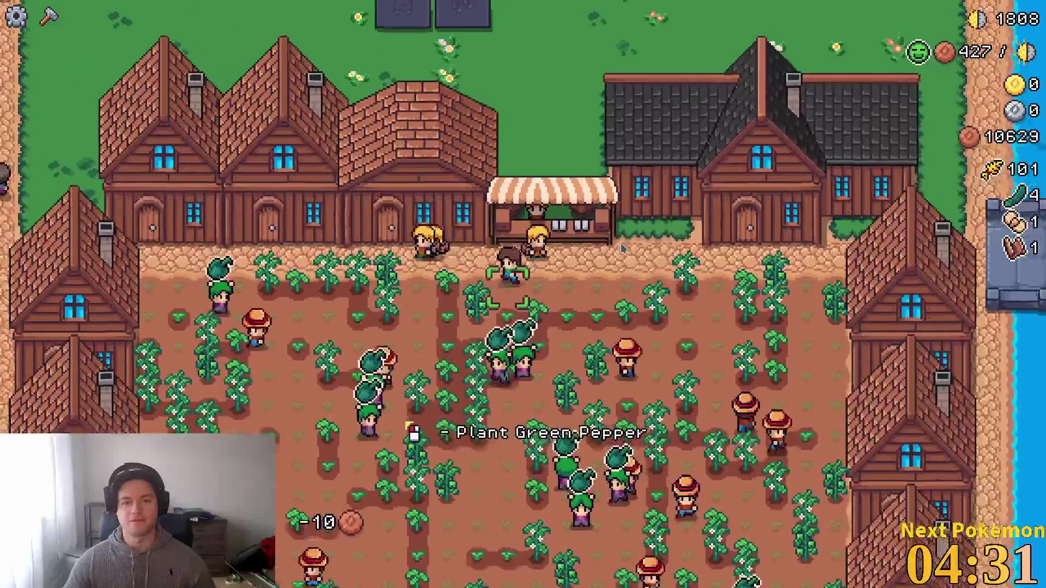
pyautogui.press('a')
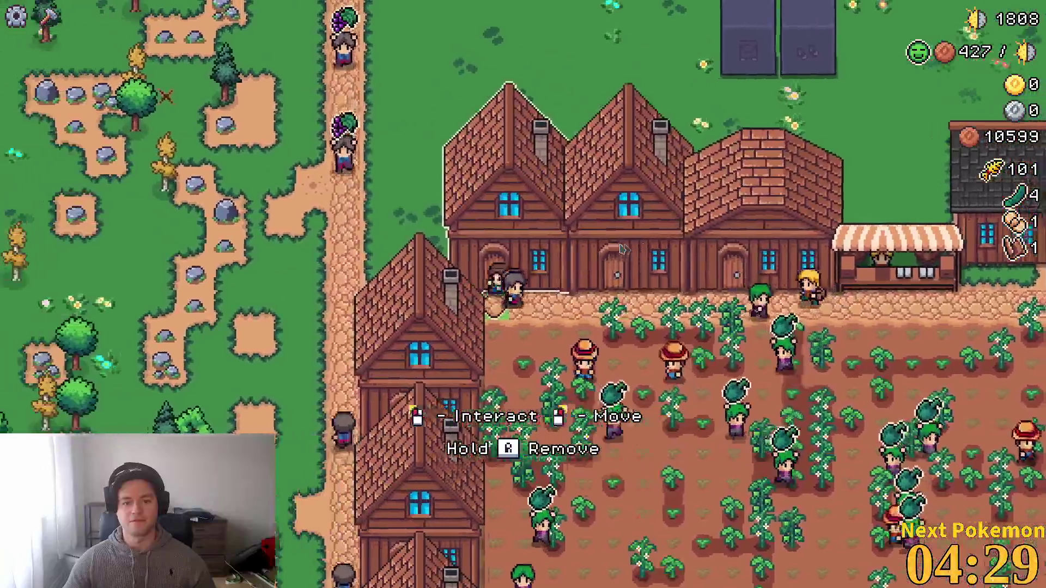
pyautogui.press('a')
pyautogui.press('w')
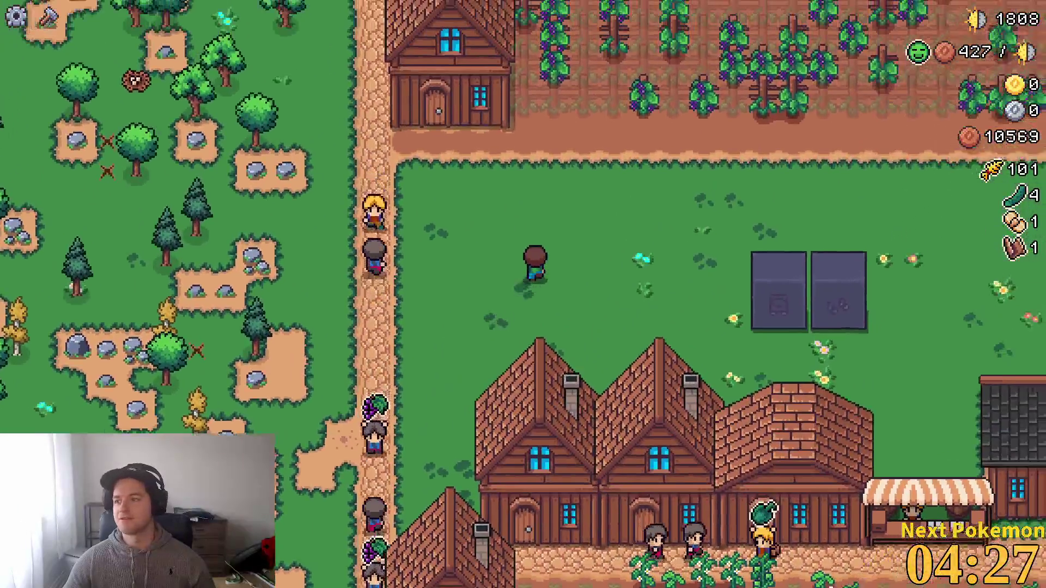
pyautogui.press('w')
pyautogui.press('d')
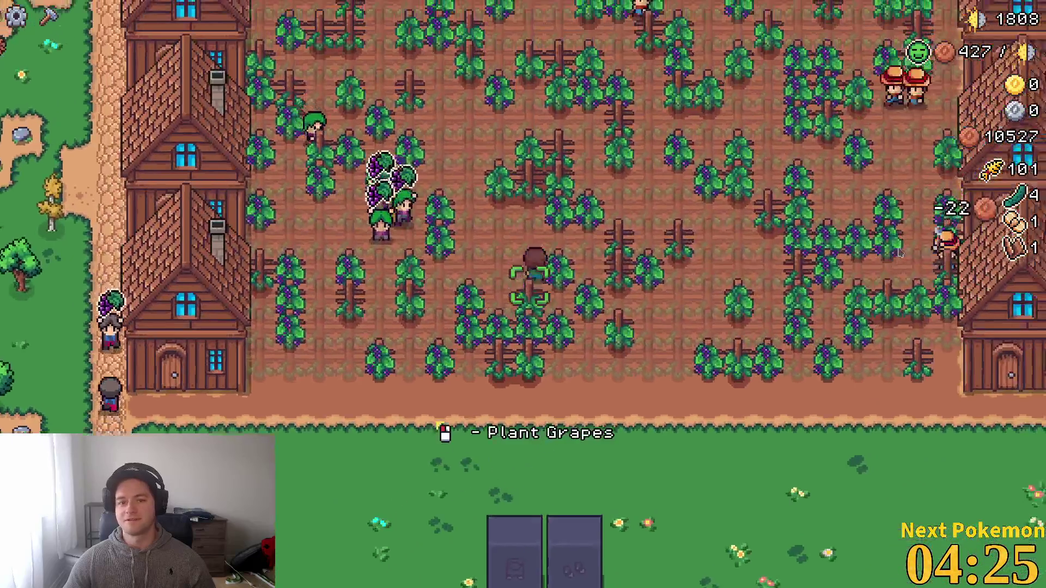
pyautogui.press('w')
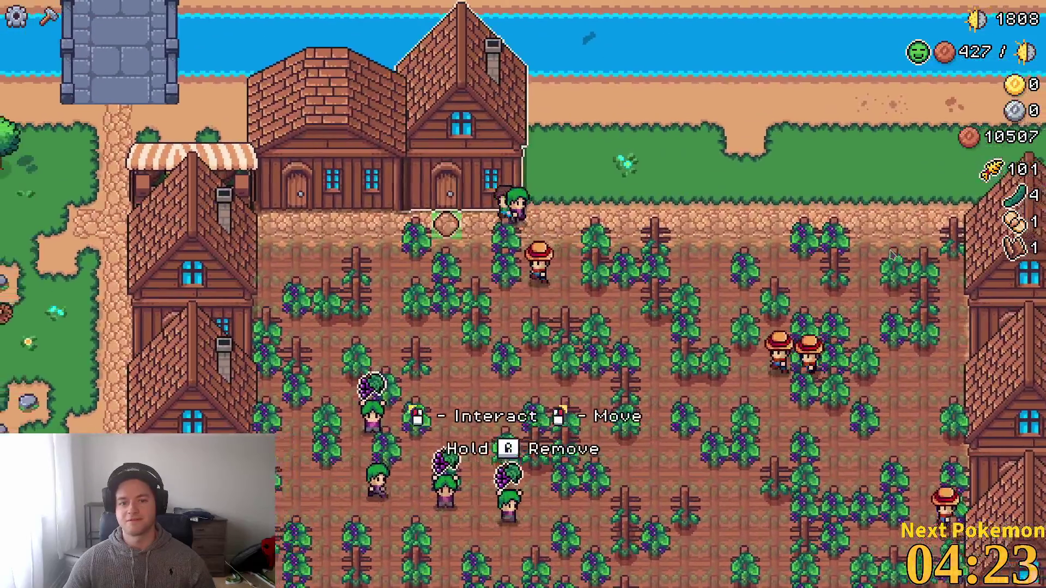
pyautogui.press('a')
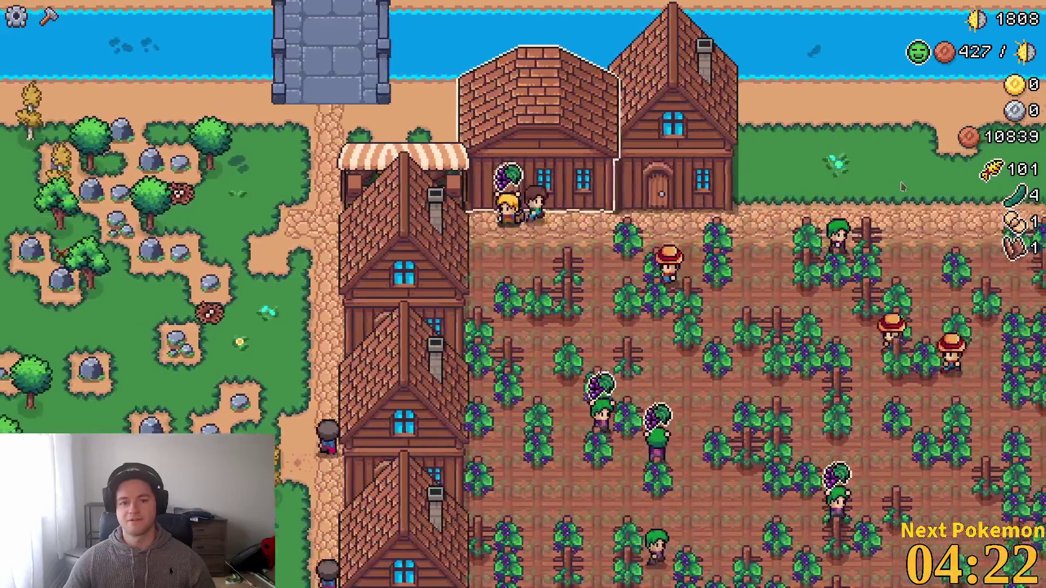
pyautogui.press('d')
pyautogui.press('d')
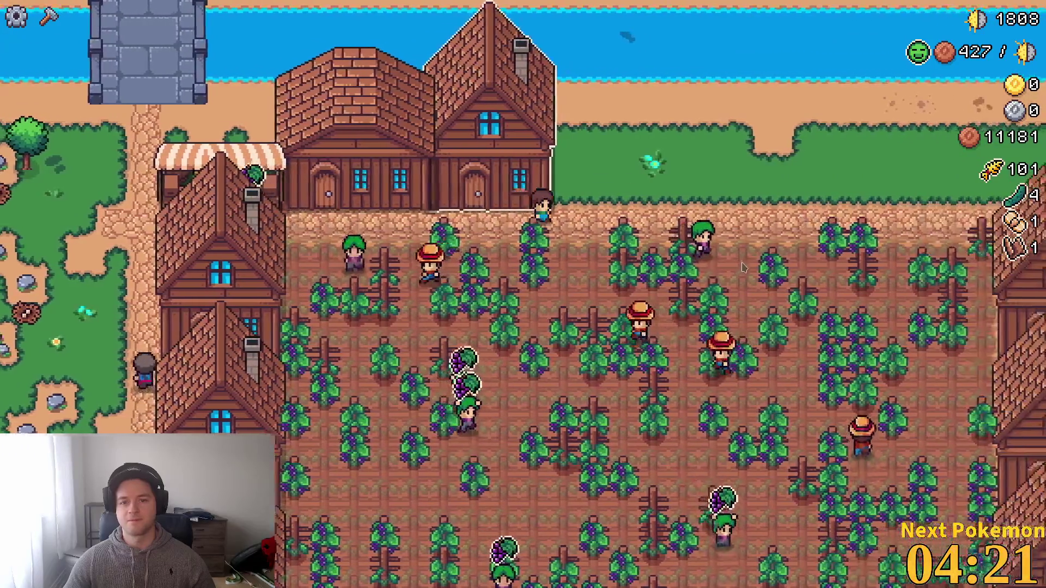
pyautogui.press('a')
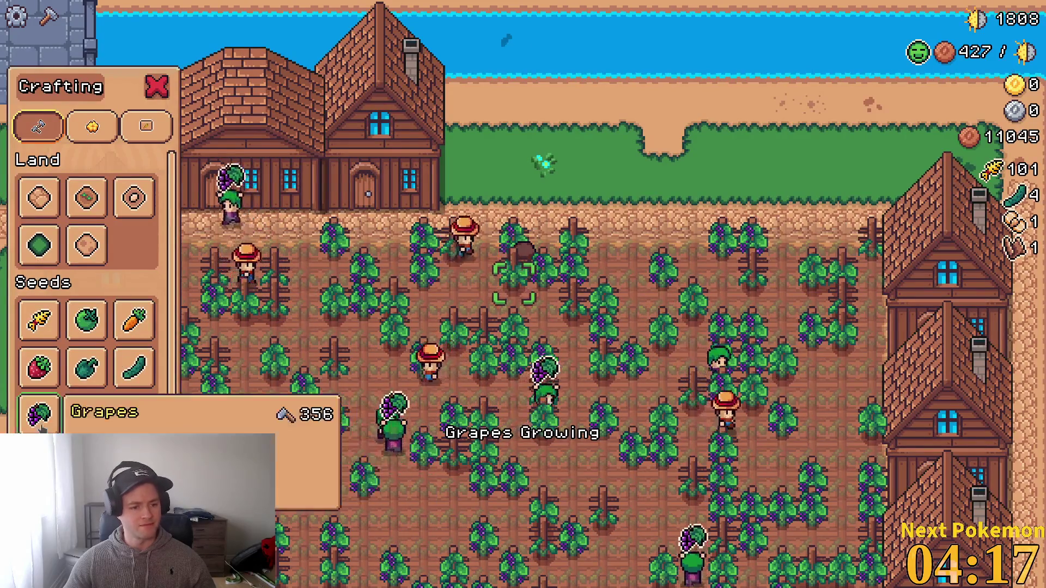
pyautogui.click(55, 24)
# Toggle the crafting menu open and closed several times
pyautogui.click(54, 24)
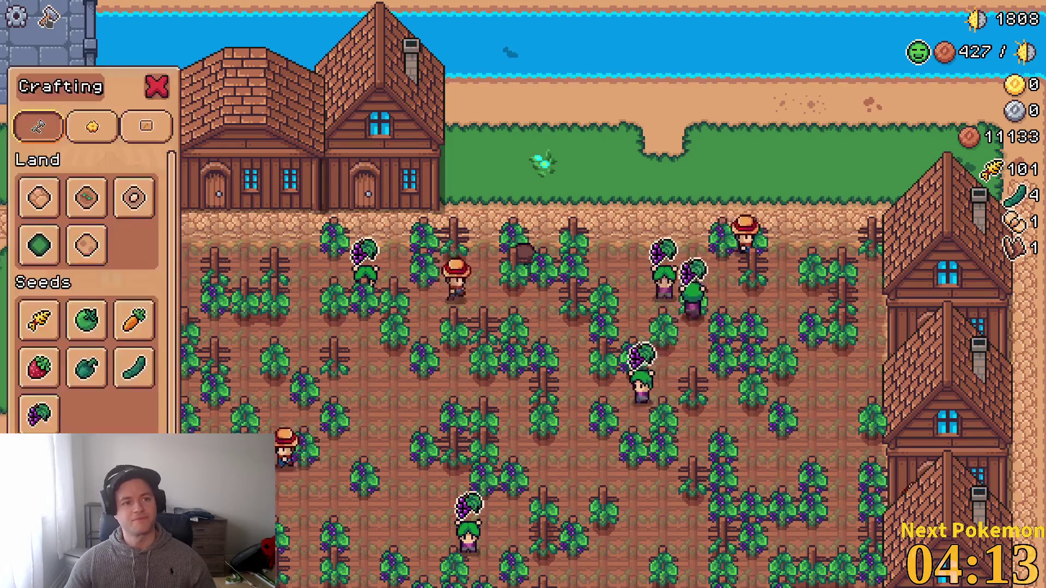
pyautogui.click(54, 25)
pyautogui.click(47, 27)
pyautogui.click(48, 28)
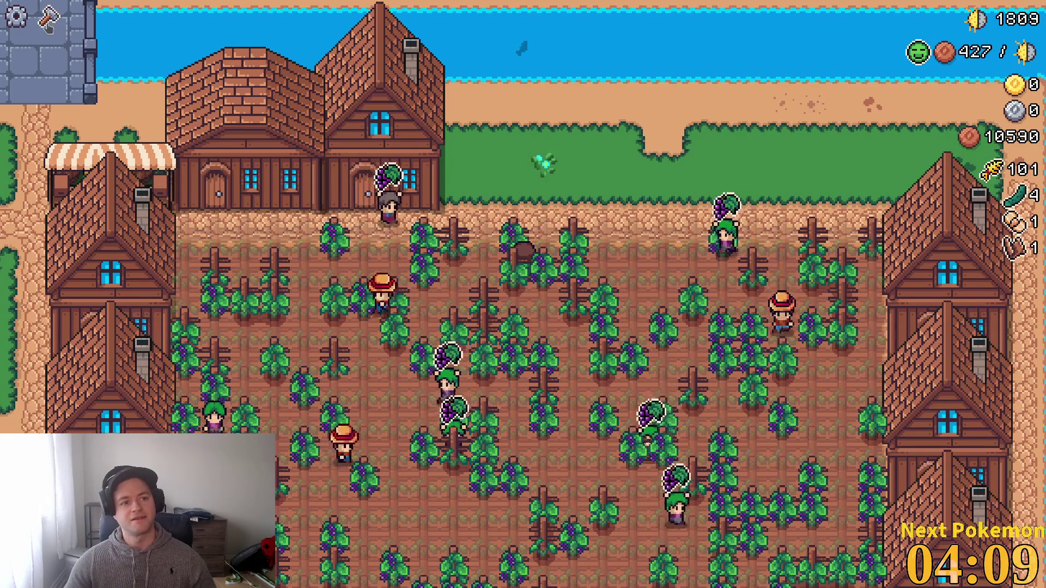
pyautogui.click(49, 26)
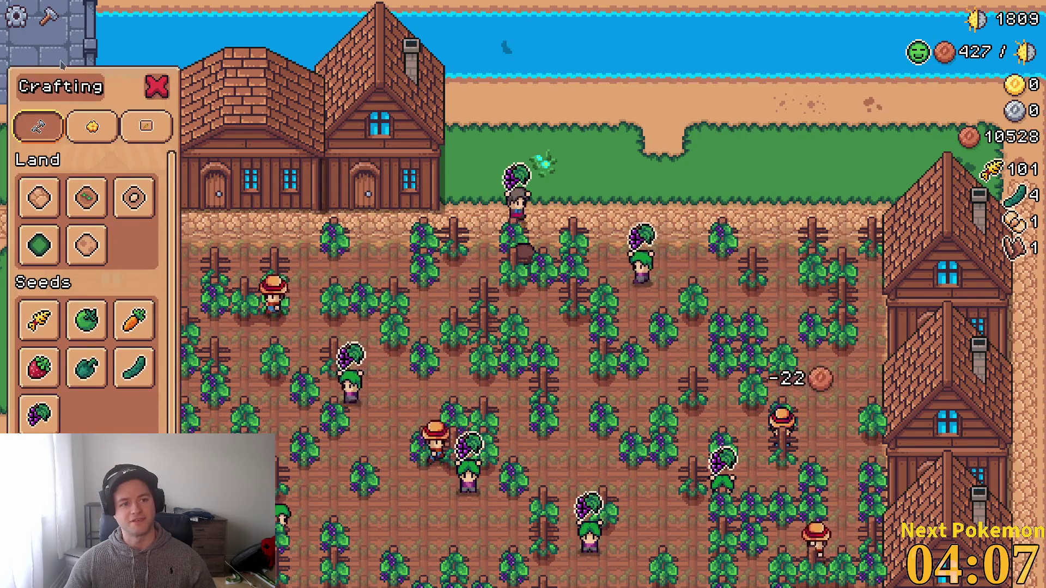
pyautogui.click(58, 30)
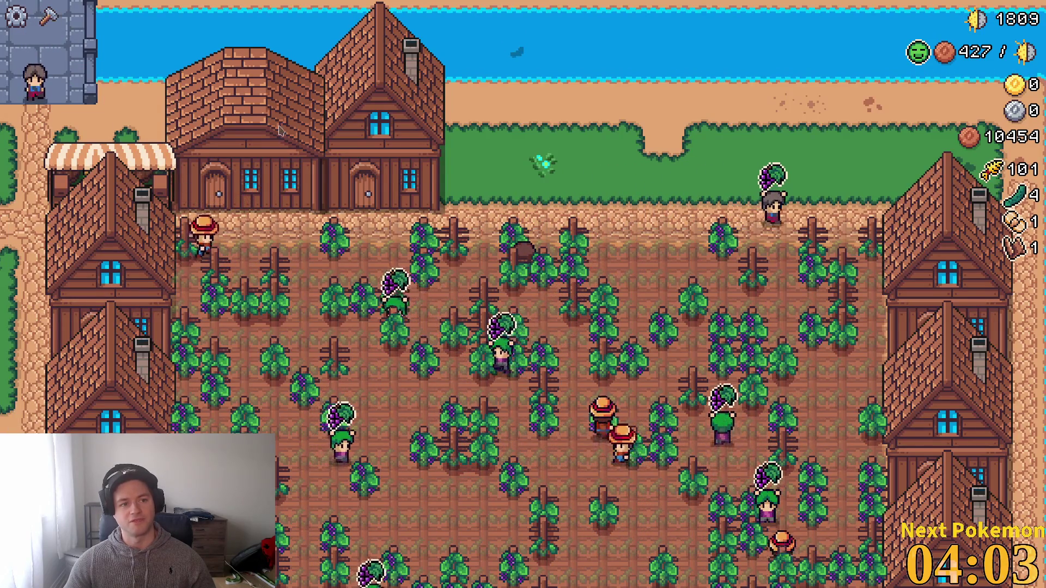
# Open Crafting, scroll to Buildings and choose the House to place
pyautogui.click(49, 17)
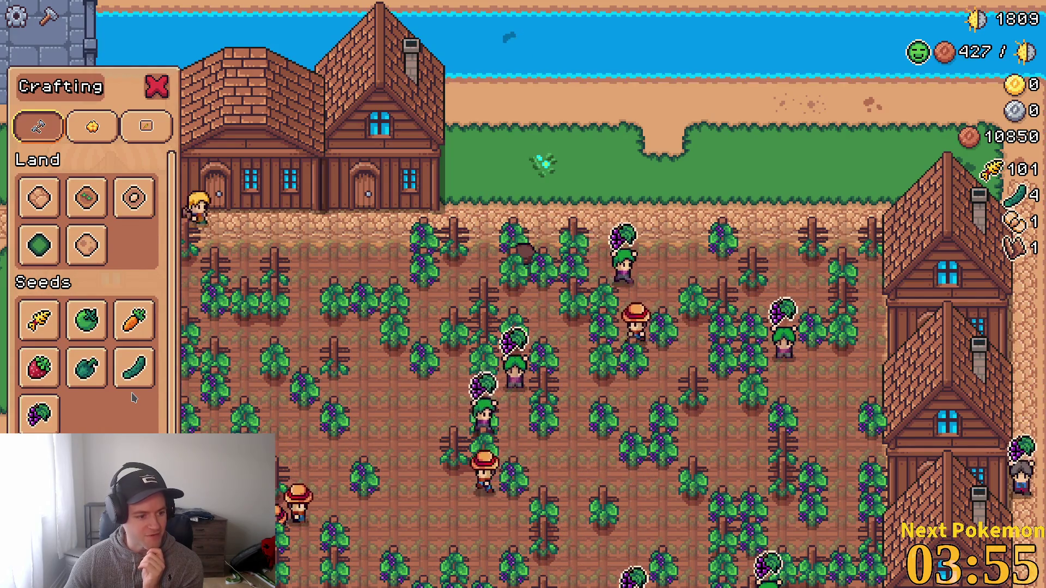
pyautogui.moveTo(132, 365)
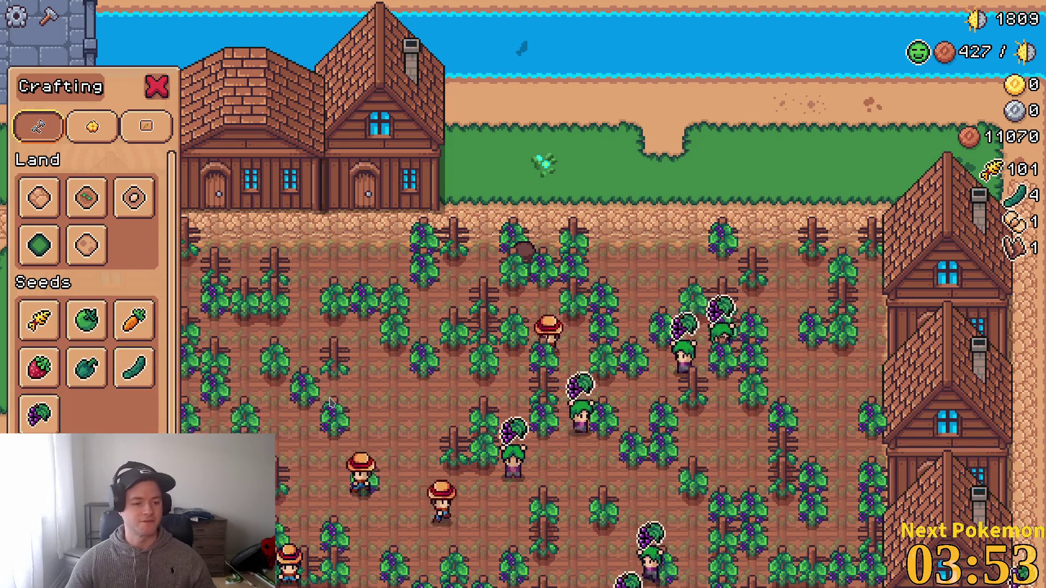
pyautogui.scroll(-1, 86, 425)
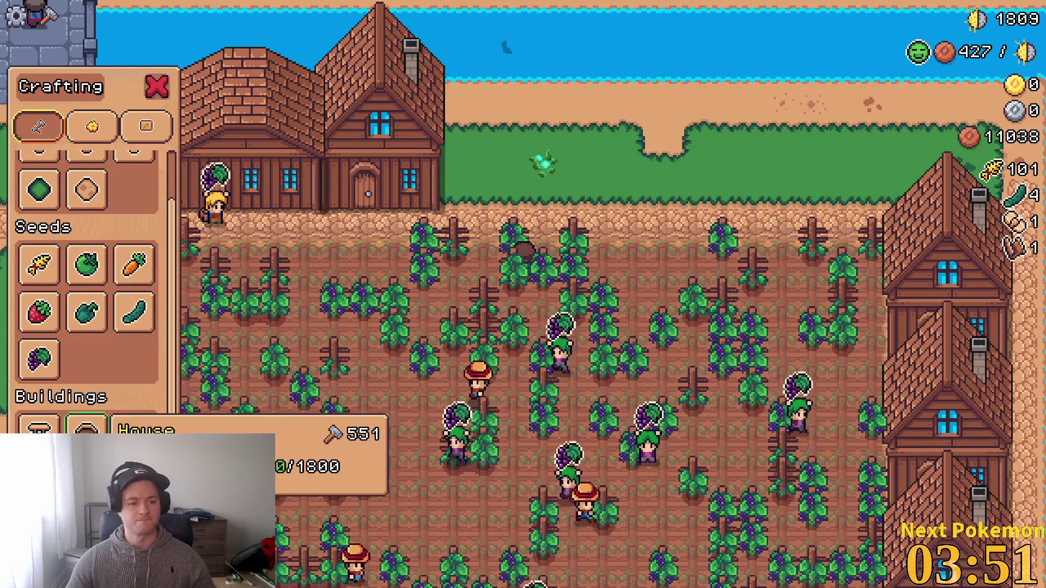
pyautogui.click(86, 425)
pyautogui.press('a')
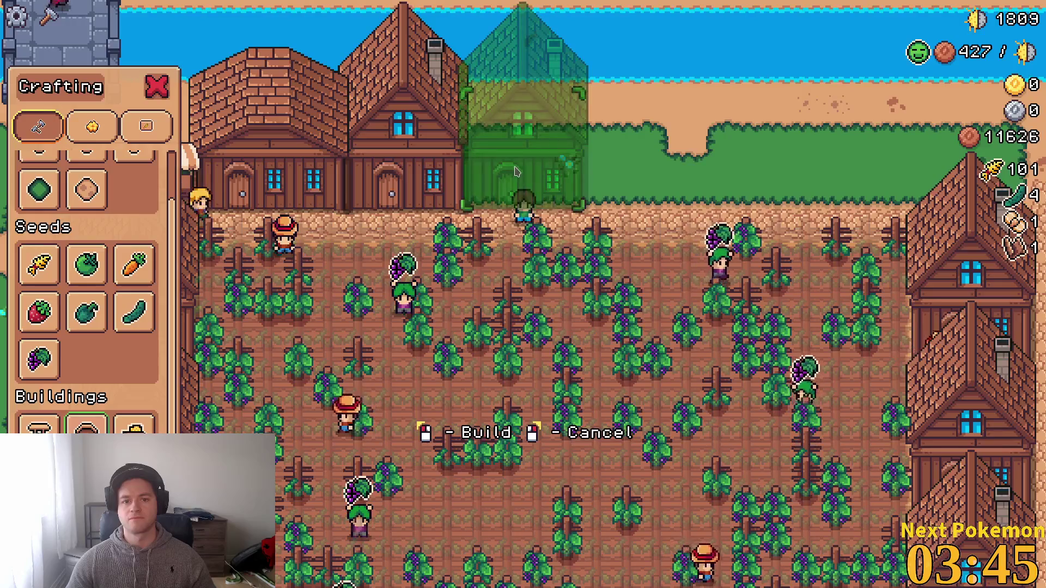
# Place the House beside the existing riverside houses and open its workers panel
pyautogui.press('s')
pyautogui.press('a')
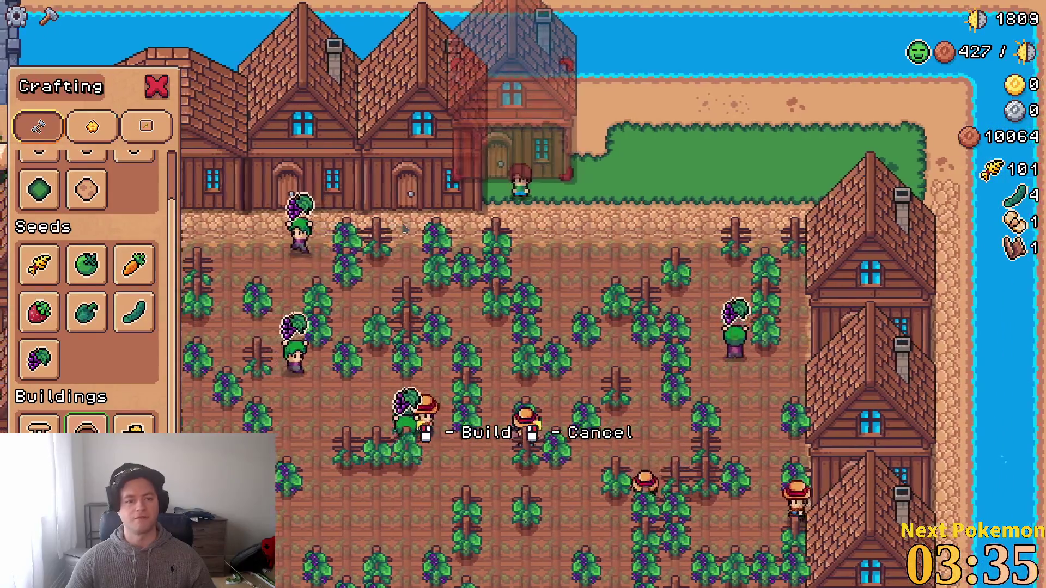
pyautogui.click(403, 228)
pyautogui.click(502, 246)
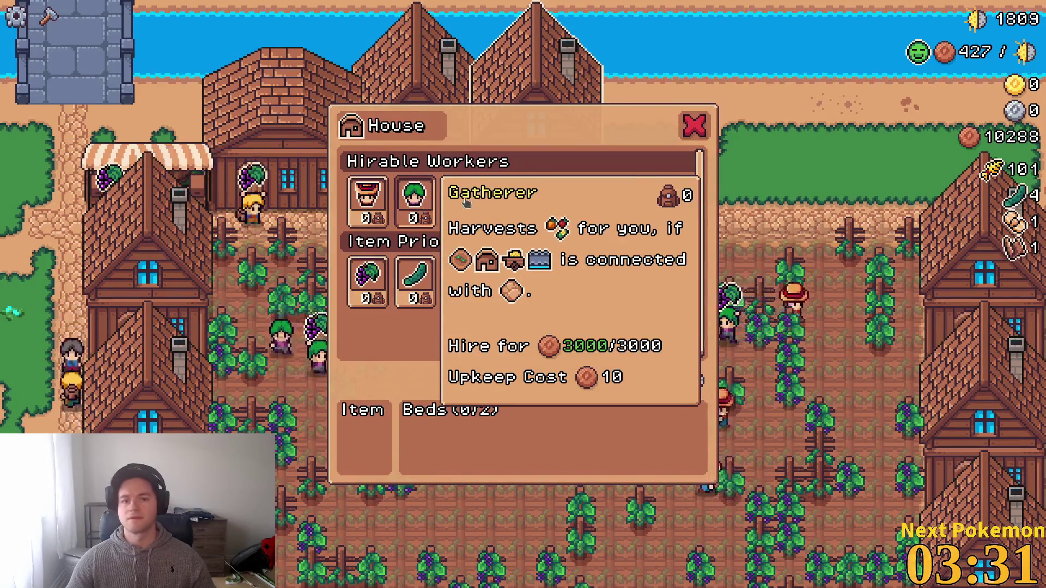
# Close the house panel and plant a grape vine on an empty vineyard plot
pyautogui.click(693, 119)
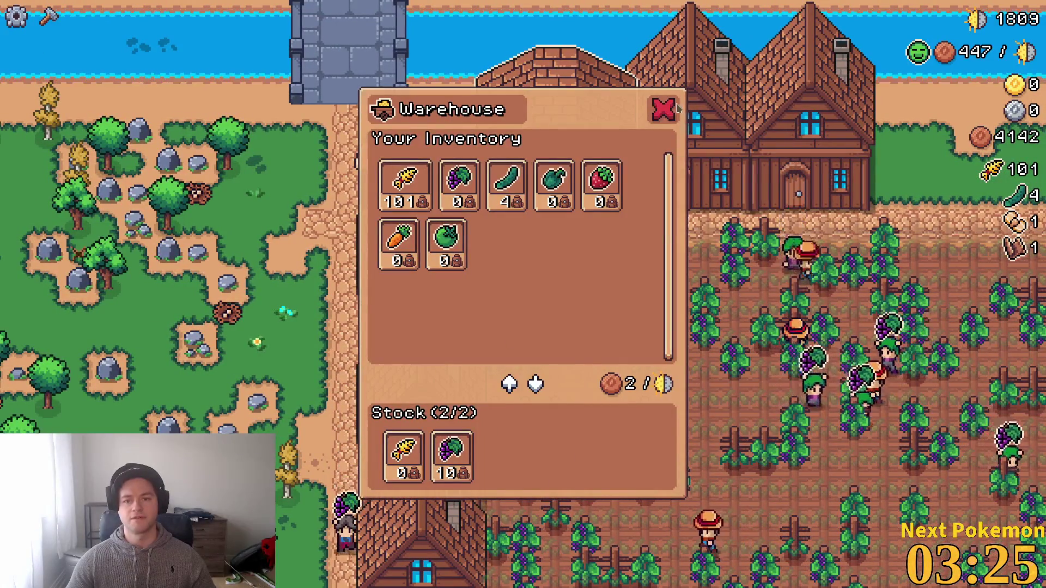
pyautogui.press('s')
pyautogui.press('d')
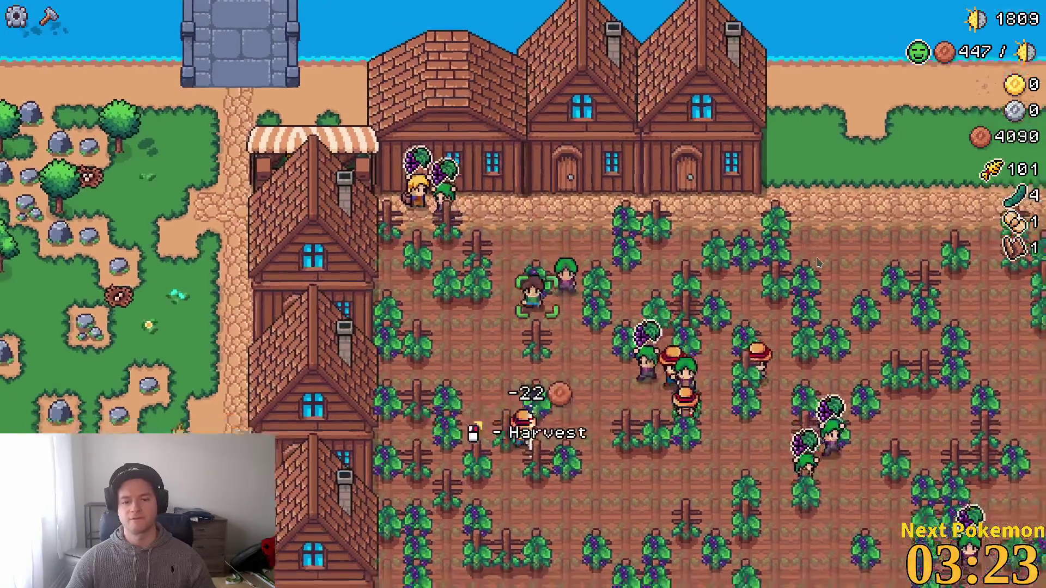
pyautogui.press('s')
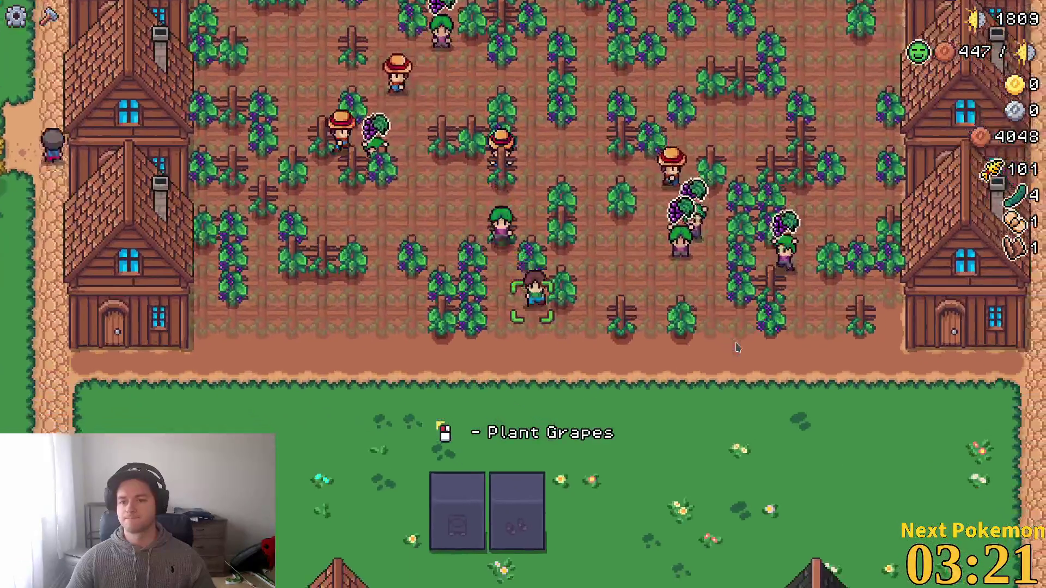
pyautogui.press('w')
pyautogui.click(695, 147)
# Set the house's Item Priority to Grapes and close its panel
pyautogui.press('w')
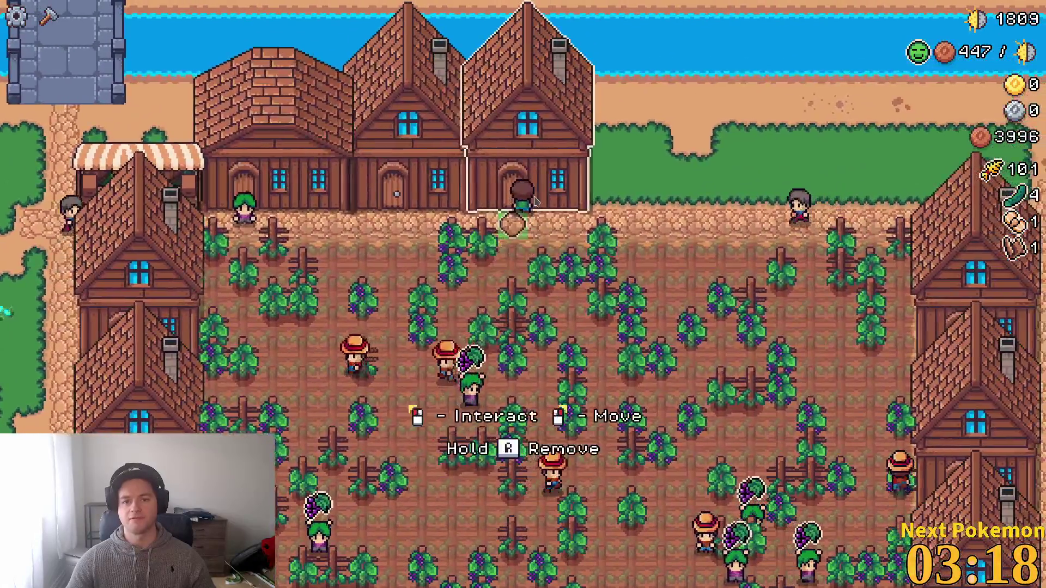
pyautogui.click(537, 202)
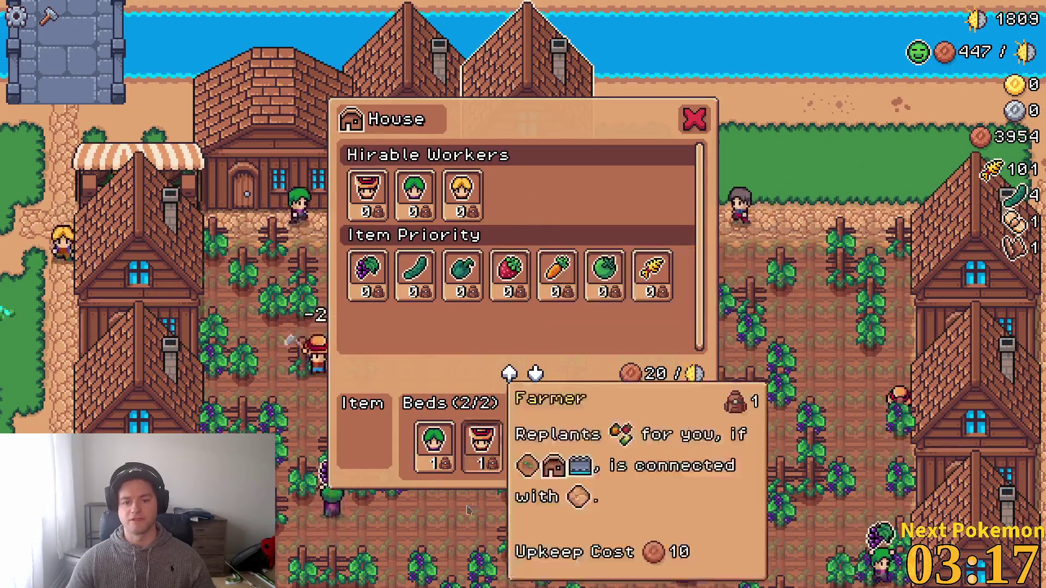
pyautogui.click(367, 272)
pyautogui.click(695, 120)
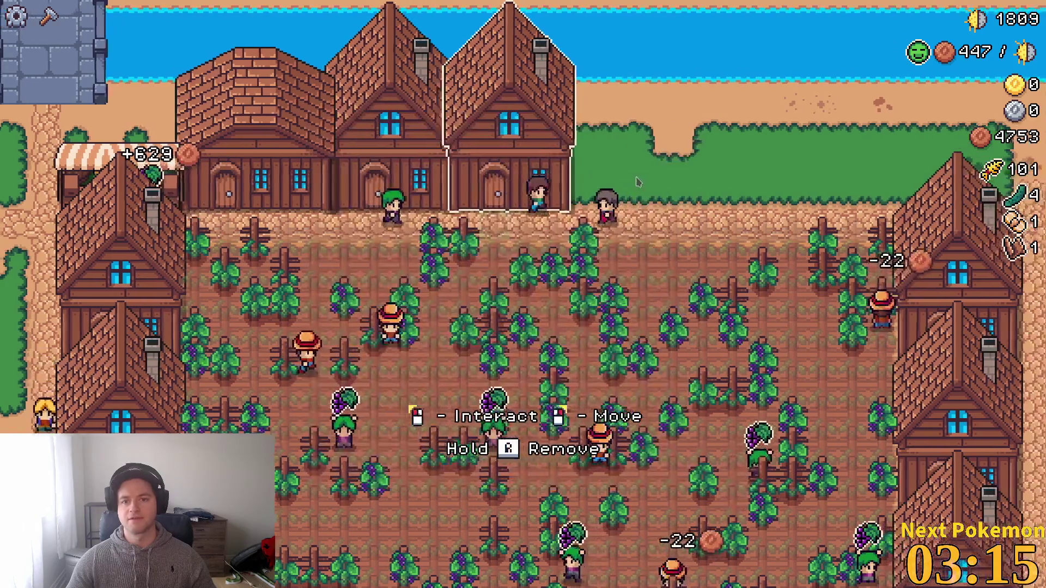
# Walk the farmer to an empty vineyard plot and plant a grape vine
pyautogui.press('d')
pyautogui.press('s')
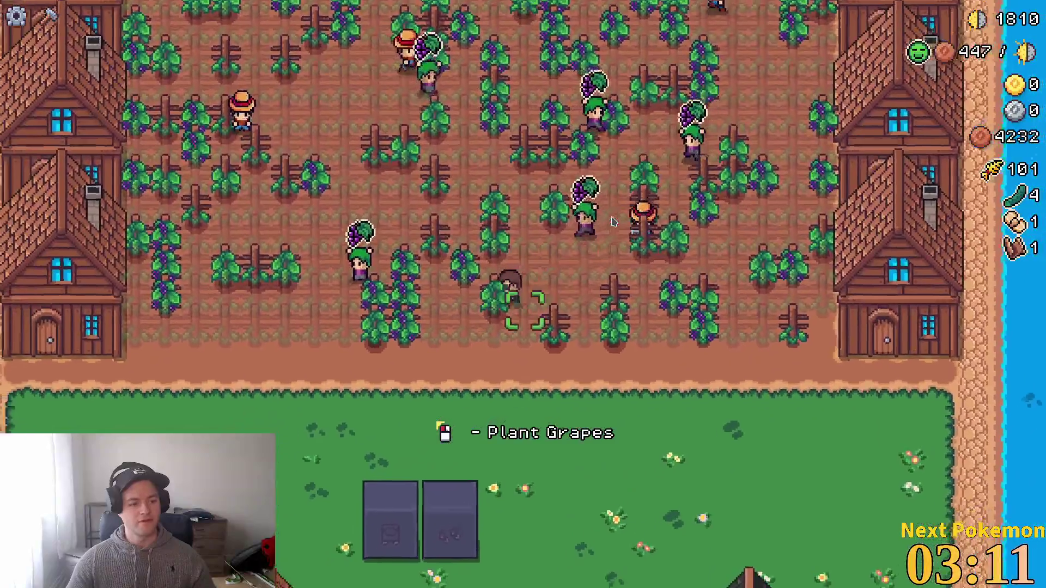
pyautogui.click(613, 221)
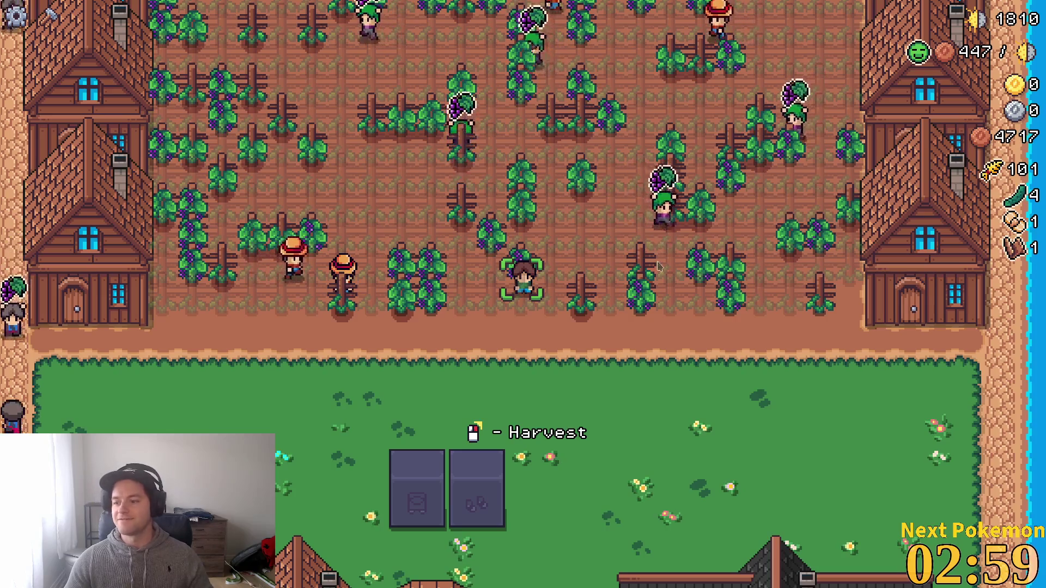
# Walk north through the vineyard and around it, up to the house door
pyautogui.press('w')
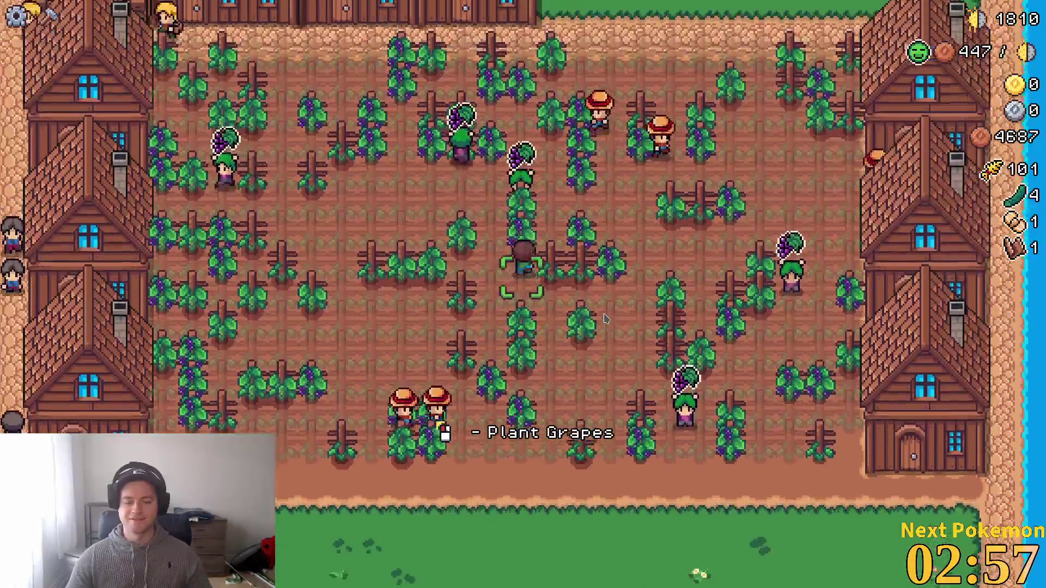
pyautogui.press('w')
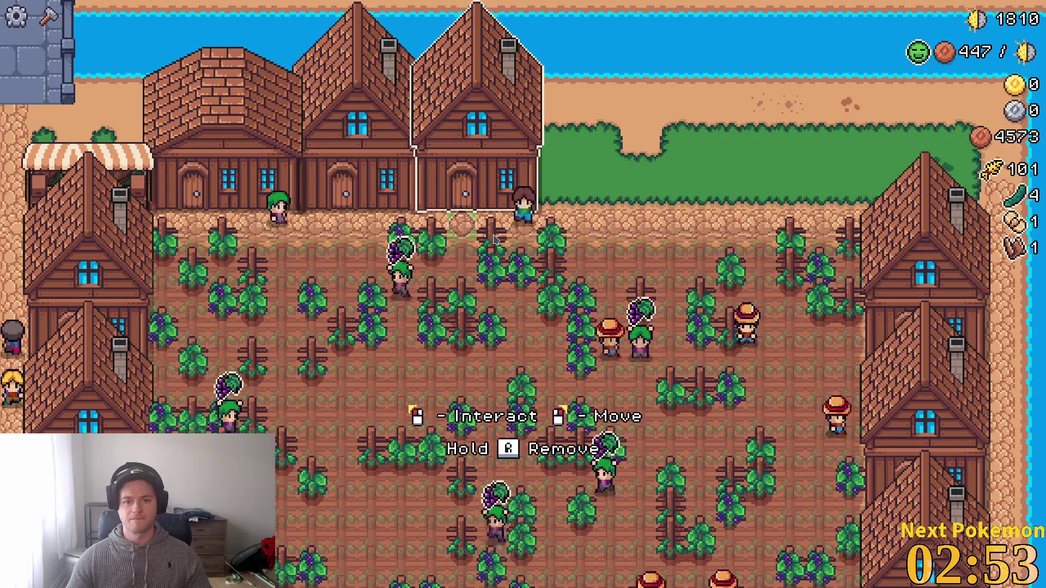
pyautogui.press('s')
pyautogui.press('s')
pyautogui.press('a')
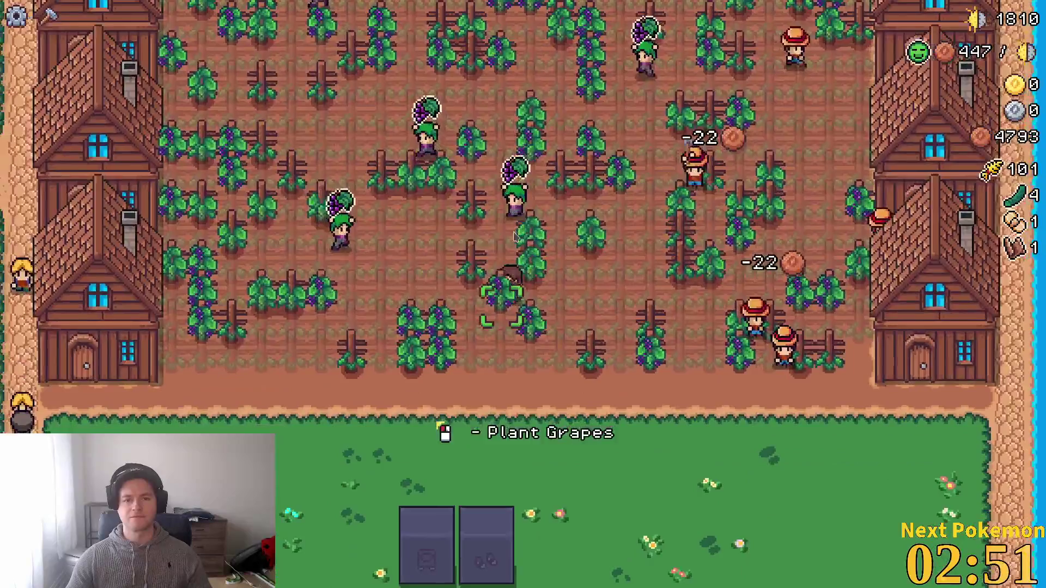
pyautogui.press('w')
pyautogui.press('d')
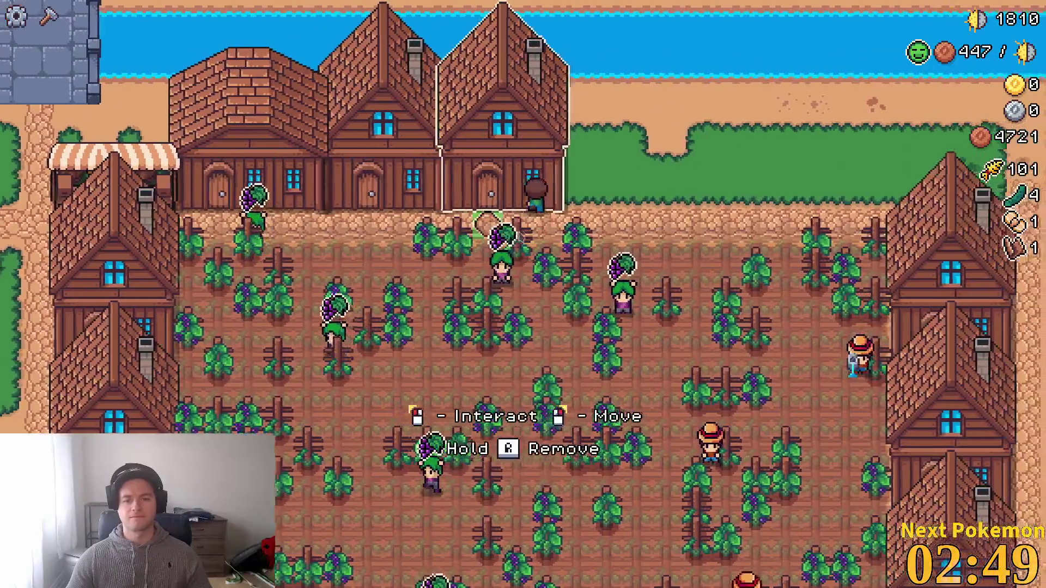
pyautogui.press('s')
pyautogui.press('a')
pyautogui.press('w')
pyautogui.press('a')
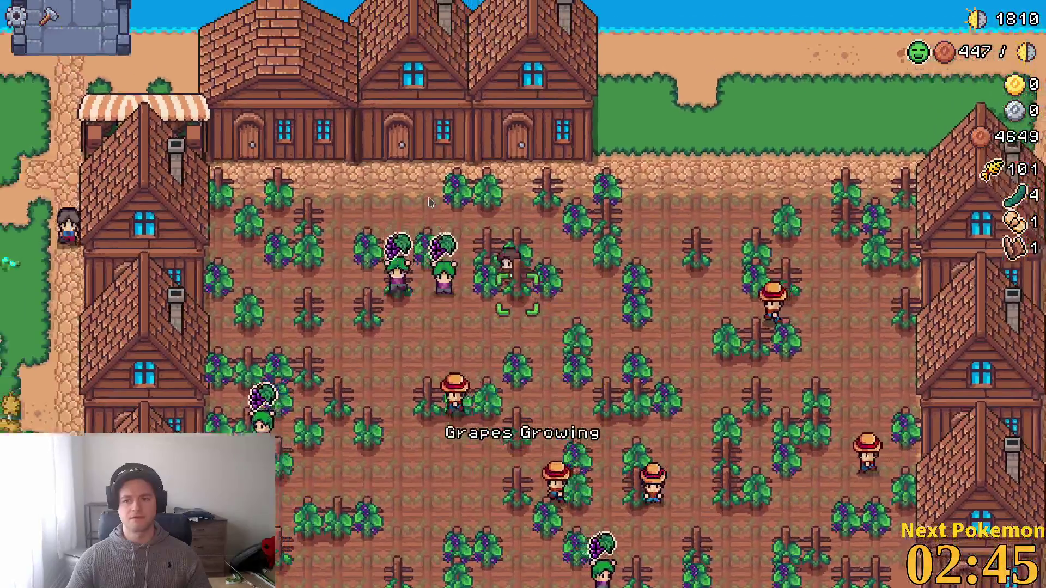
pyautogui.press('a')
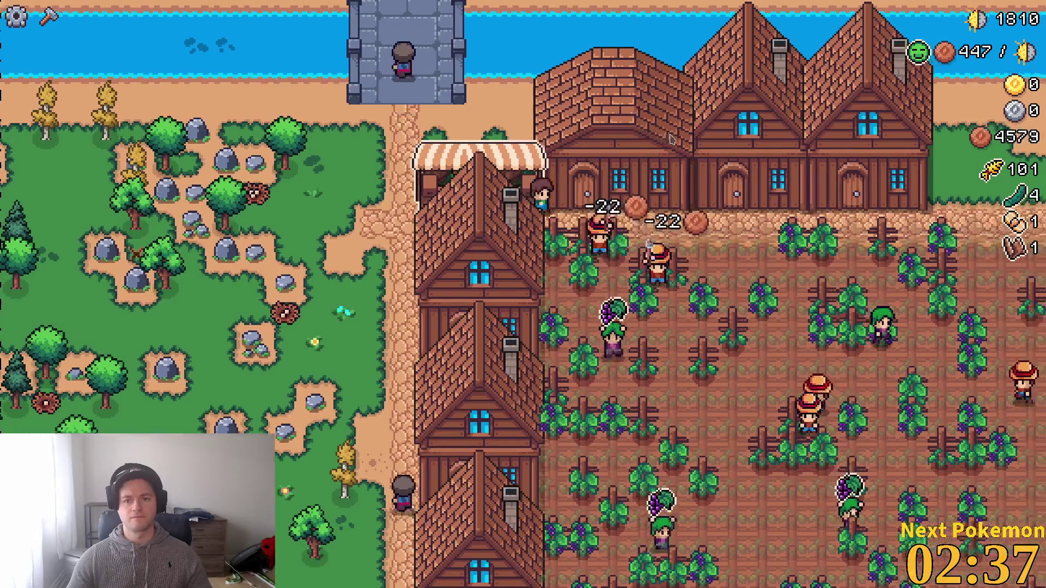
pyautogui.press('w')
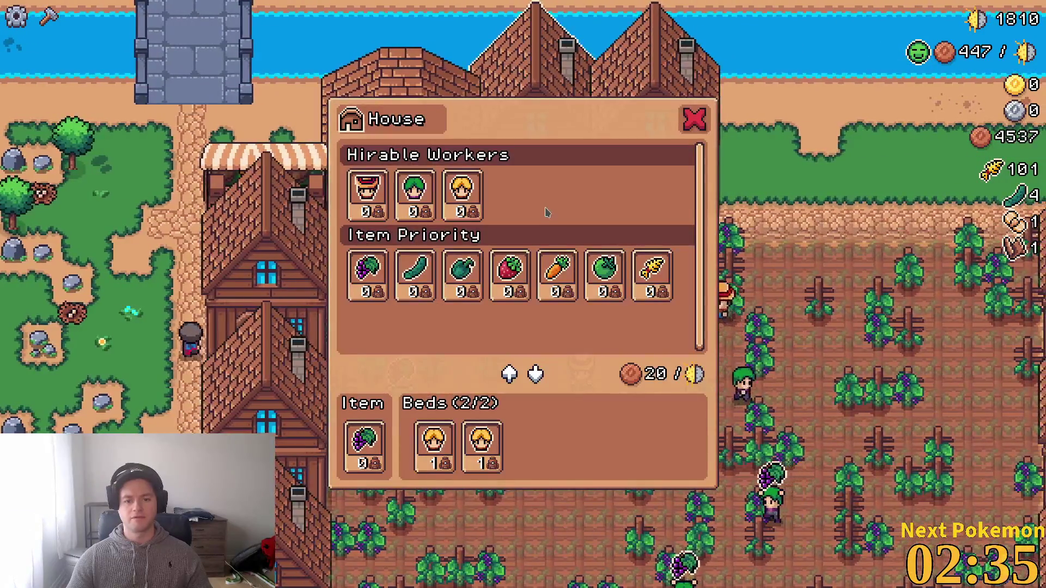
# Close the house panel, then visit the market and the warehouse, closing its inventory
pyautogui.click(696, 125)
pyautogui.press('a')
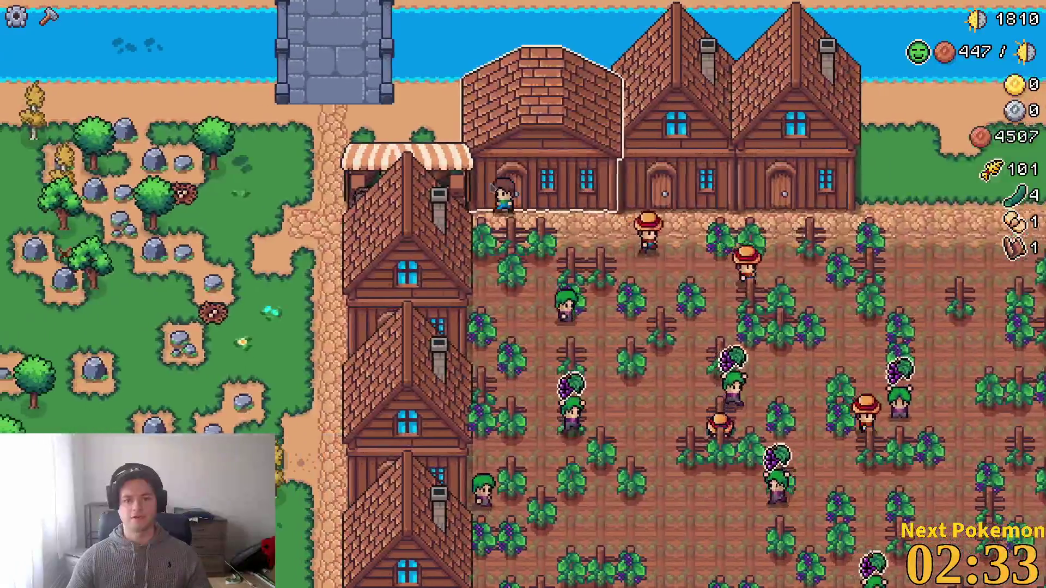
pyautogui.press('d')
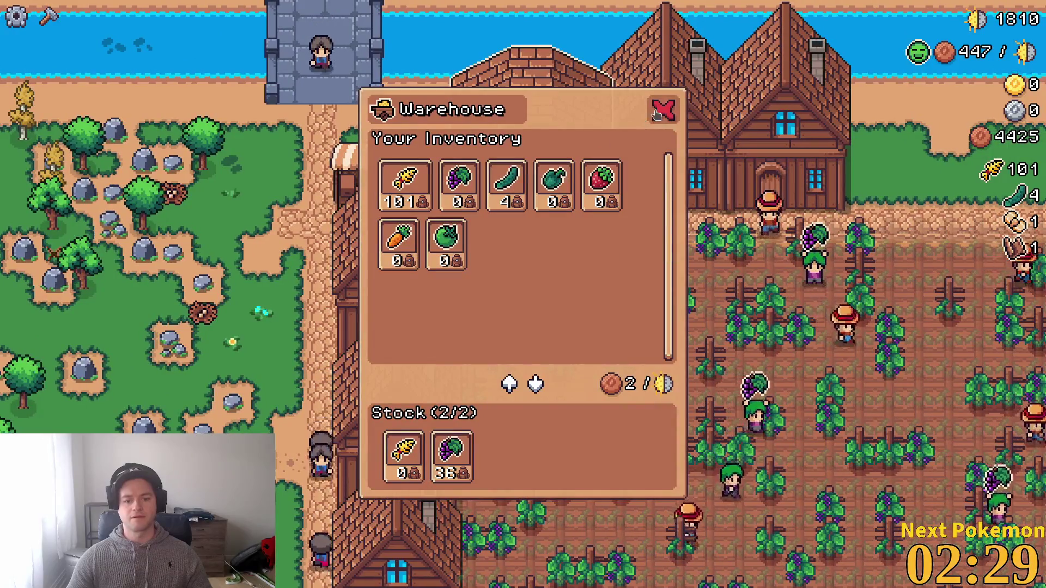
pyautogui.click(658, 112)
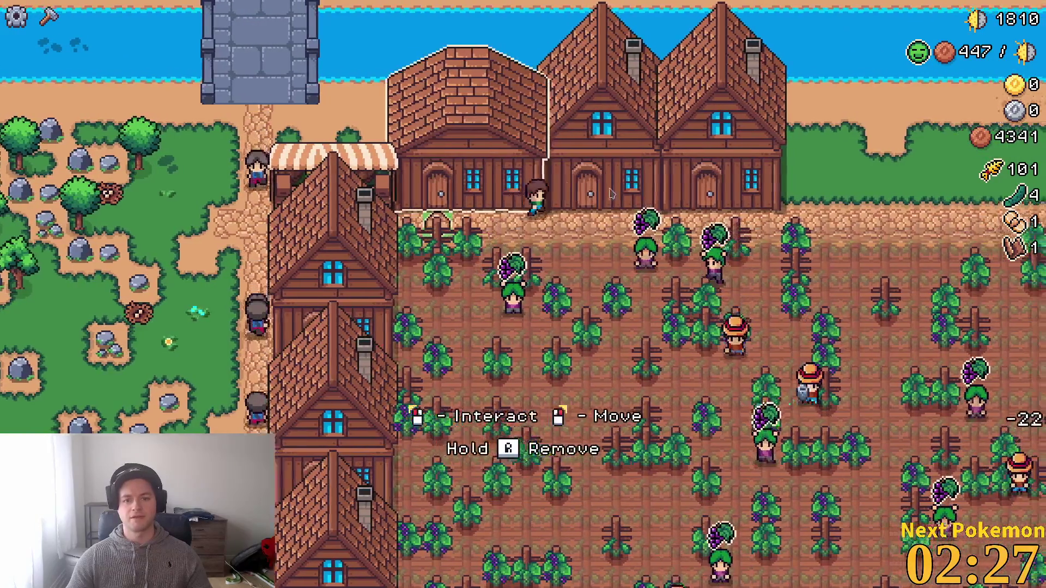
# Walk around the vineyard path past the houses and open the warehouse
pyautogui.press('s')
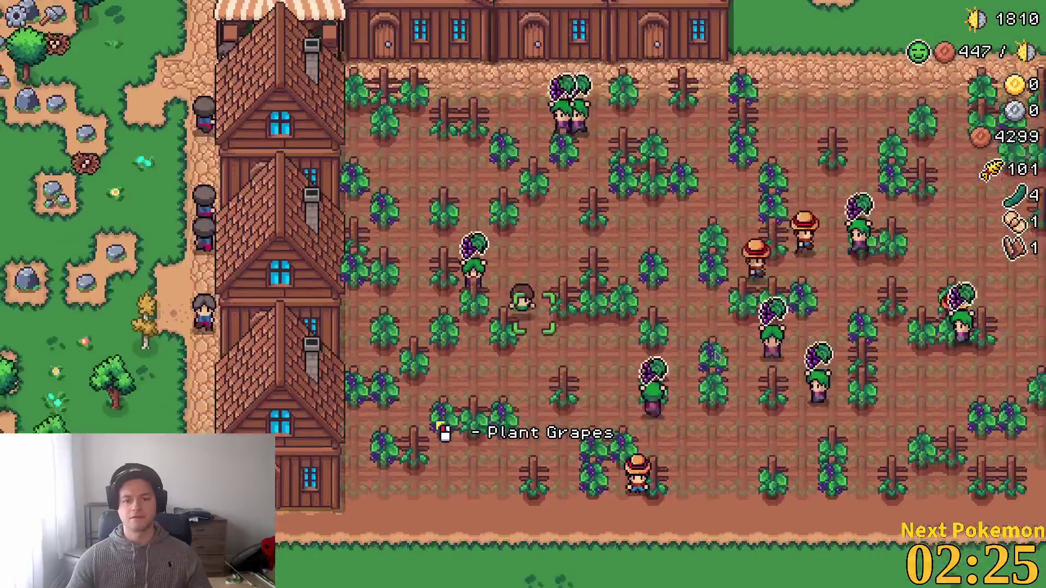
pyautogui.press('s')
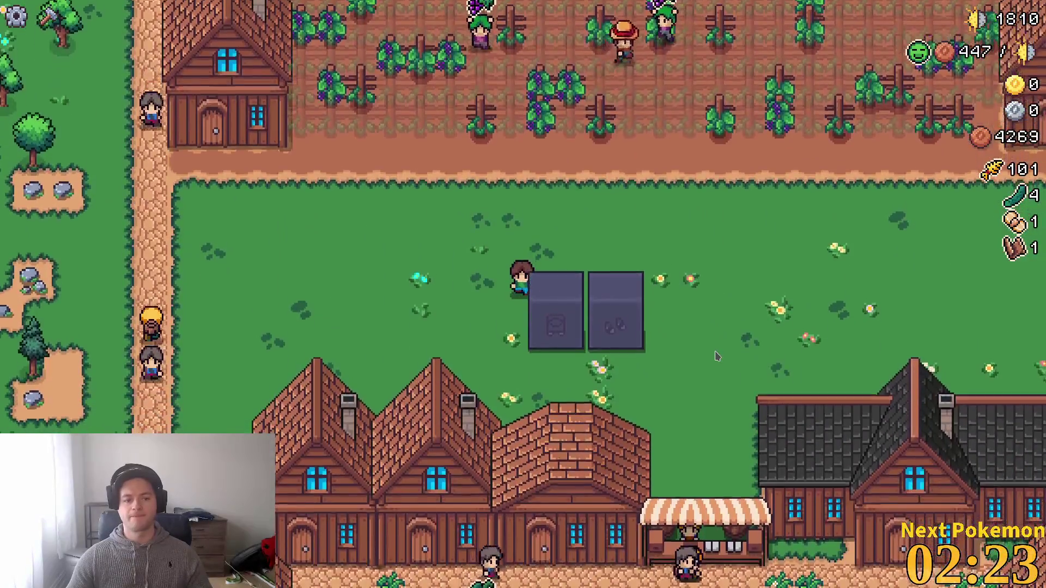
pyautogui.press('a')
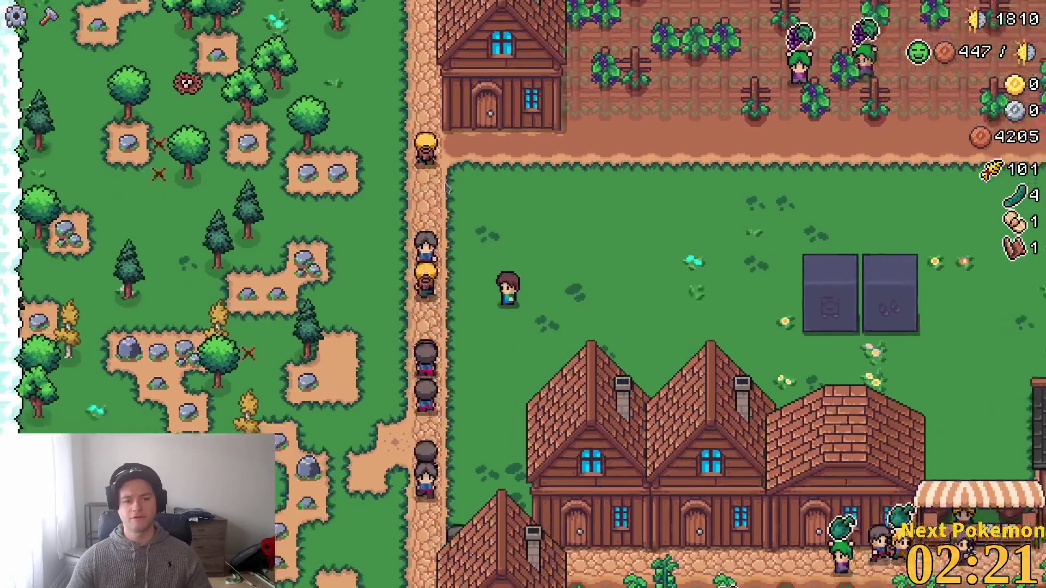
pyautogui.press('w')
pyautogui.press('a')
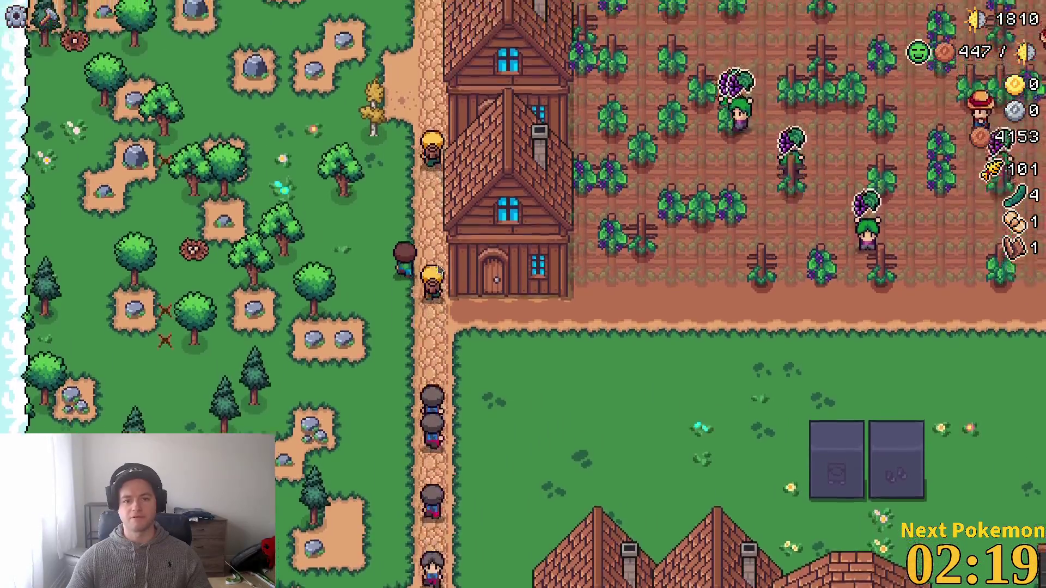
pyautogui.press('w')
pyautogui.press('a')
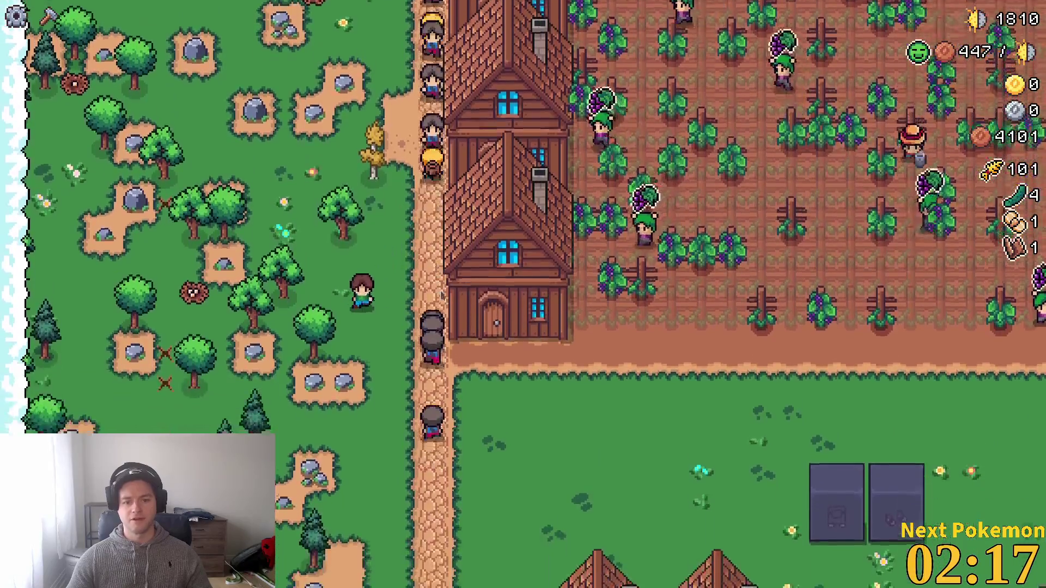
pyautogui.press('s')
pyautogui.press('d')
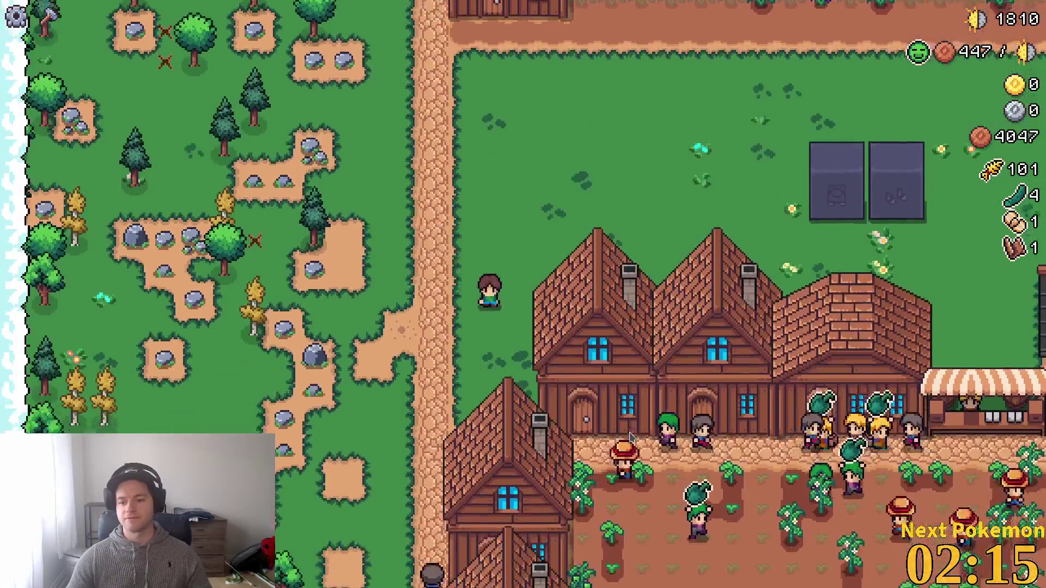
pyautogui.press('s')
pyautogui.press('d')
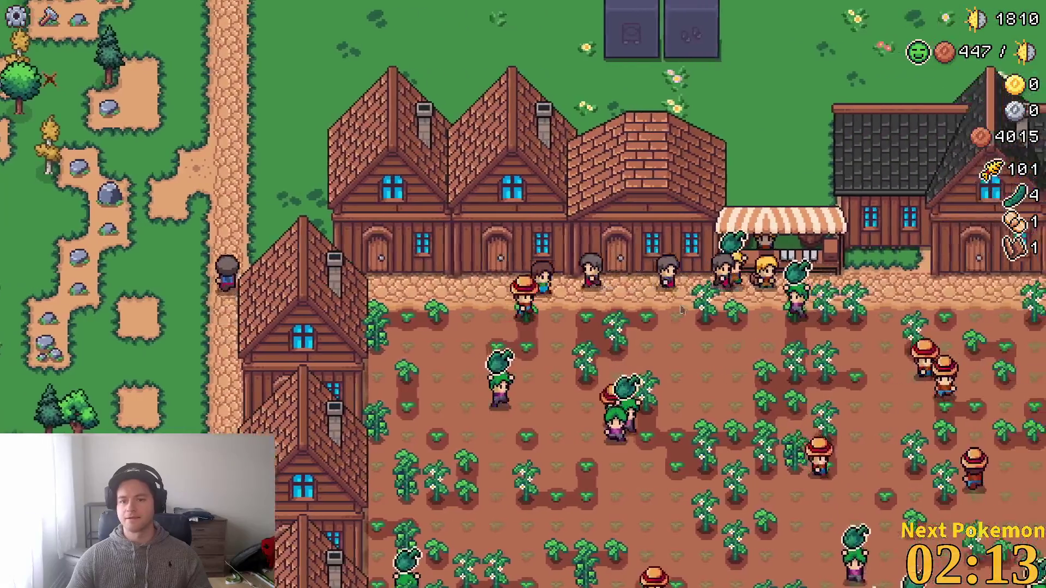
pyautogui.press('a')
pyautogui.press('e')
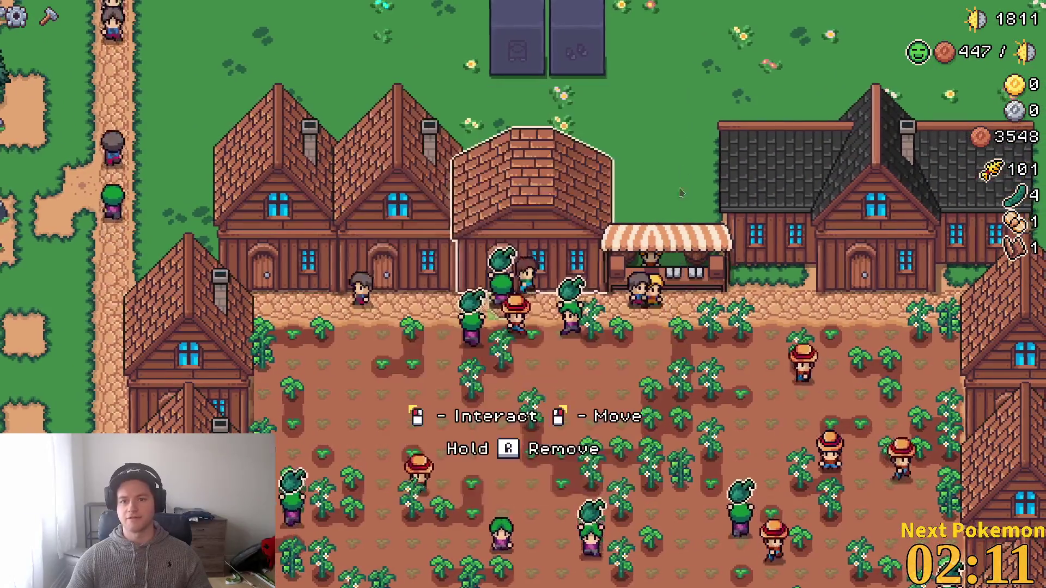
# Open and close the market's sell window, then the warehouse inventory
pyautogui.press('d')
pyautogui.press('e')
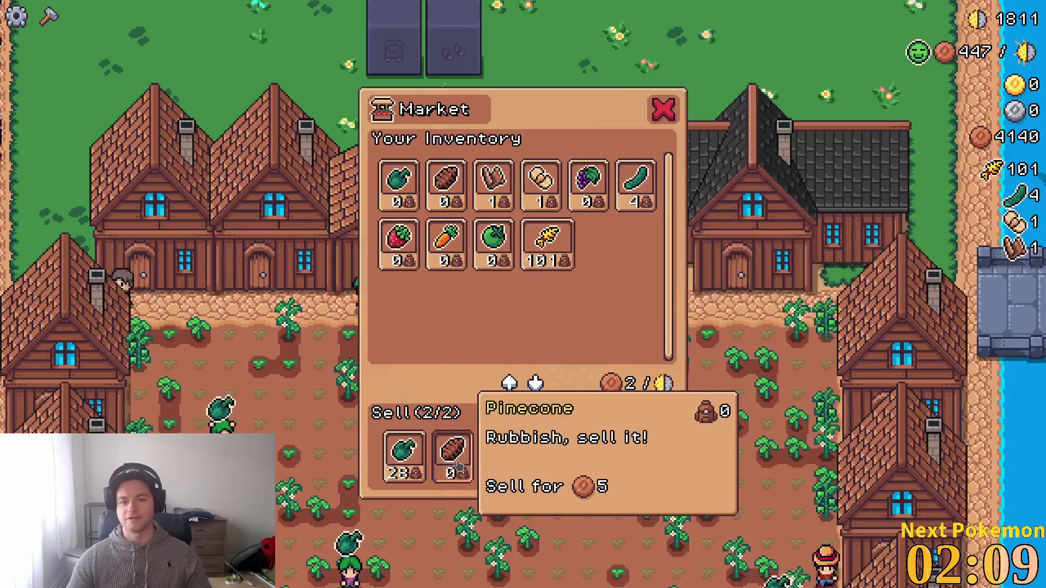
pyautogui.click(664, 110)
pyautogui.press('a')
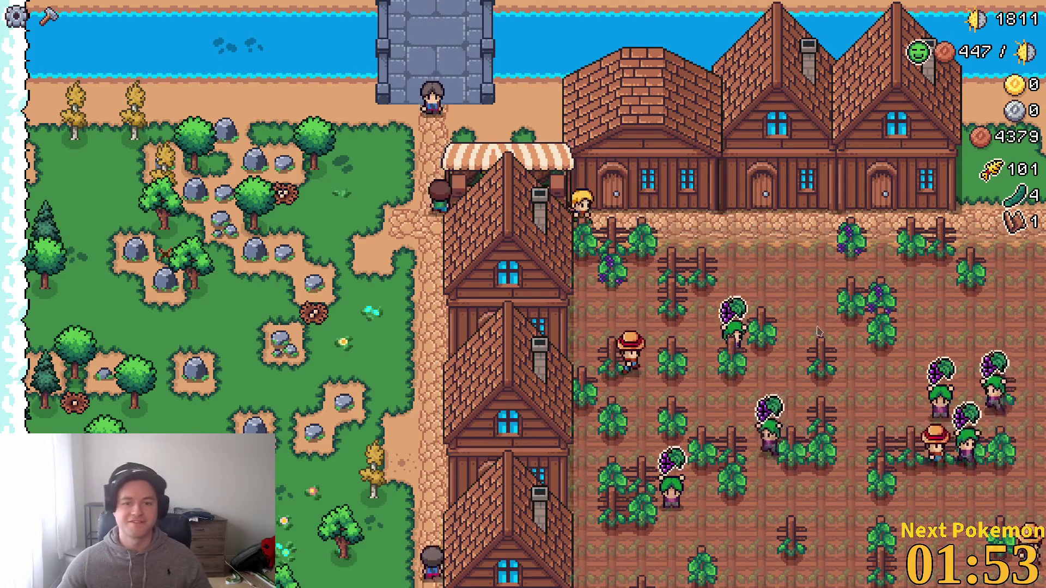
pyautogui.press('d')
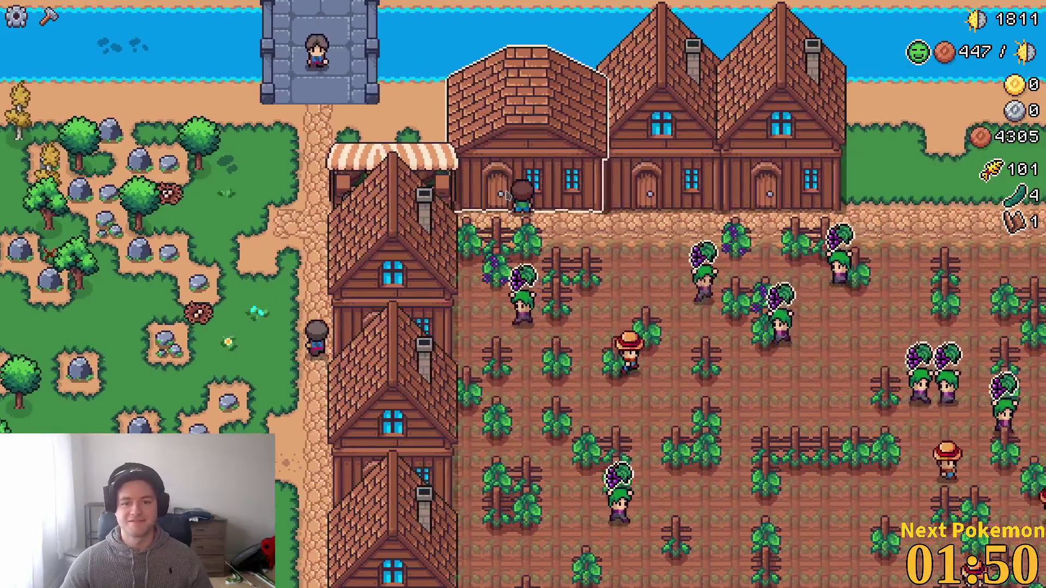
pyautogui.click(518, 199)
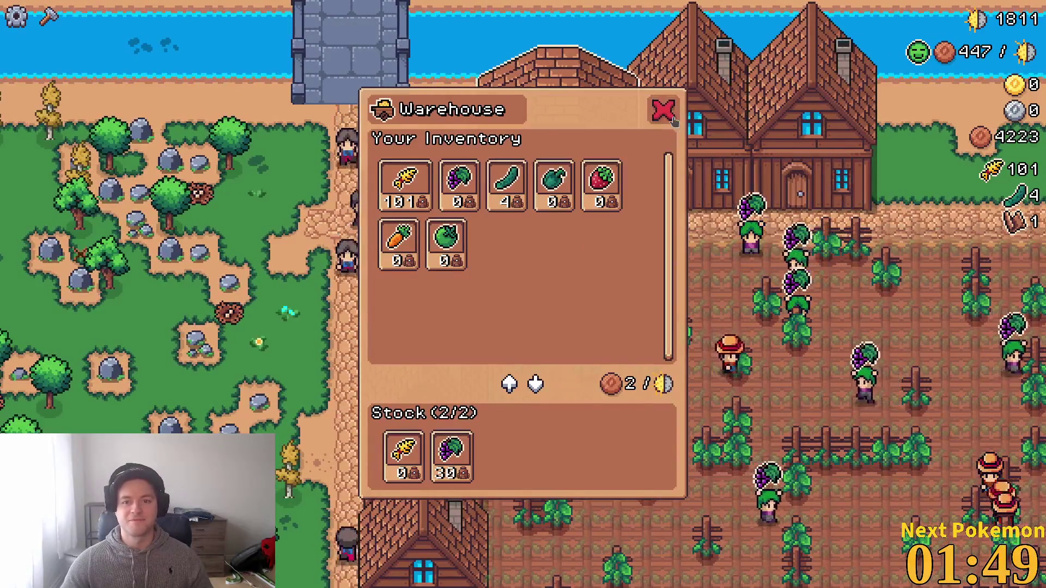
pyautogui.click(674, 121)
# Open and close the hirable-workers windows of two neighbouring houses
pyautogui.press('d')
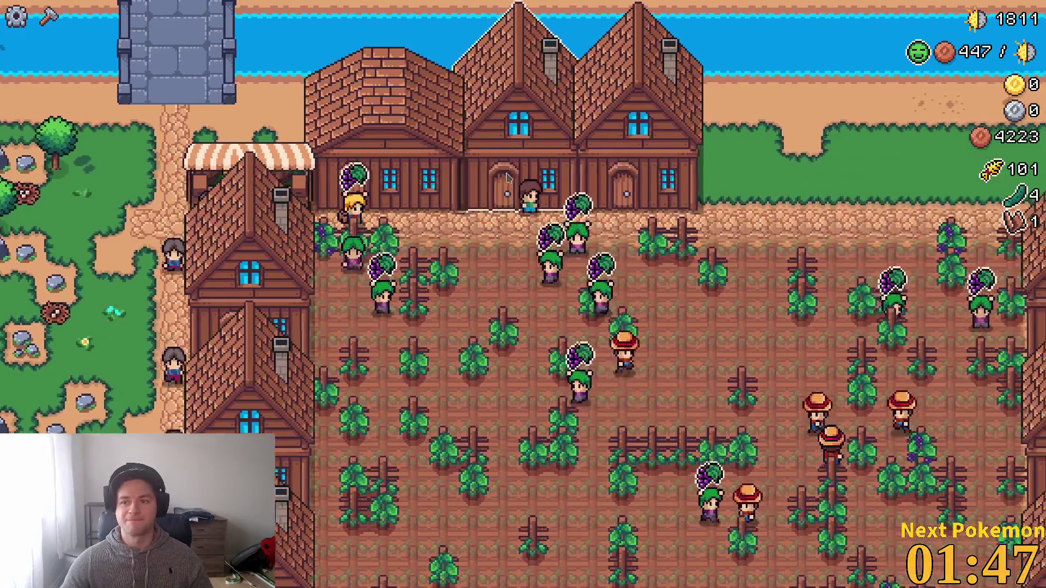
pyautogui.click(496, 180)
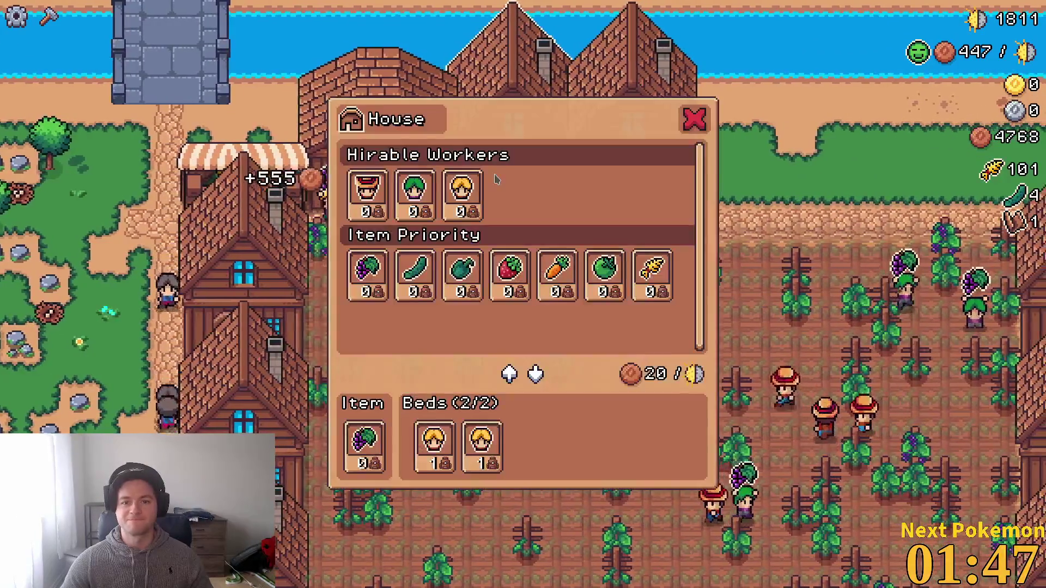
pyautogui.click(694, 119)
pyautogui.press('d')
pyautogui.click(719, 130)
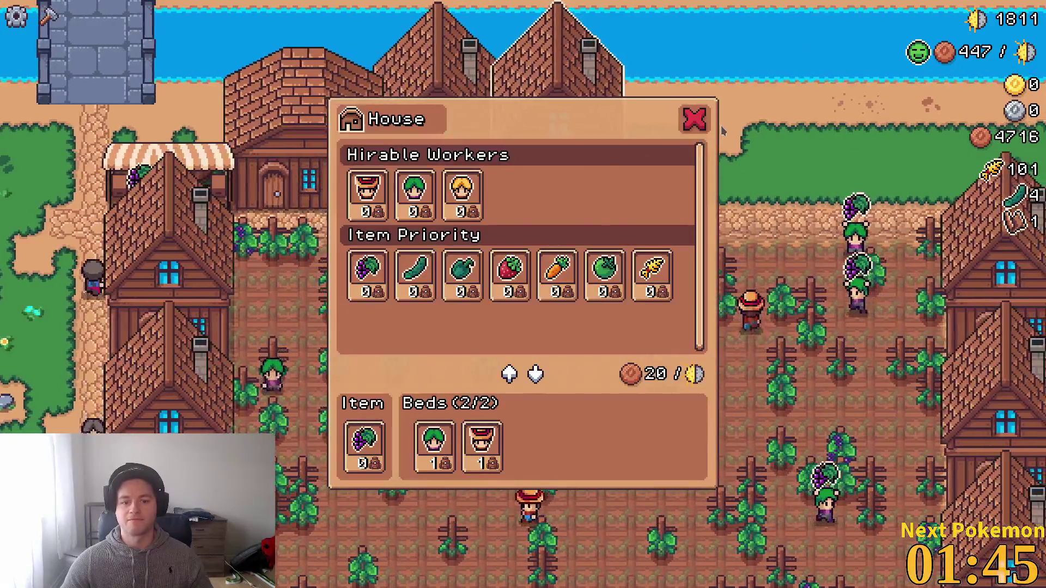
pyautogui.click(695, 118)
# Walk into the vineyard and pause the game, showing 803205 coins, 23 houses, 44 workers
pyautogui.press('d')
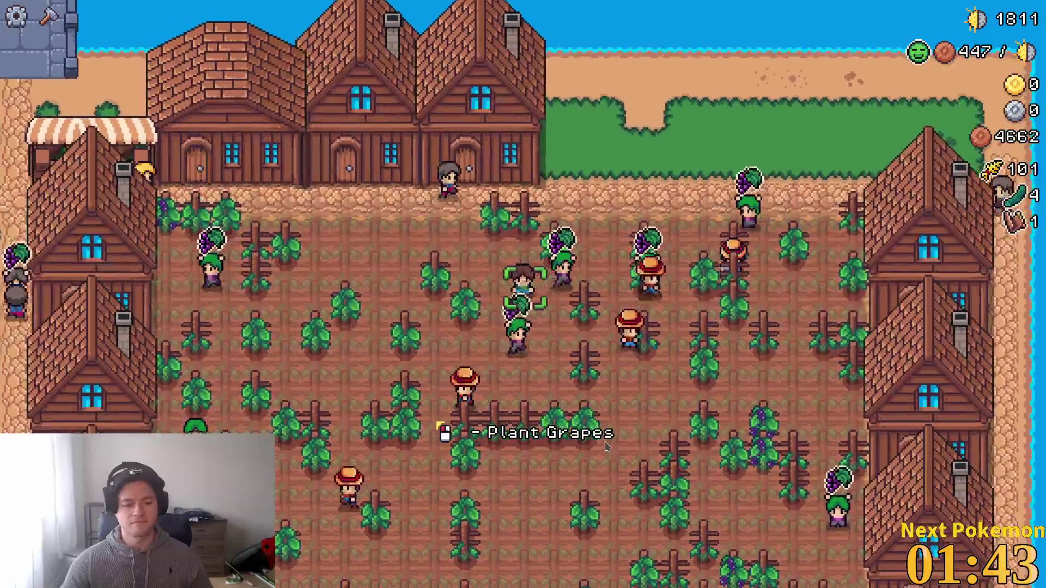
pyautogui.press('s')
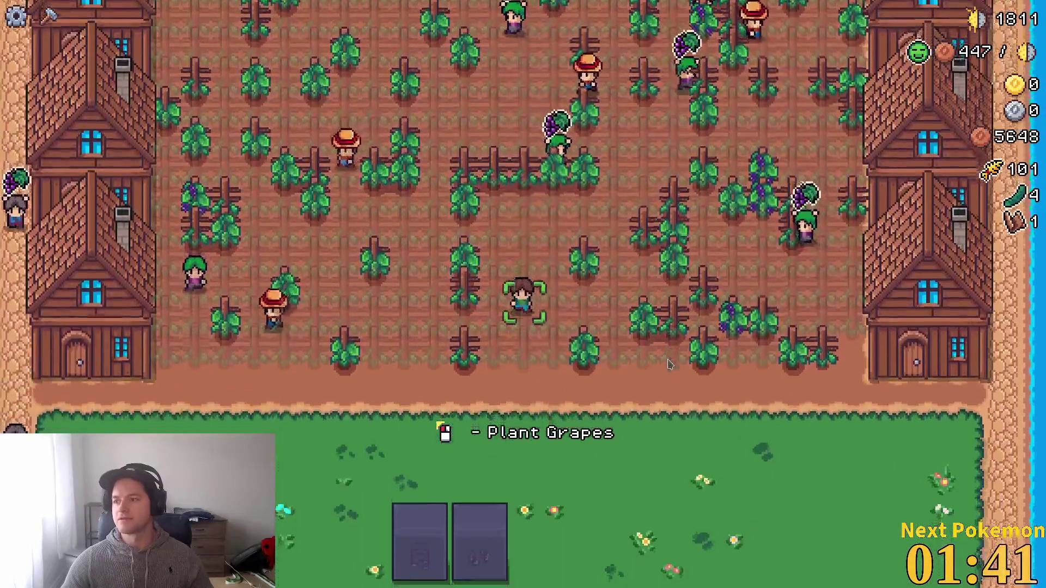
pyautogui.press('Escape')
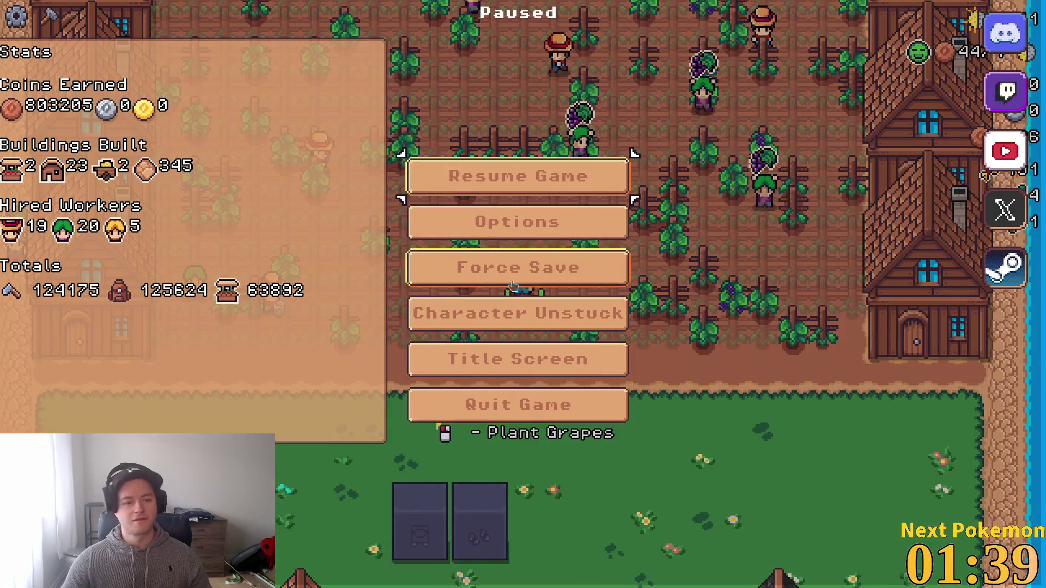
# Quit Mr Farmboy to its Steam library page and return to login.gd in Godot
pyautogui.click(491, 405)
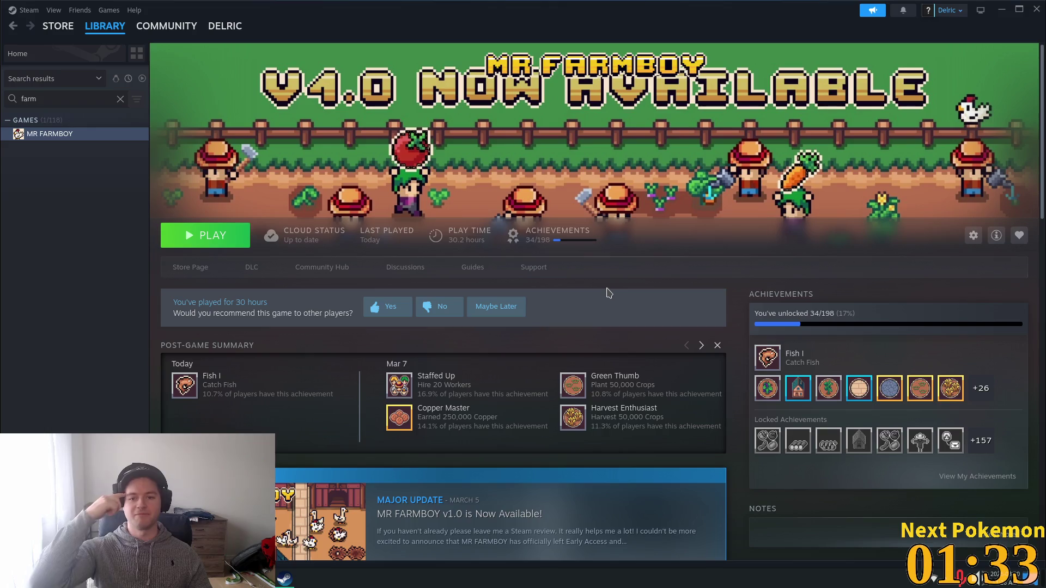
pyautogui.hotkey('alt', 'Tab')
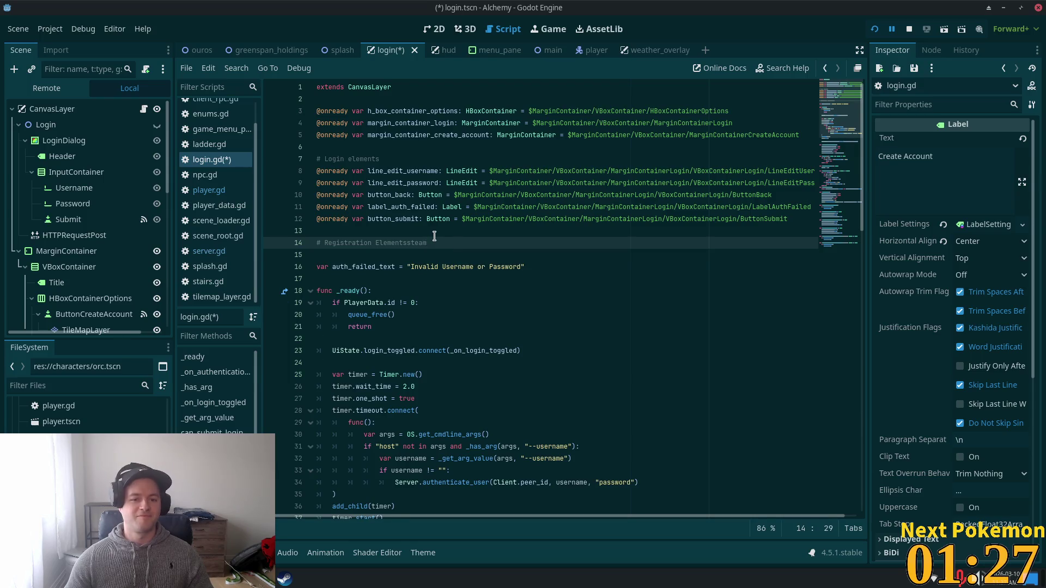
# Add a blank line below '# Registration Elements' and remove the stray 'steam' text
pyautogui.press('Return')
pyautogui.click(411, 244)
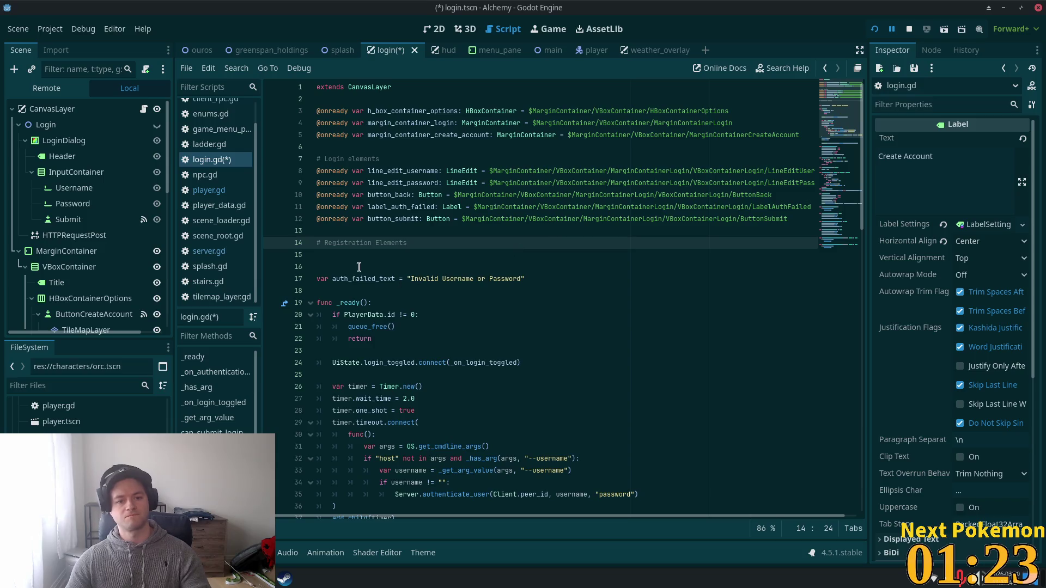
pyautogui.click(346, 256)
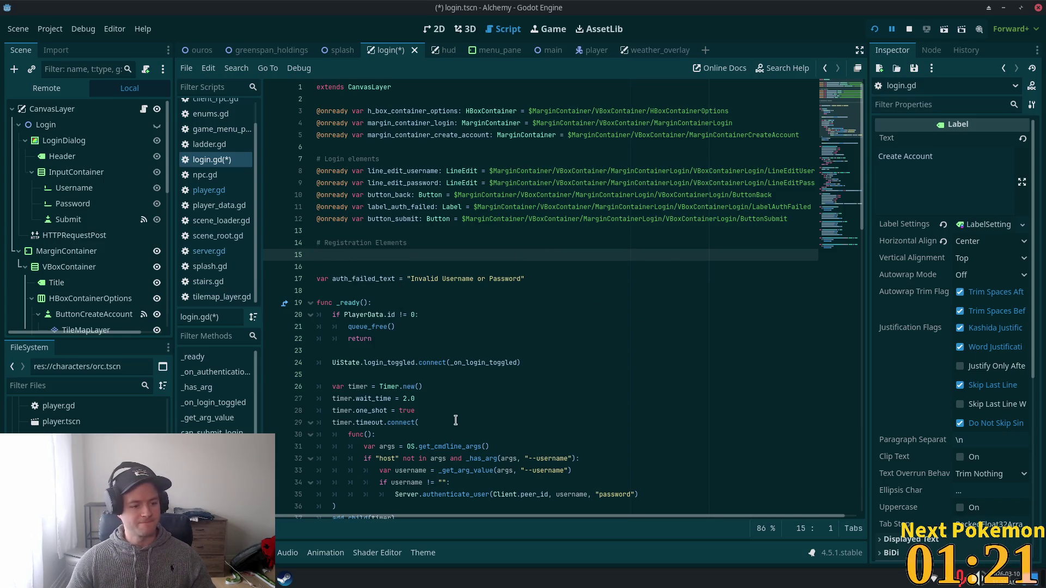
# Save login.gd and relaunch MR FARMBOY from the Steam library
pyautogui.hotkey('ctrl', 's')
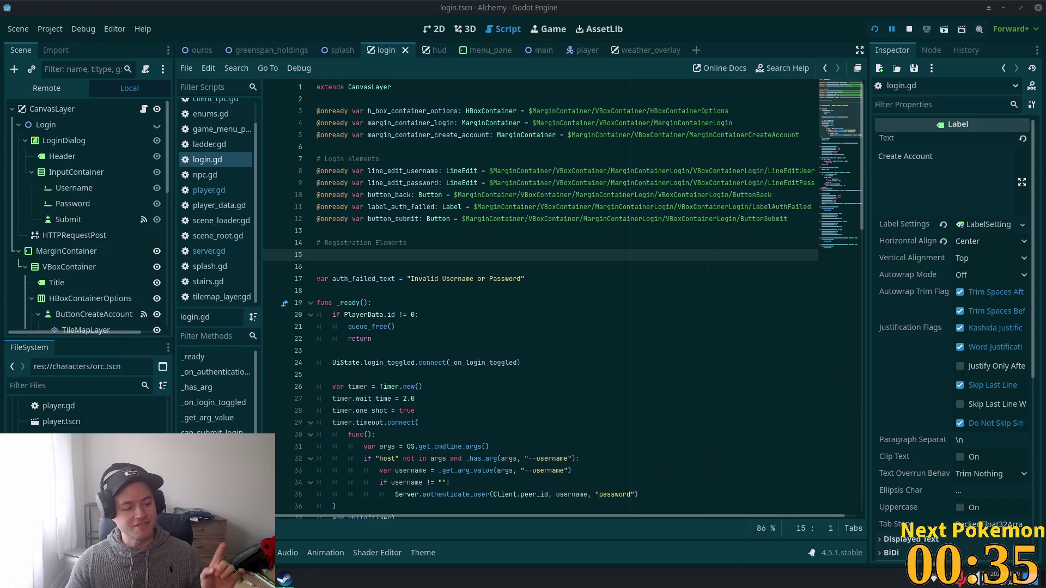
pyautogui.hotkey('alt', 'Tab')
pyautogui.click(230, 243)
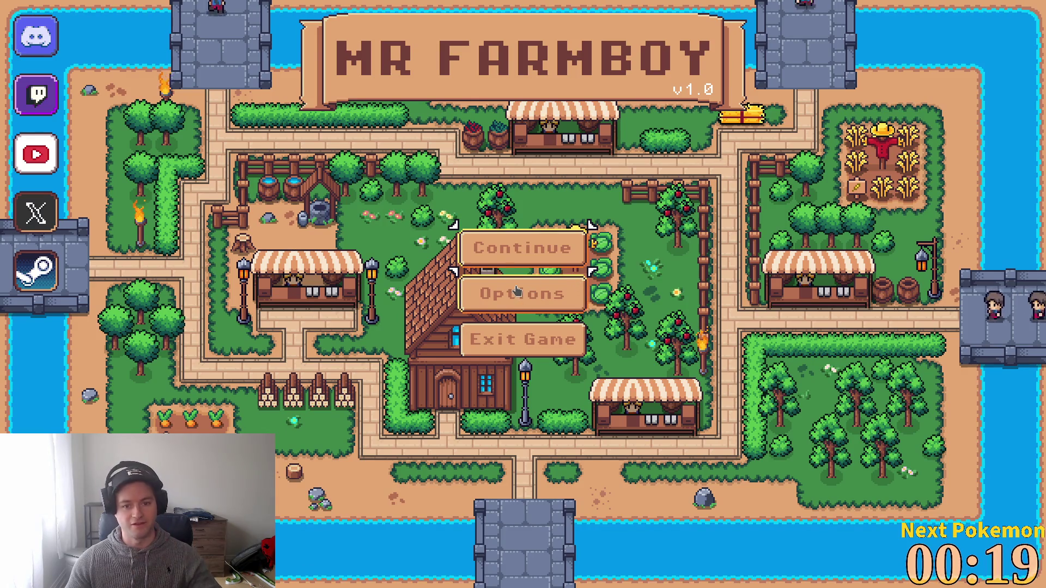
# Preview a new save with Realistic Economy and The Endless mode, cancel it, and exit the game
pyautogui.click(517, 255)
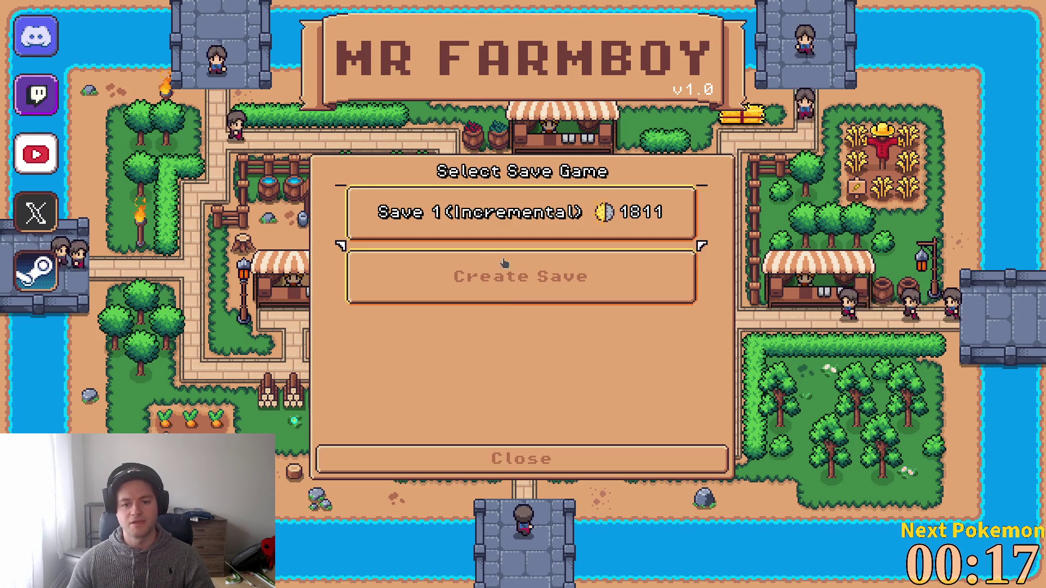
pyautogui.click(483, 282)
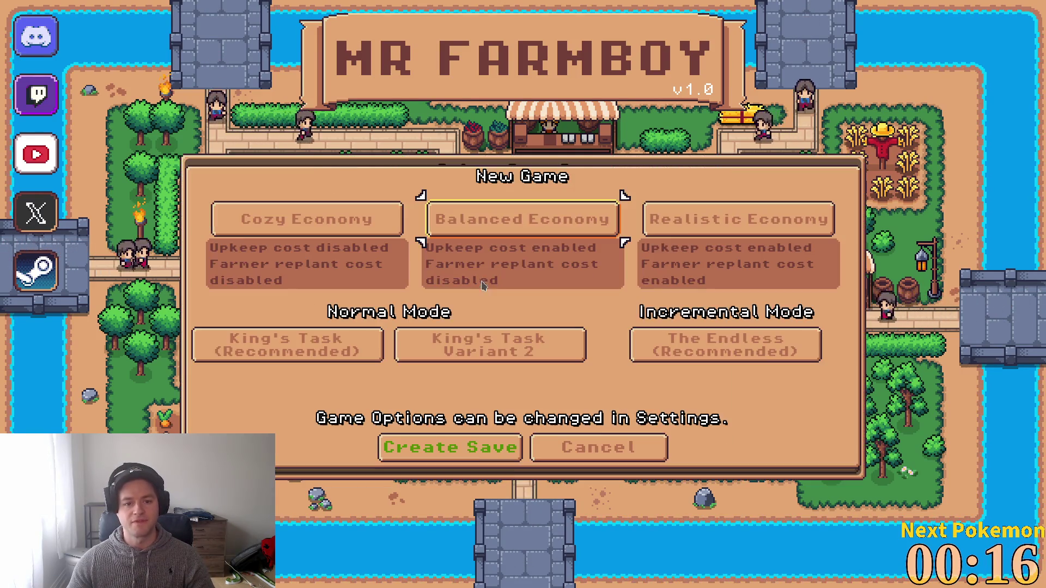
pyautogui.click(717, 213)
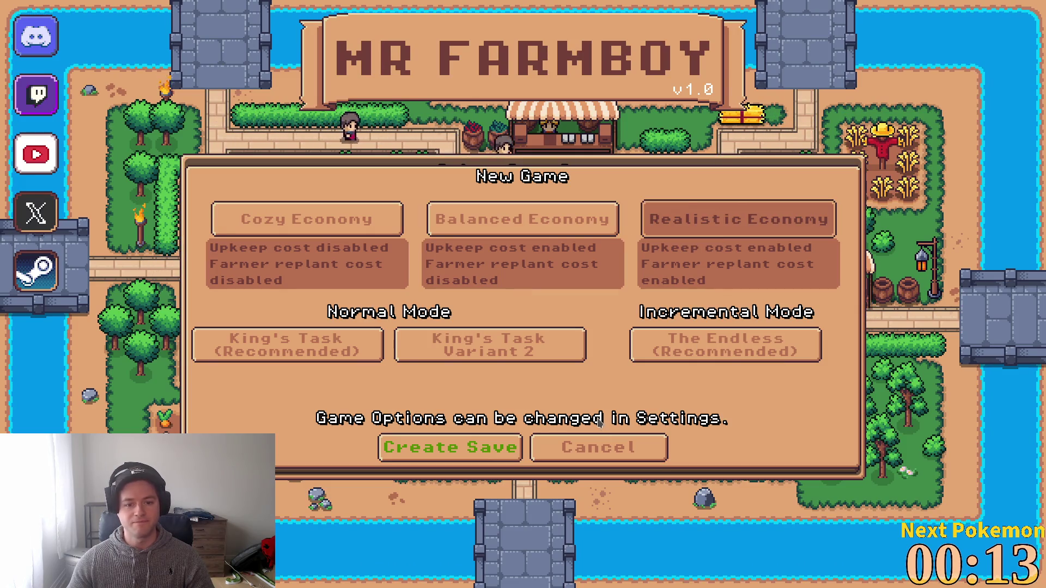
pyautogui.click(728, 349)
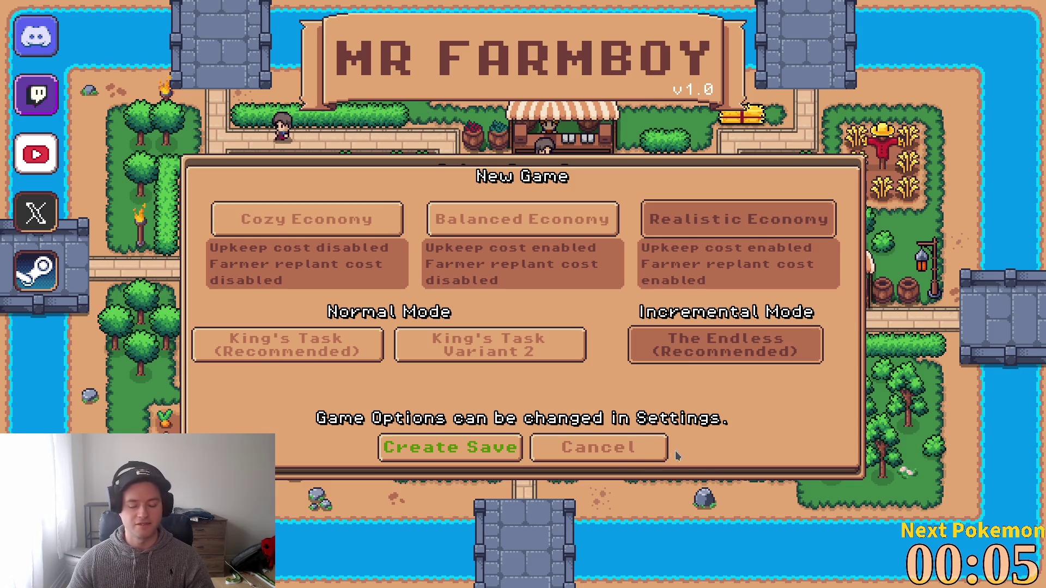
pyautogui.click(611, 447)
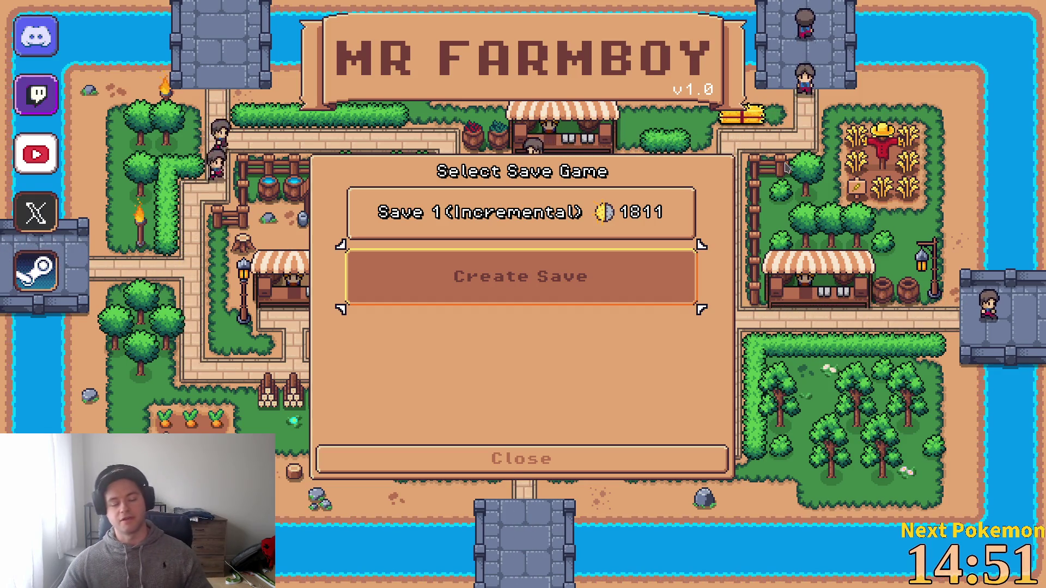
pyautogui.click(522, 456)
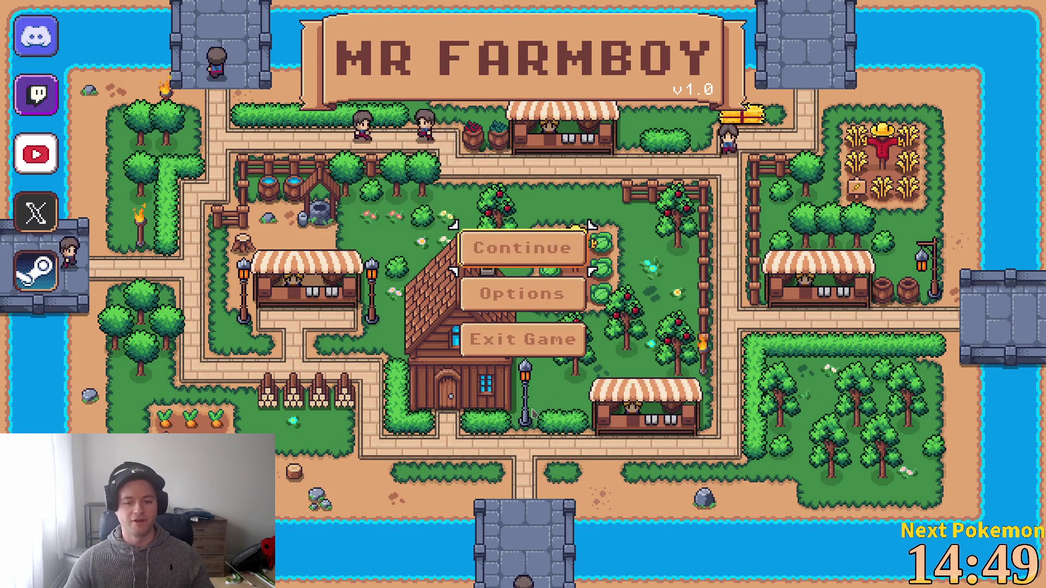
pyautogui.click(488, 343)
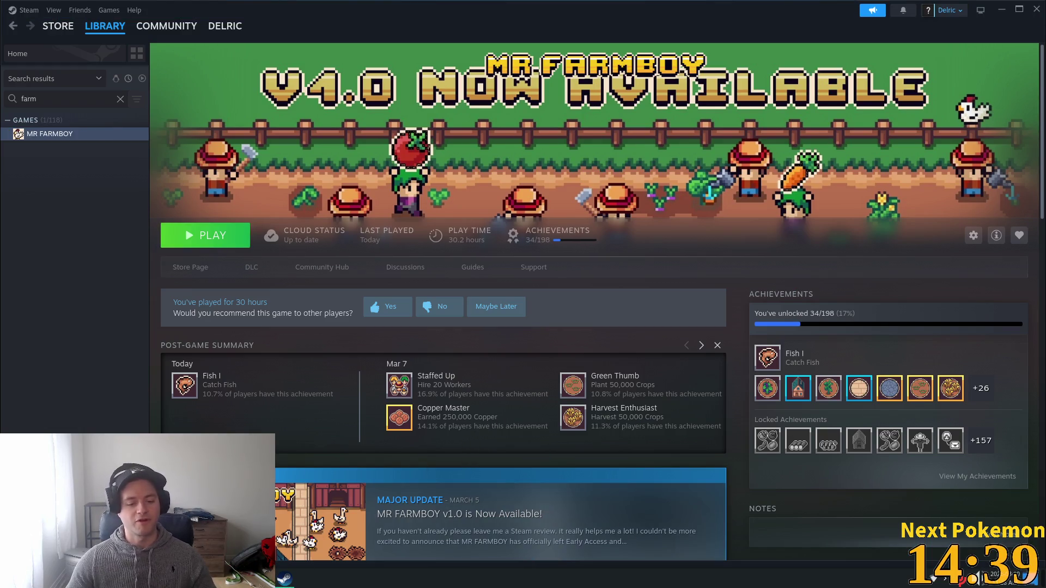
# Switch from the Steam library back to login.gd in the Godot editor
pyautogui.hotkey('alt', 'Tab')
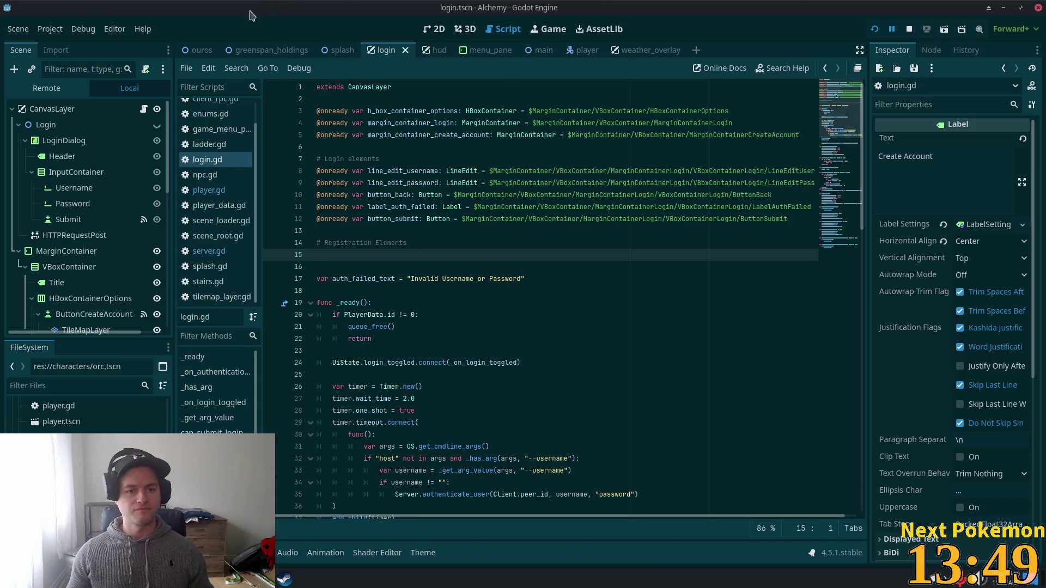
pyautogui.scroll(-5, 145, 173)
pyautogui.scroll(-3, 144, 173)
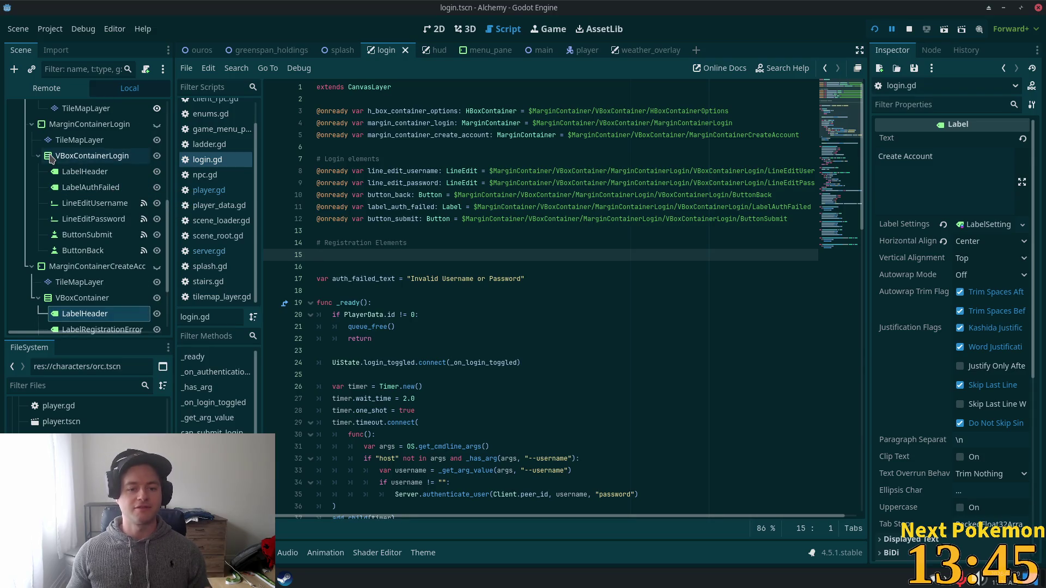
pyautogui.scroll(-3, 51, 157)
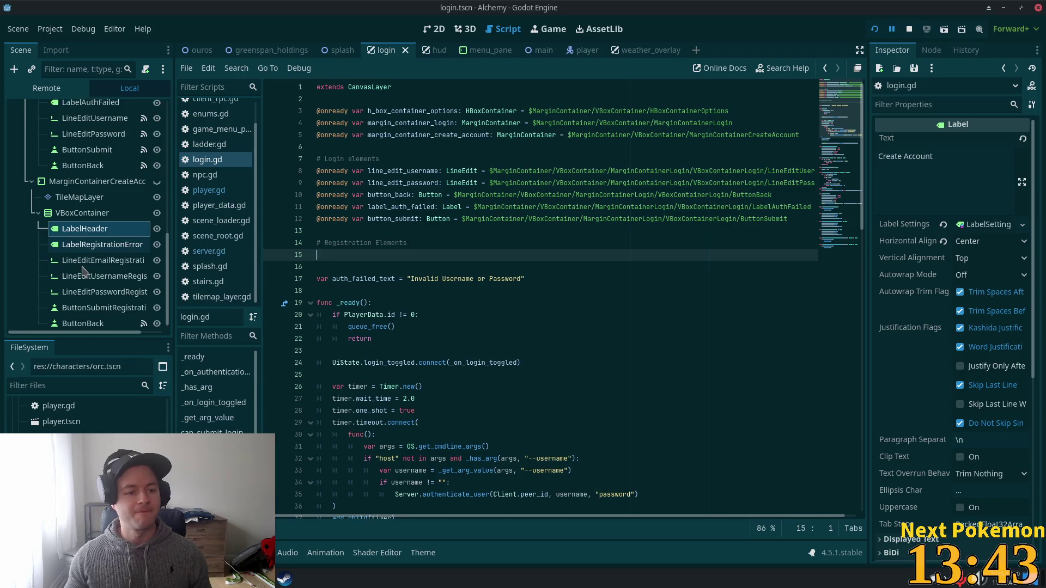
pyautogui.click(88, 240)
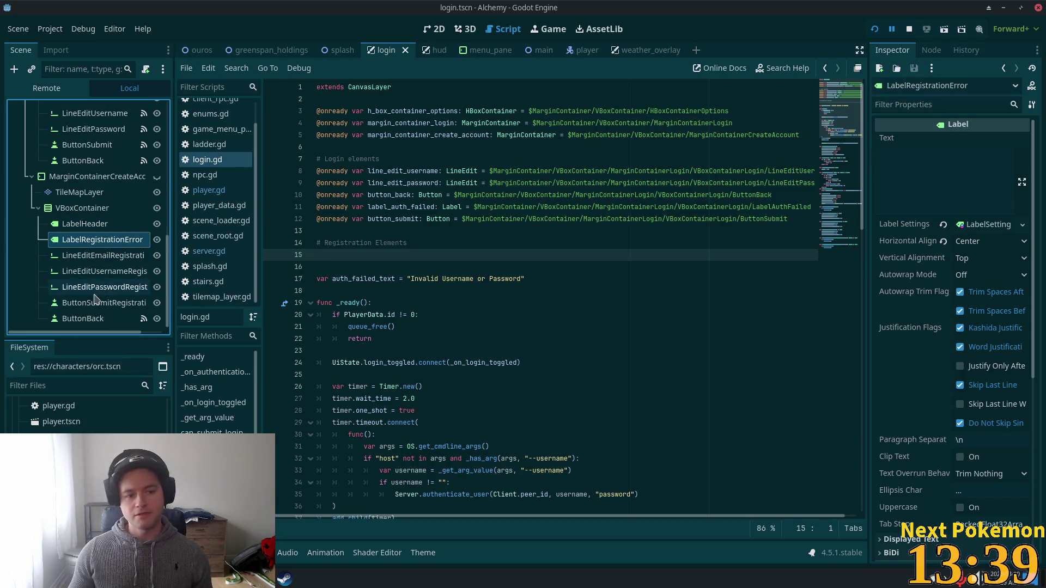
pyautogui.keyDown('shift'); pyautogui.click(94, 325); pyautogui.keyUp('shift')
pyautogui.moveTo(91, 242)
pyautogui.mouseDown()
pyautogui.moveTo(324, 194)
pyautogui.moveTo(430, 188)
pyautogui.moveTo(406, 240)
pyautogui.moveTo(406, 272)
pyautogui.mouseUp()
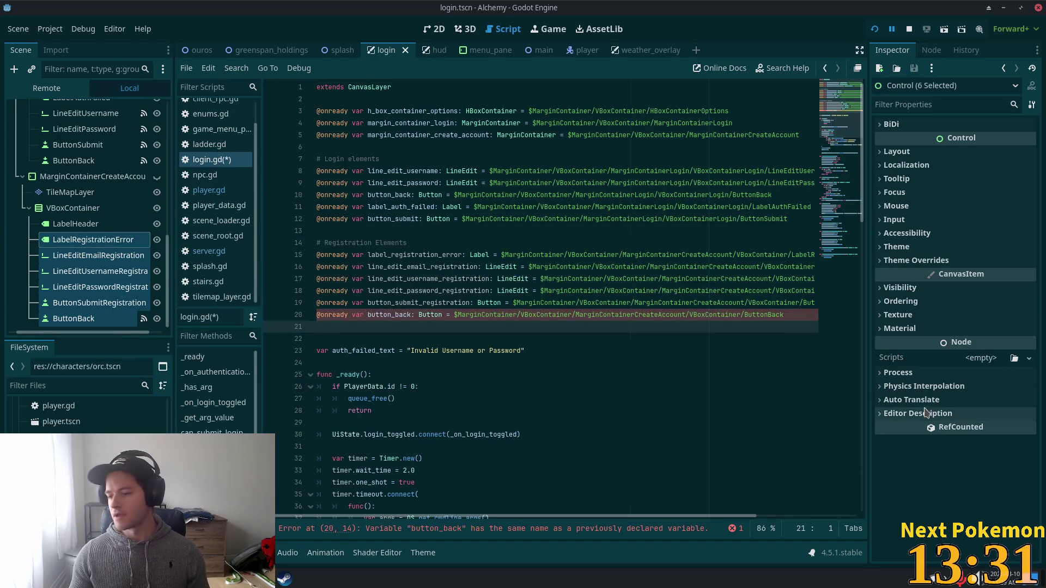